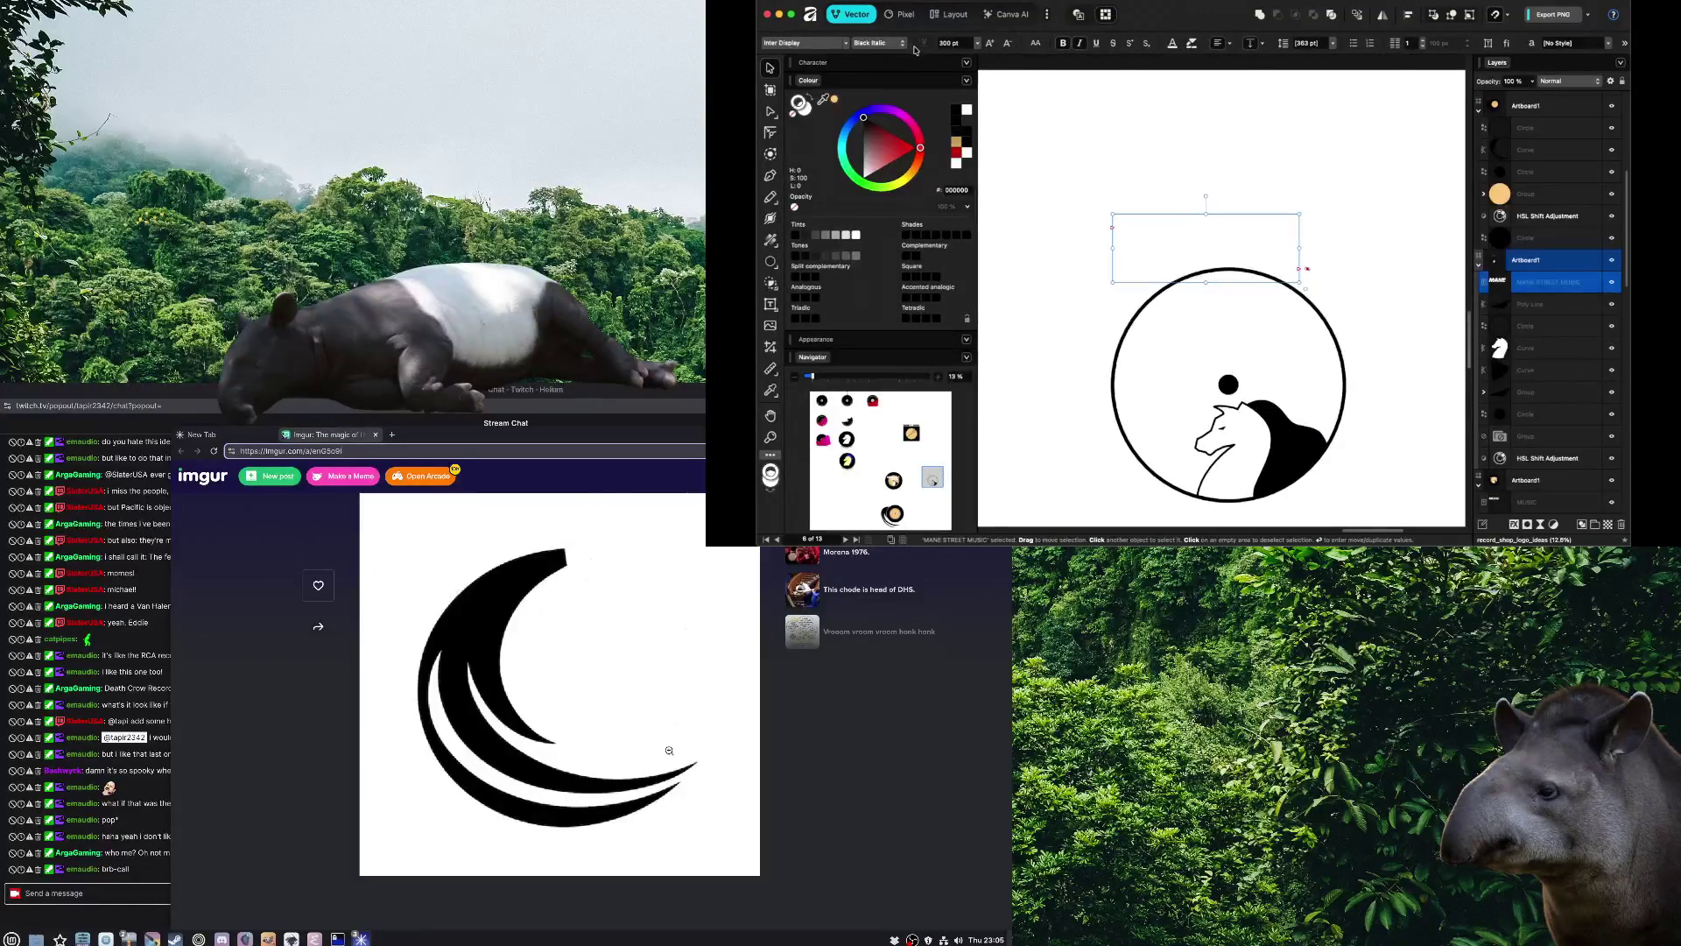
Make the MANE title text black
left_click(1173, 45)
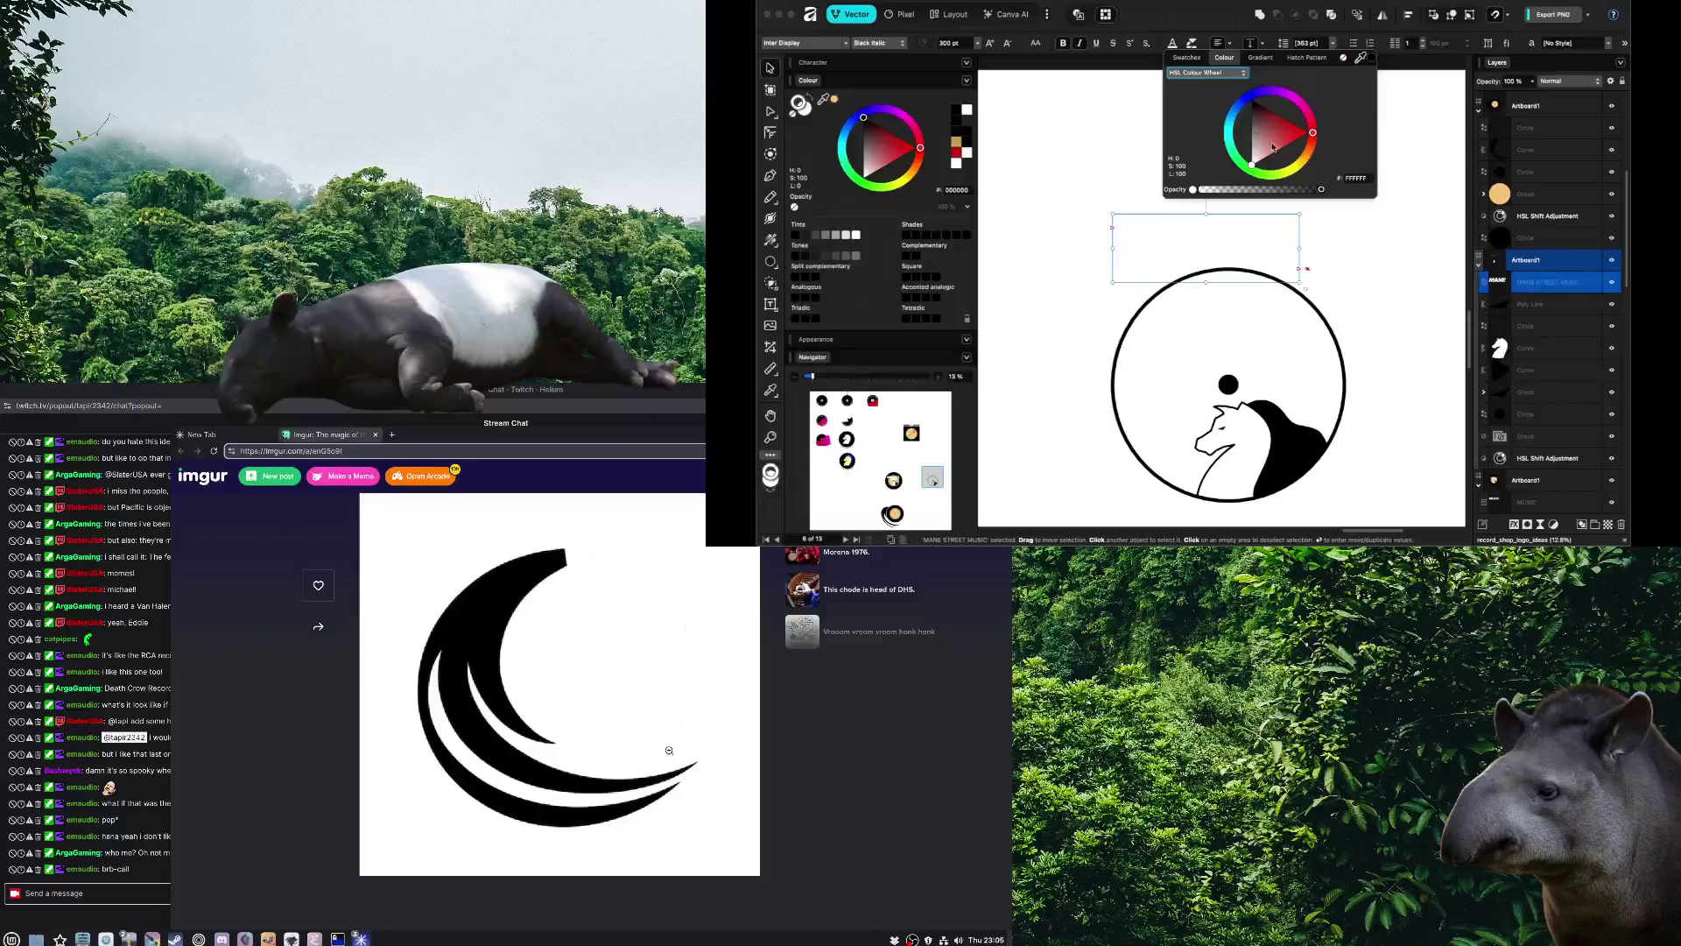
left_click(1208, 131)
left_click(1105, 270)
key("t")
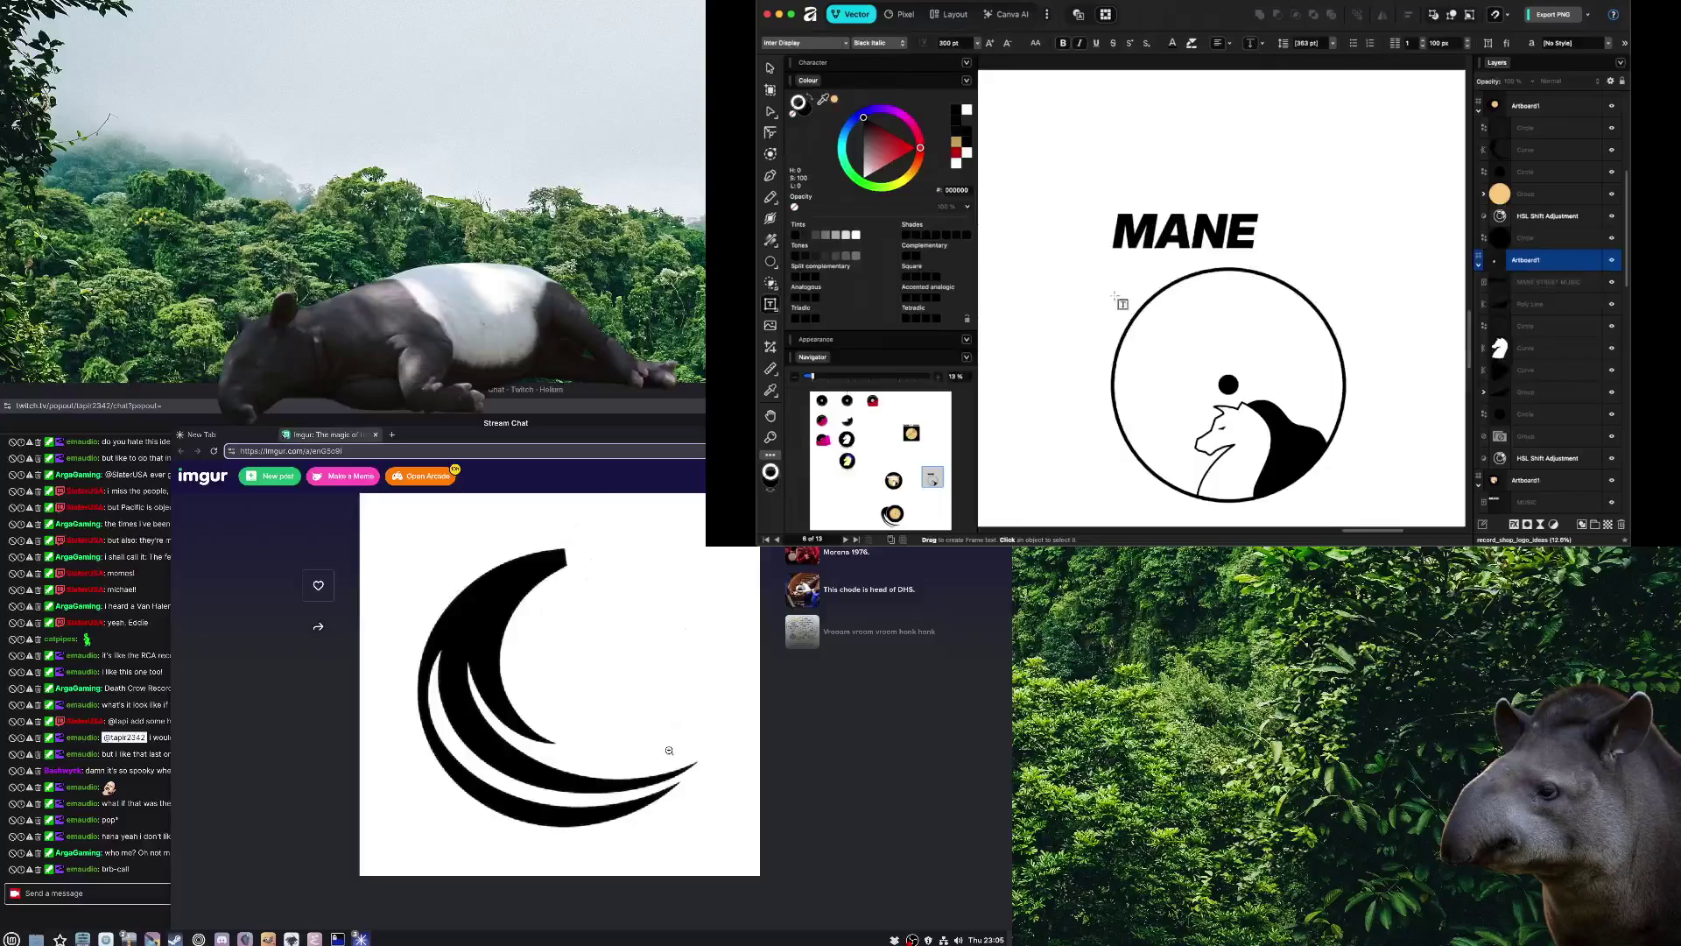
key("ctrl+a")
left_click(1235, 244)
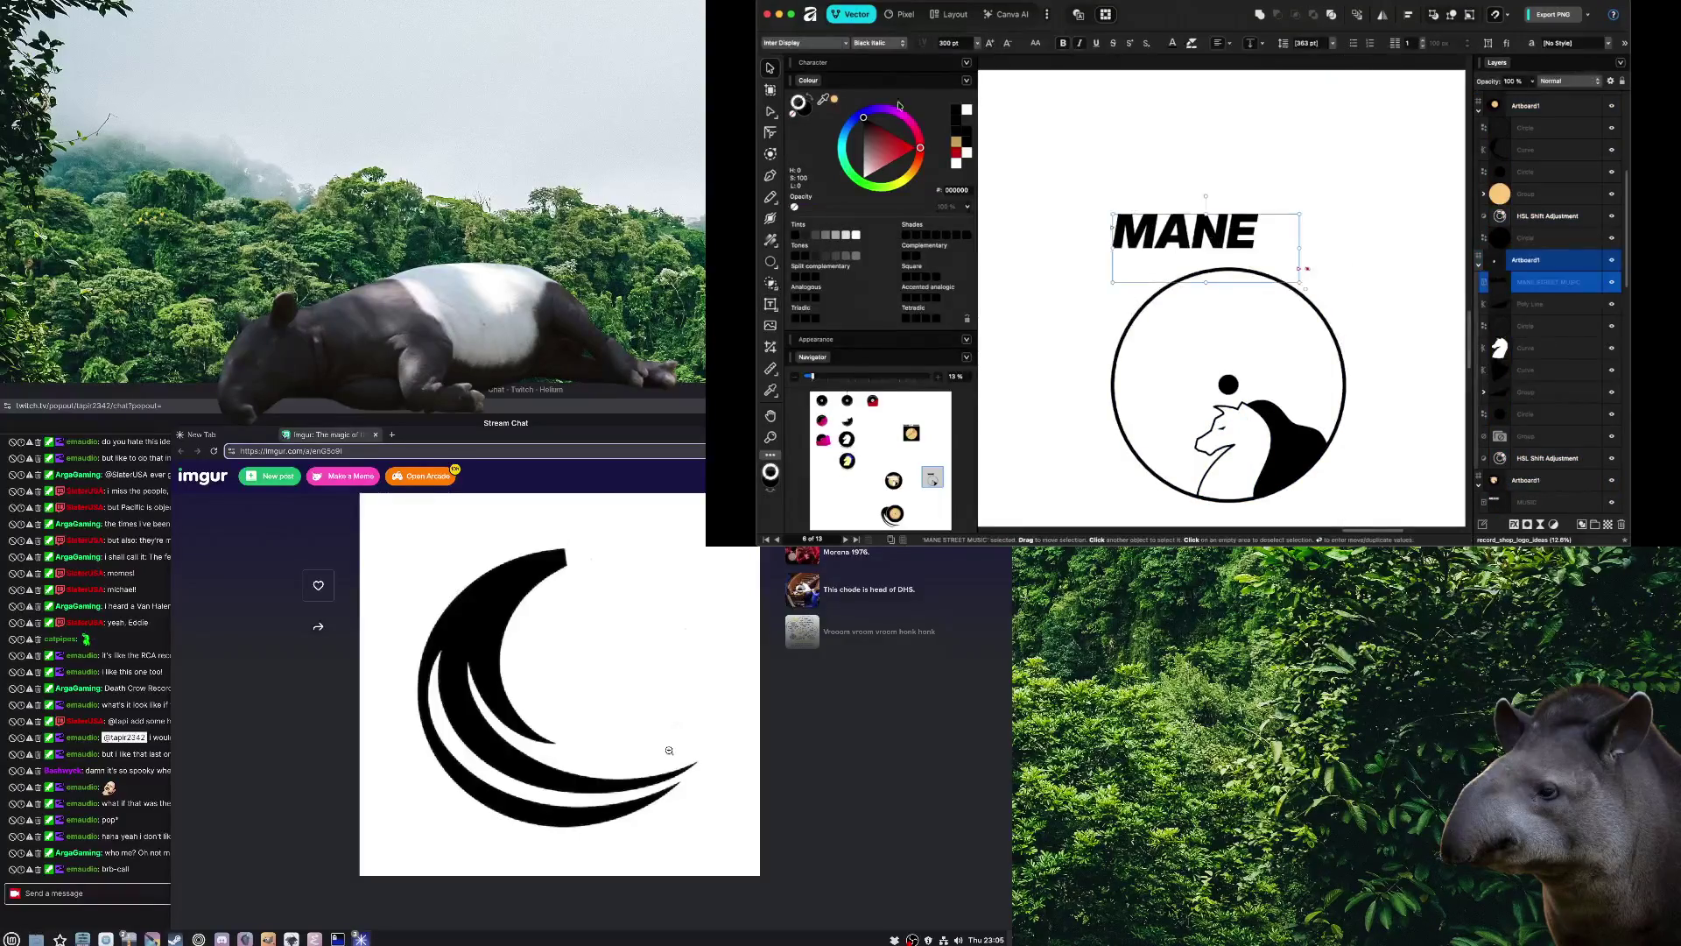
Set the title to Regular weight and stack MANE STREET MUSIC on three lines above the circle
left_click(904, 45)
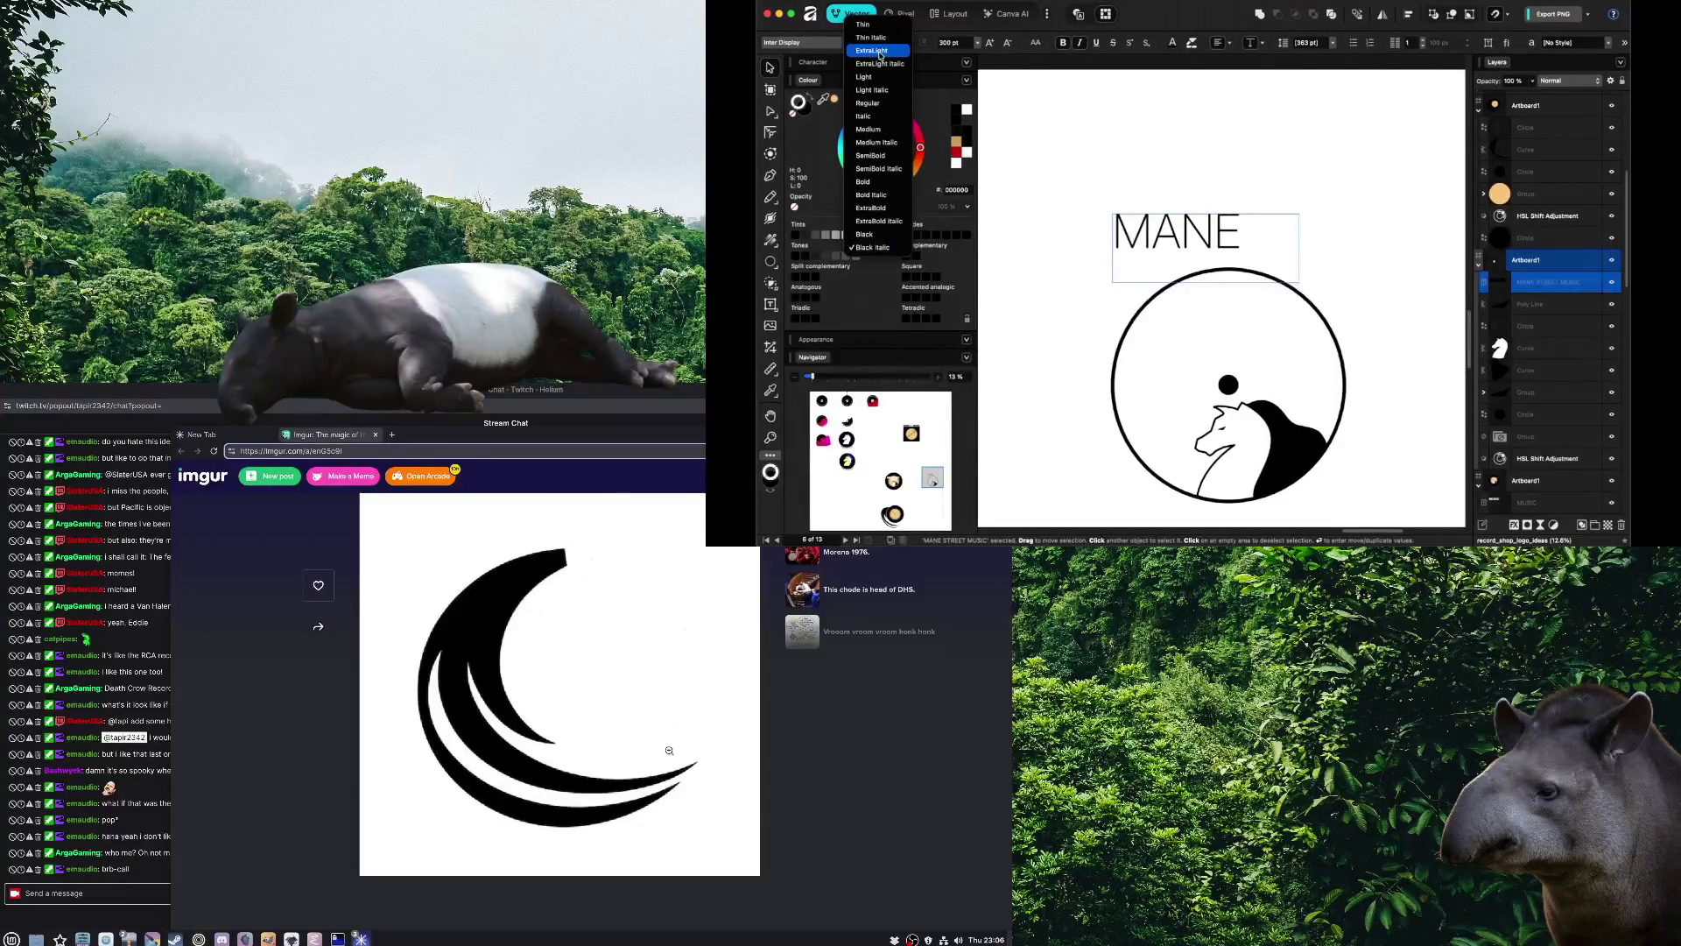
left_click(872, 104)
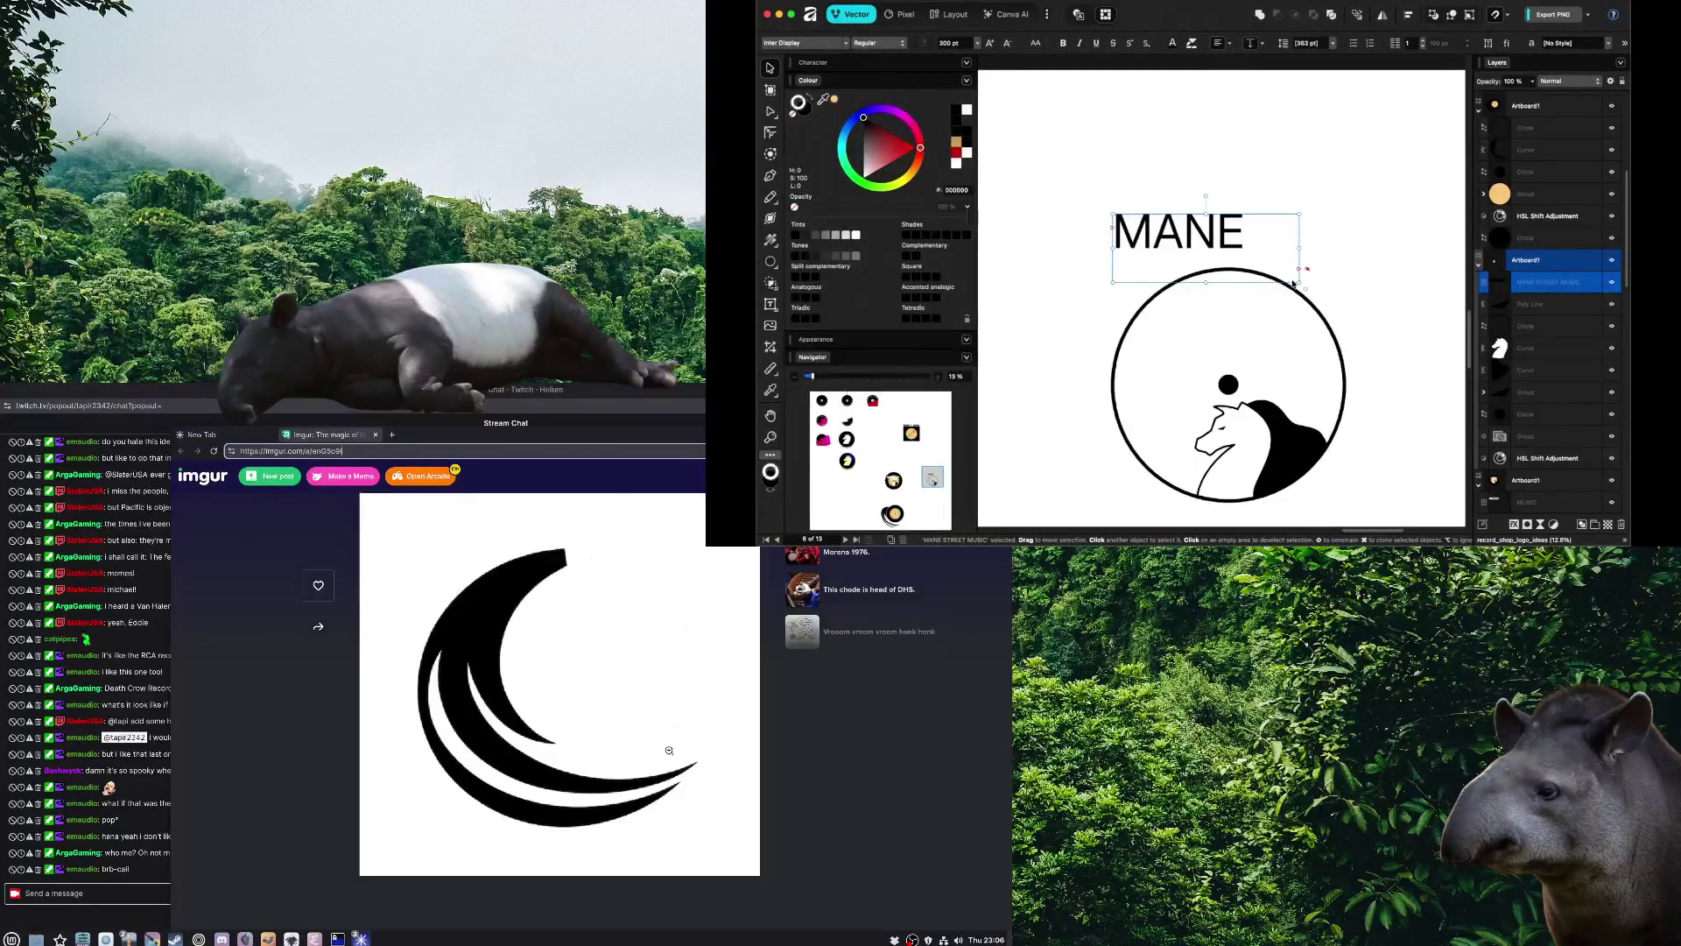
mouse_move(1298, 281)
left_mouse_down()
mouse_move(1362, 385)
mouse_move(1311, 382)
left_mouse_up()
left_click_drag(1174, 289, 1096, 168)
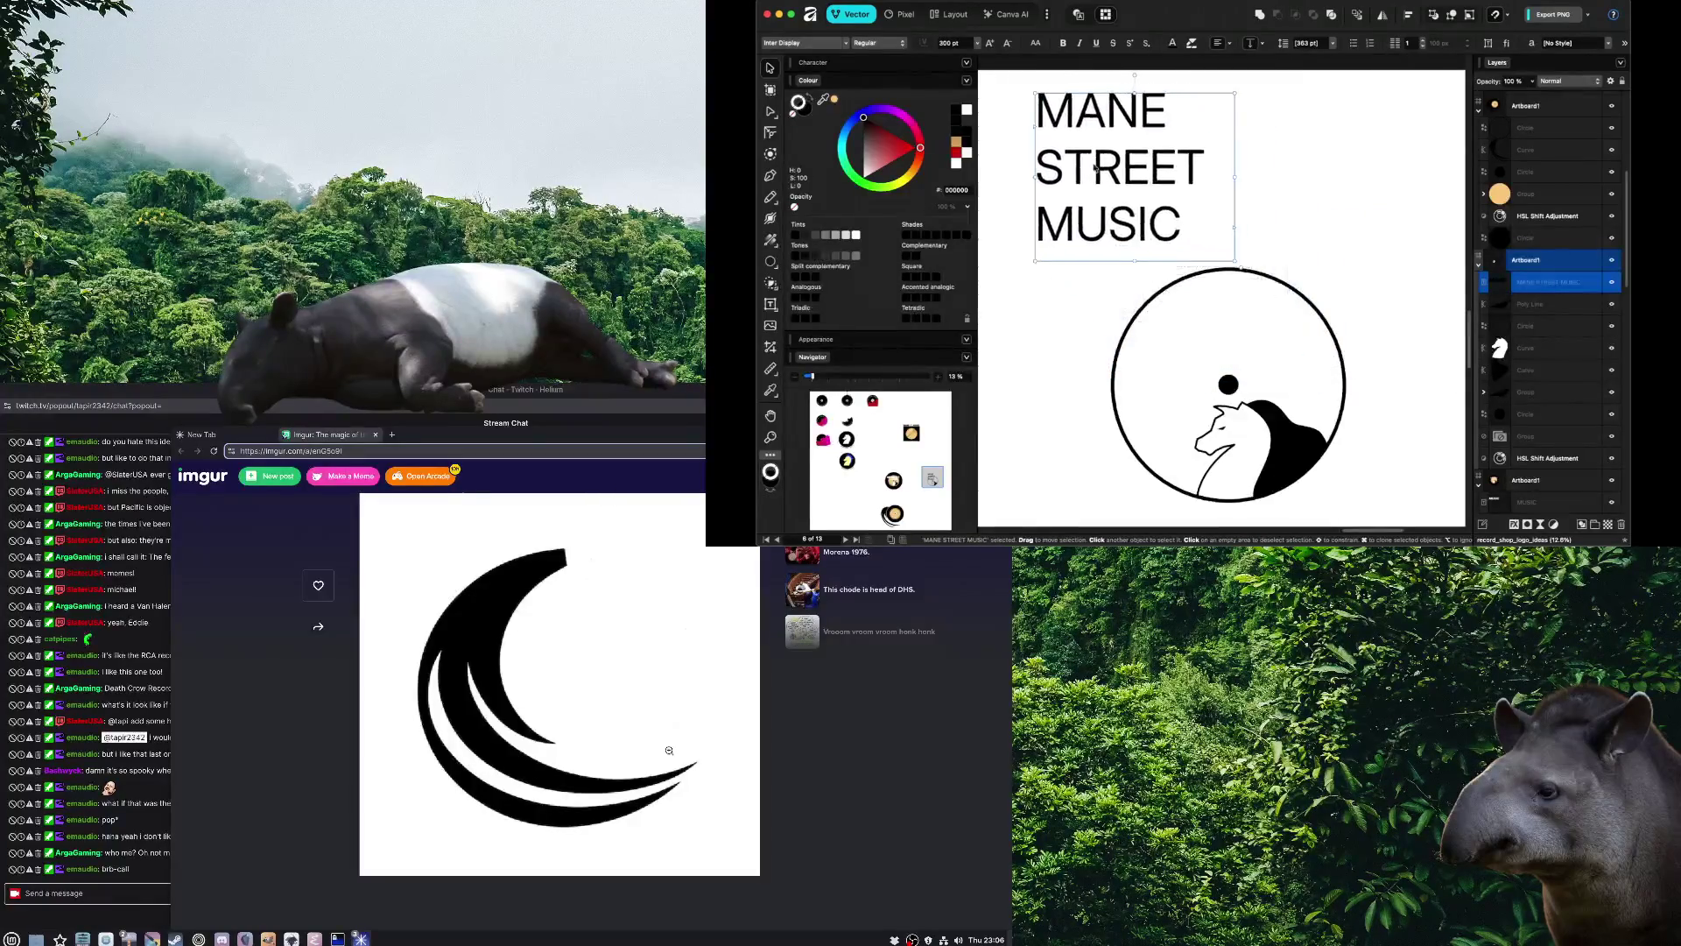
Deselect the title and select the large logo circle
key("Escape")
key("t")
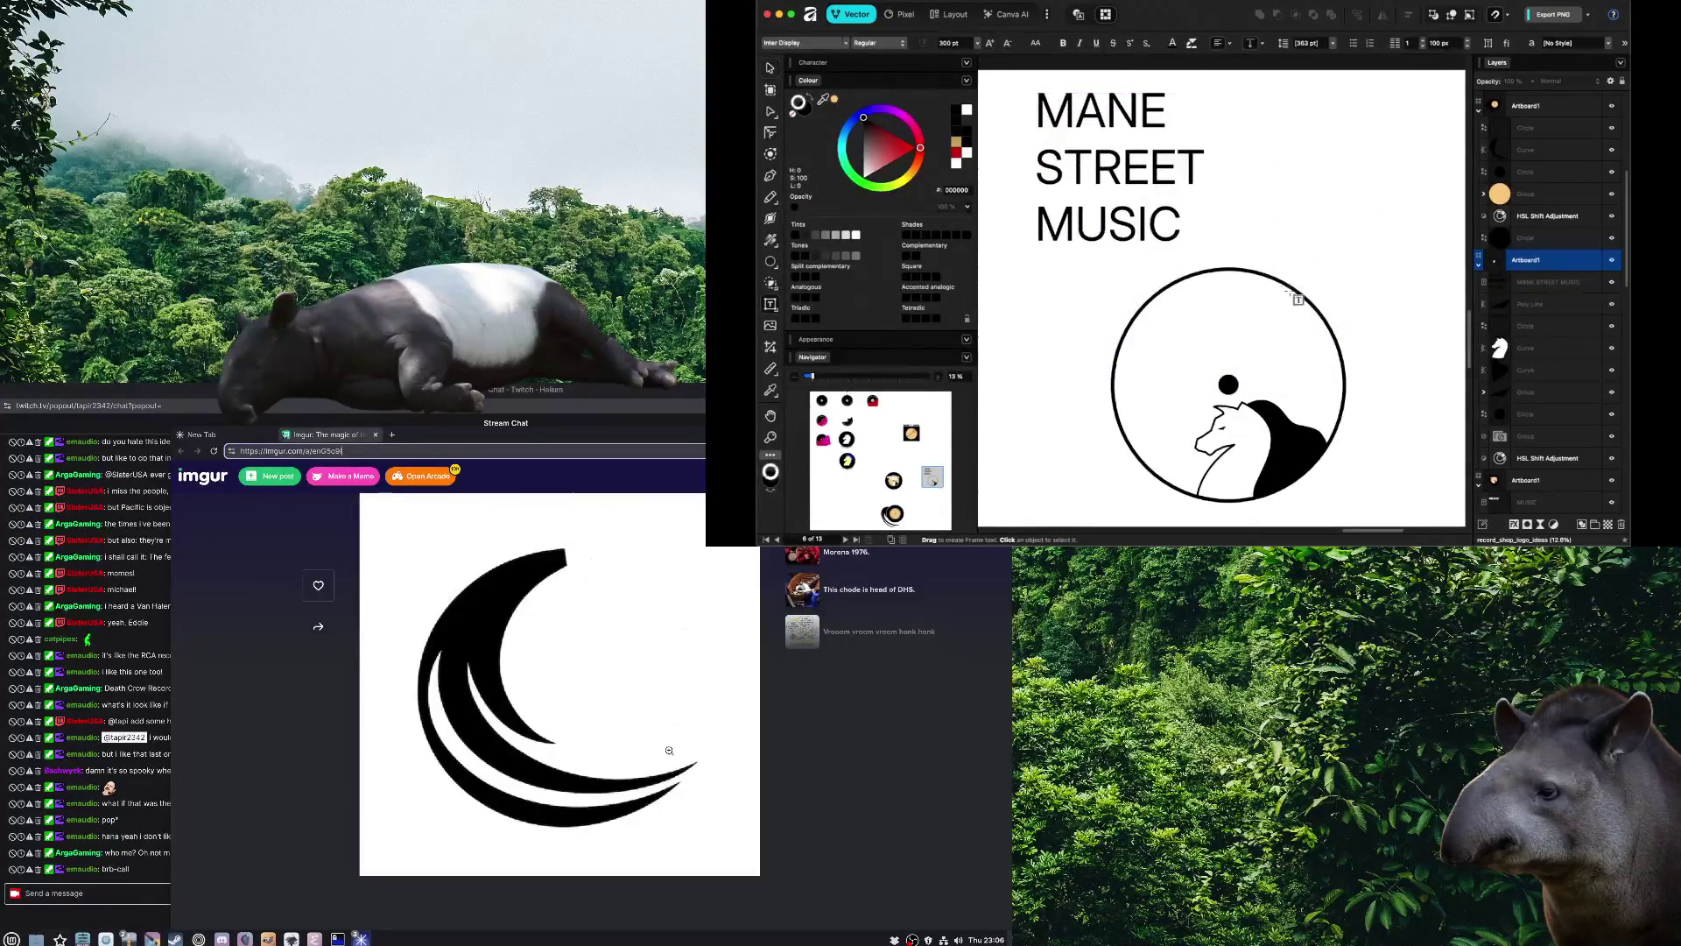
key("v")
left_click(1294, 296)
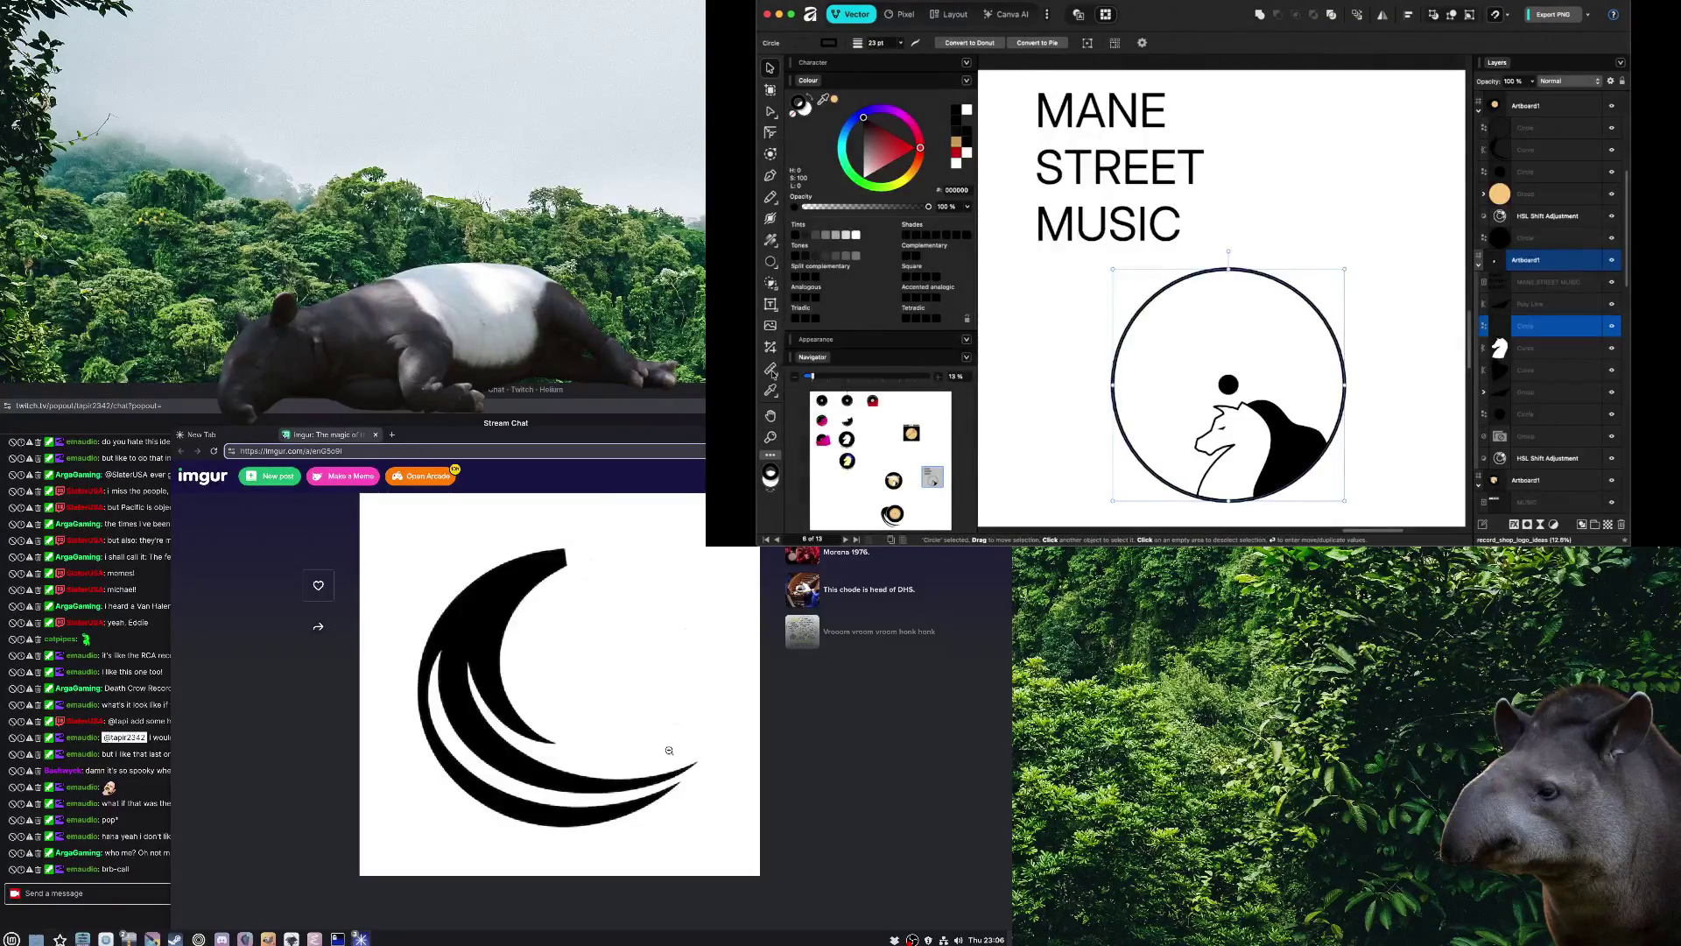
left_click(769, 308)
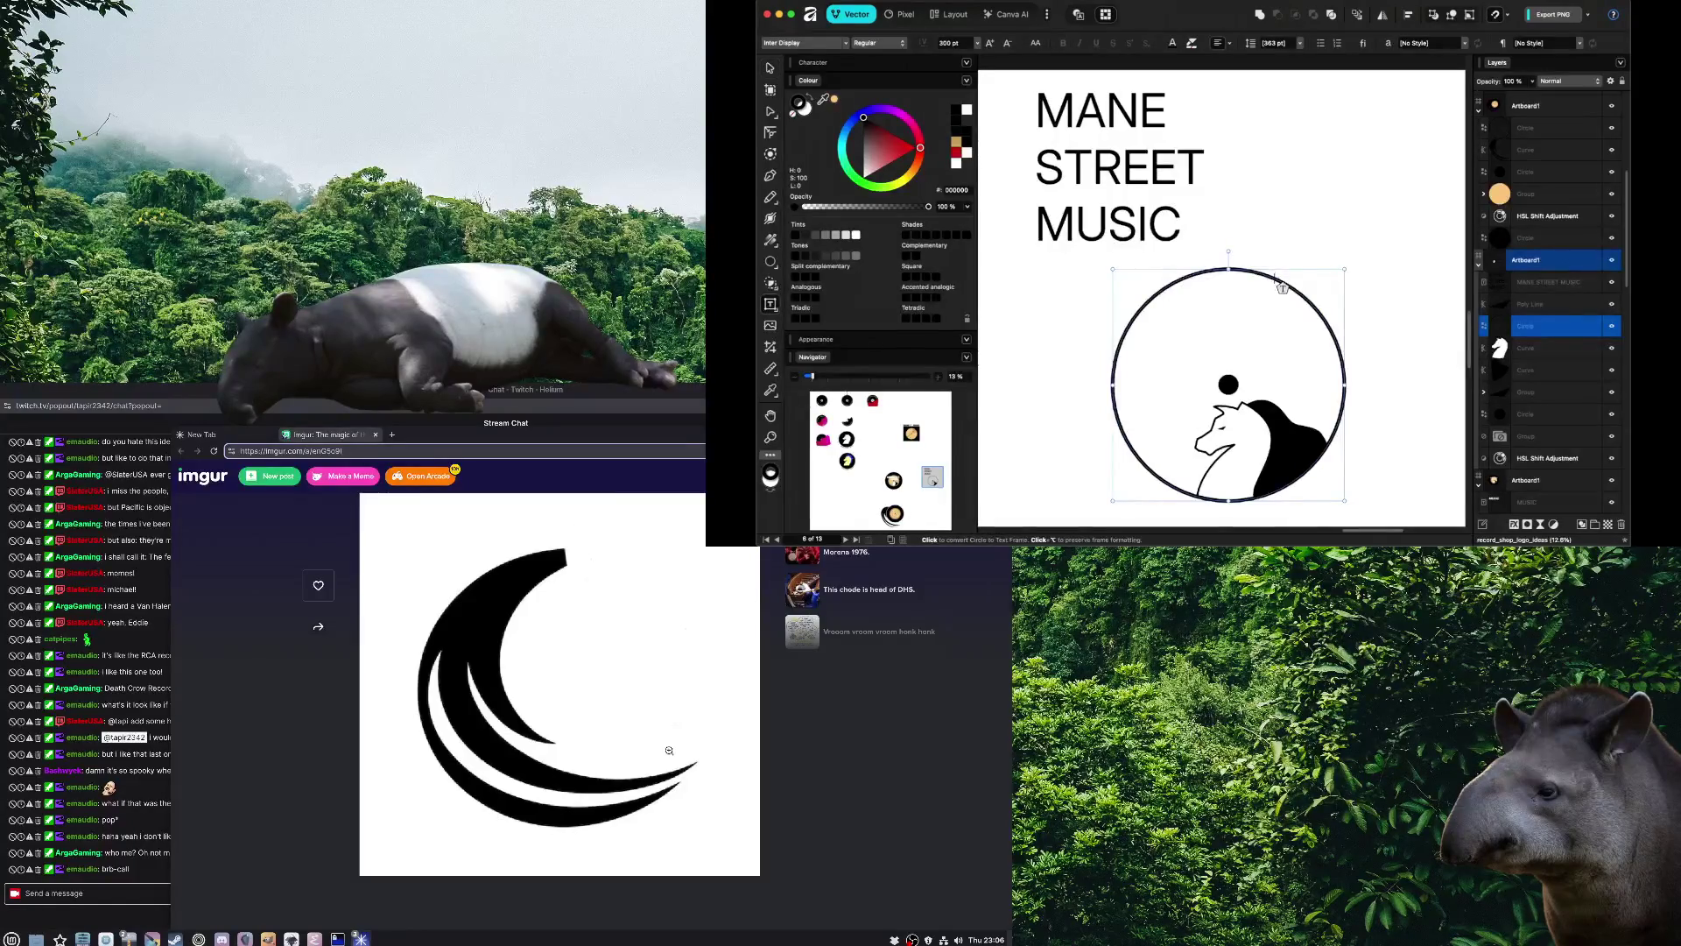
left_click(1274, 279)
type("MA")
key("ctrl+z")
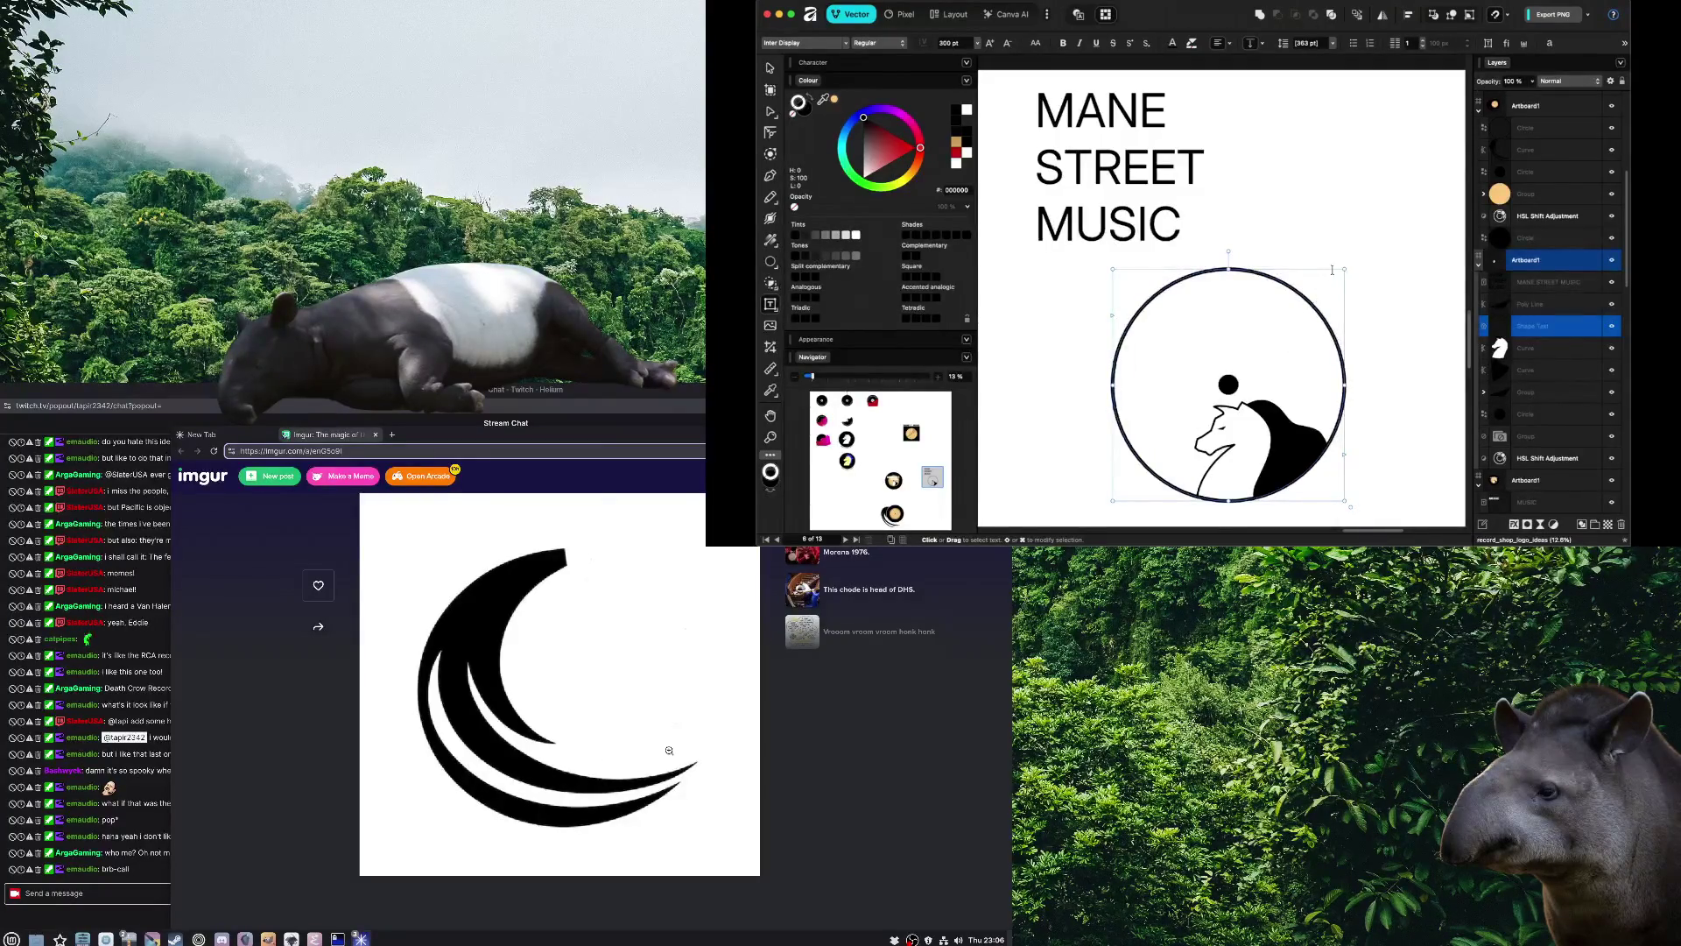
key("Escape")
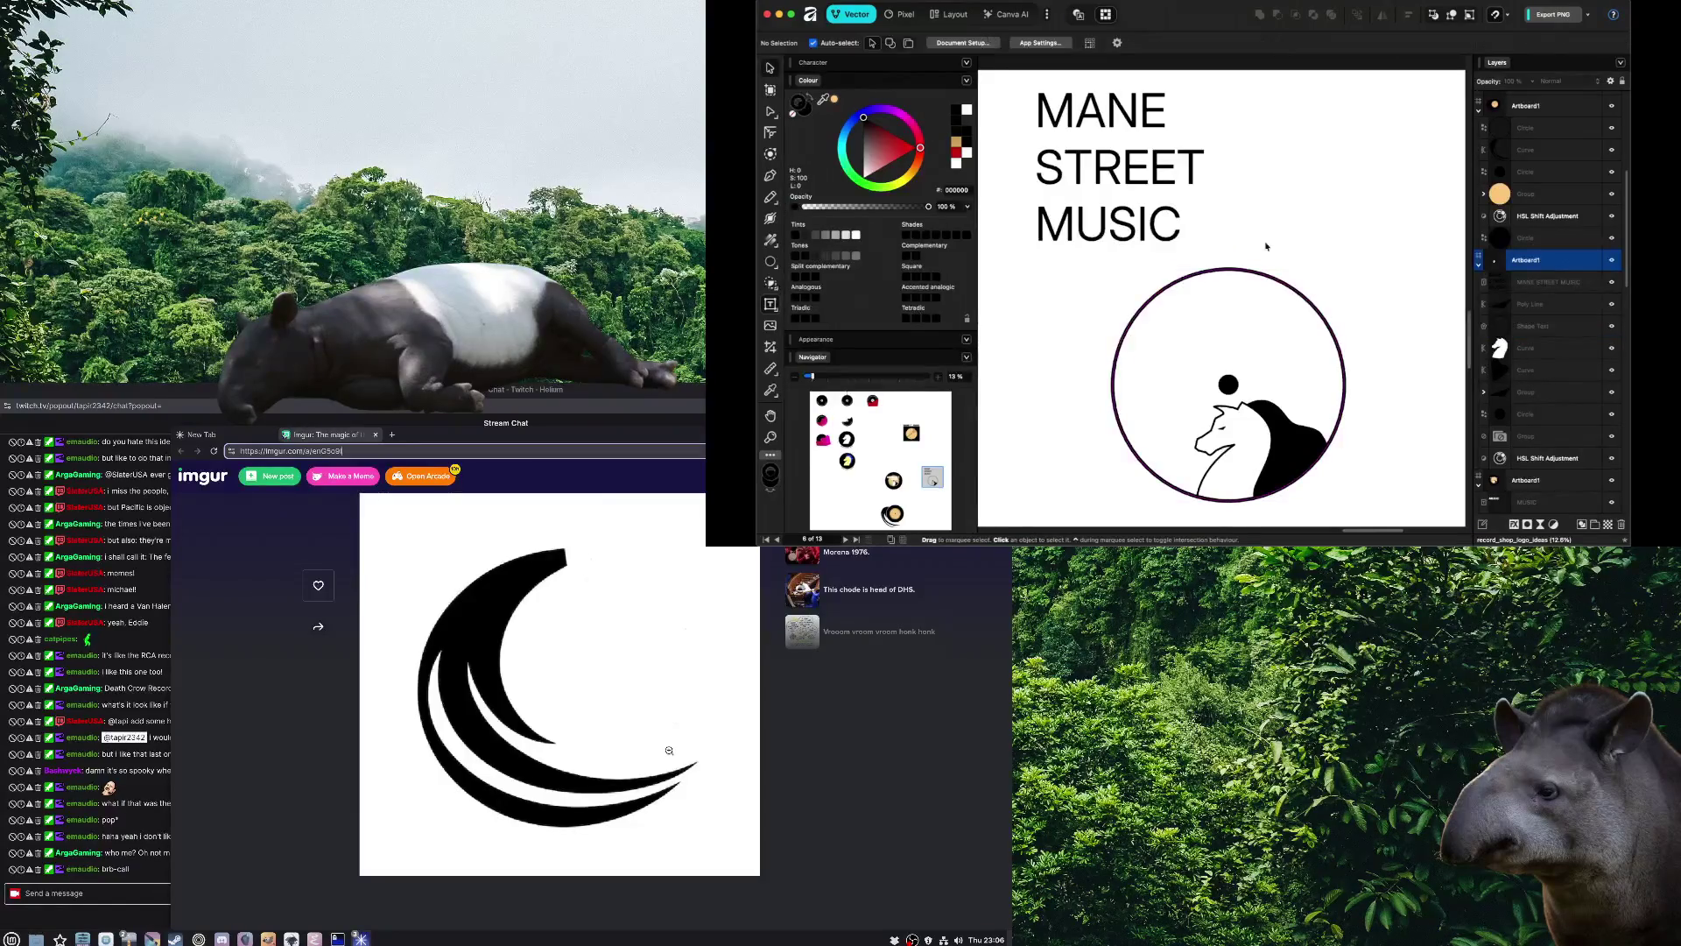
left_click(770, 261)
left_click_drag(1101, 268, 1341, 496)
key("v")
left_click_drag(1217, 408, 1224, 405)
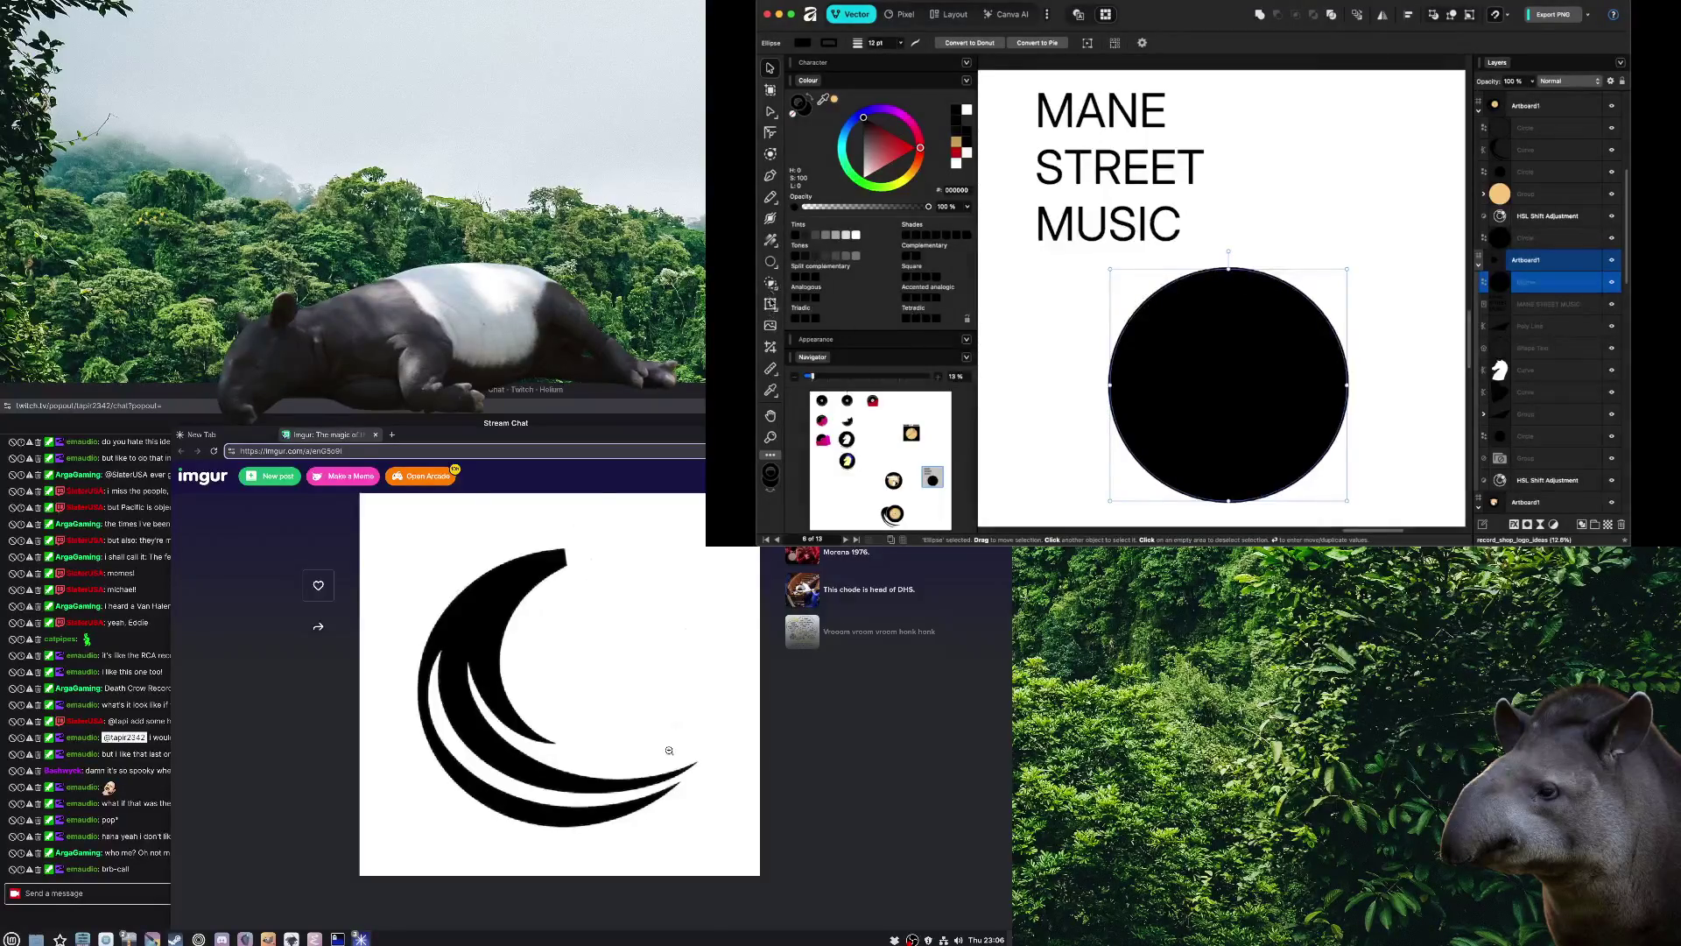
key("t")
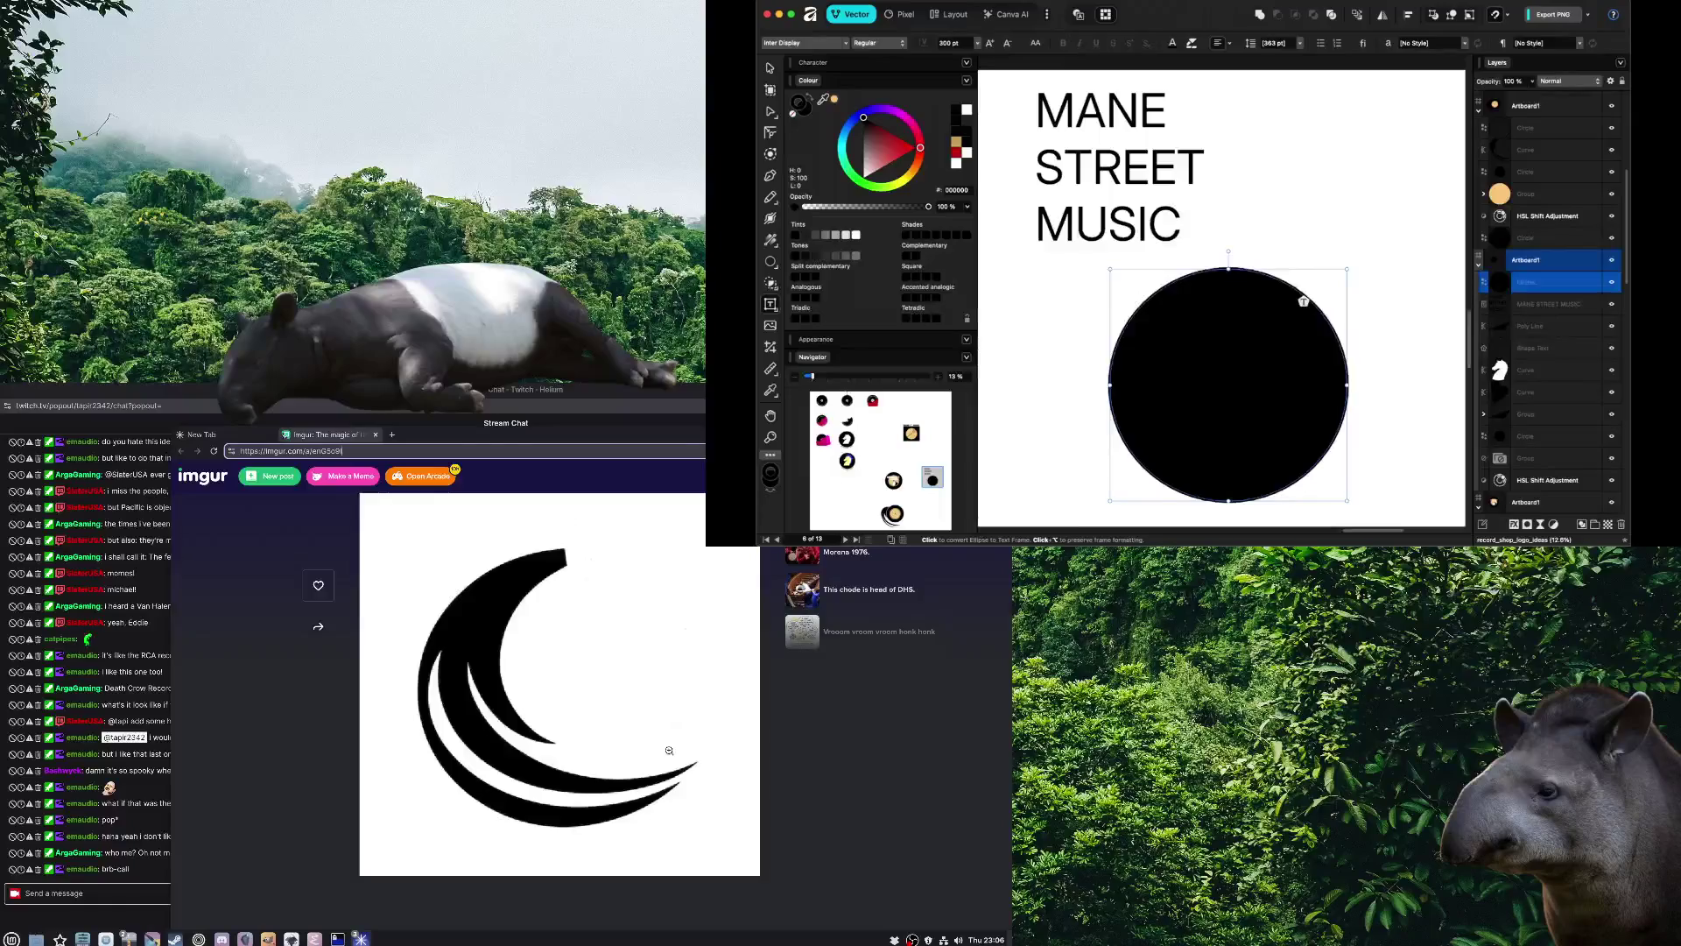
left_click(1303, 301)
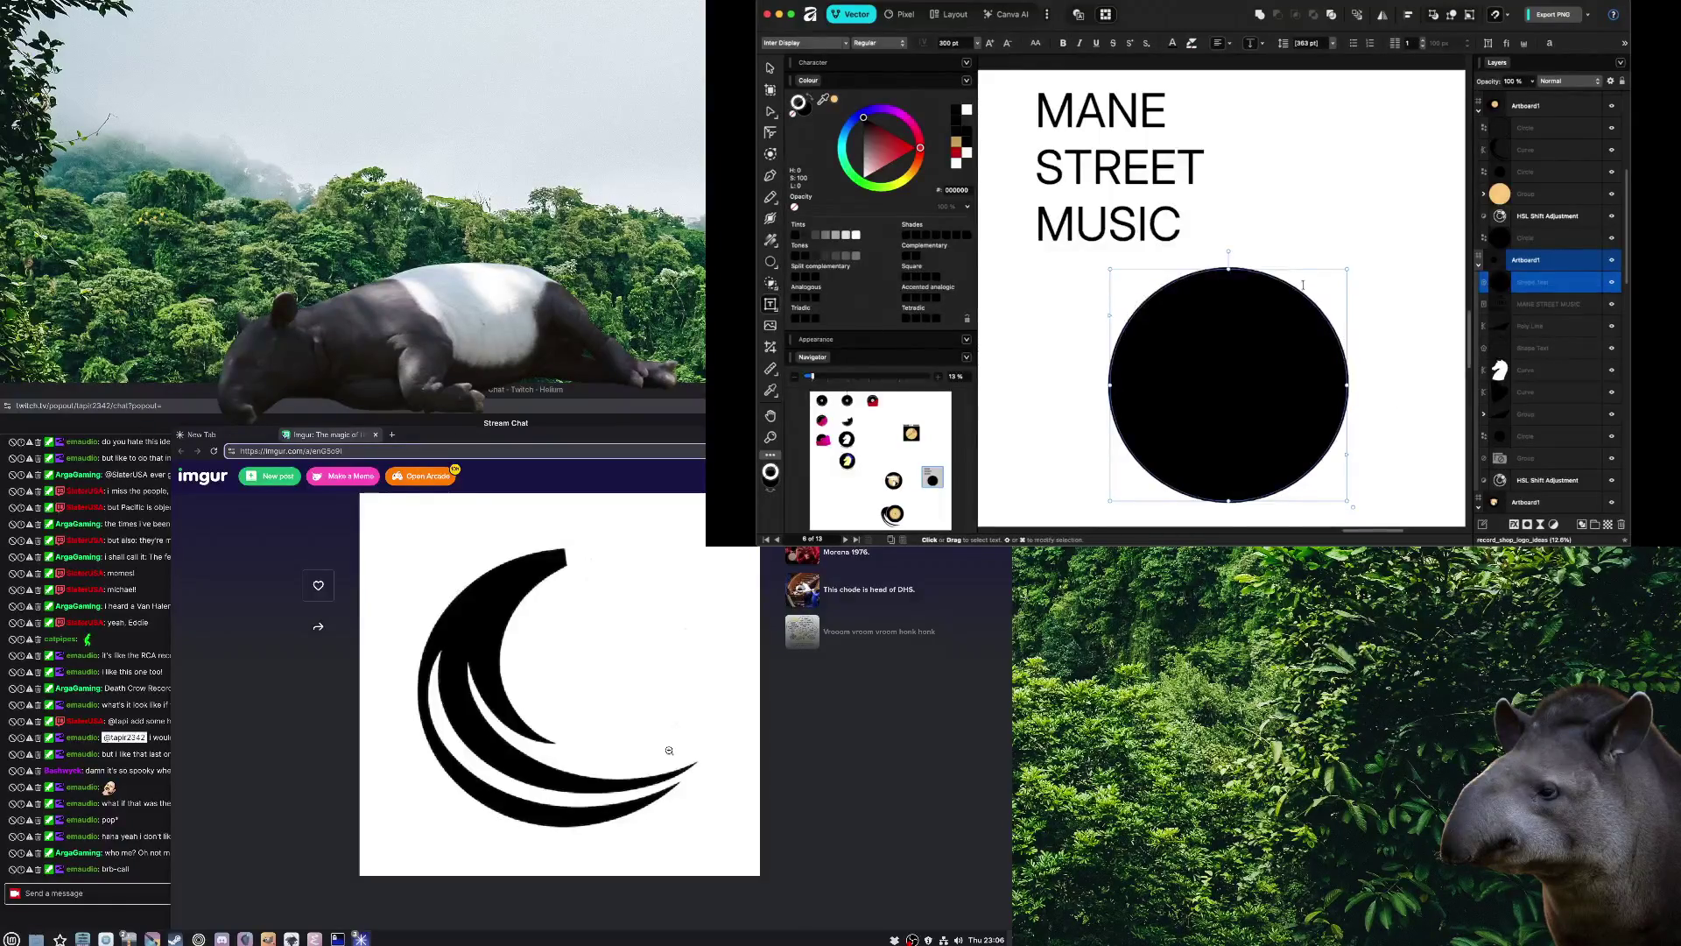
key("Escape")
key("Delete")
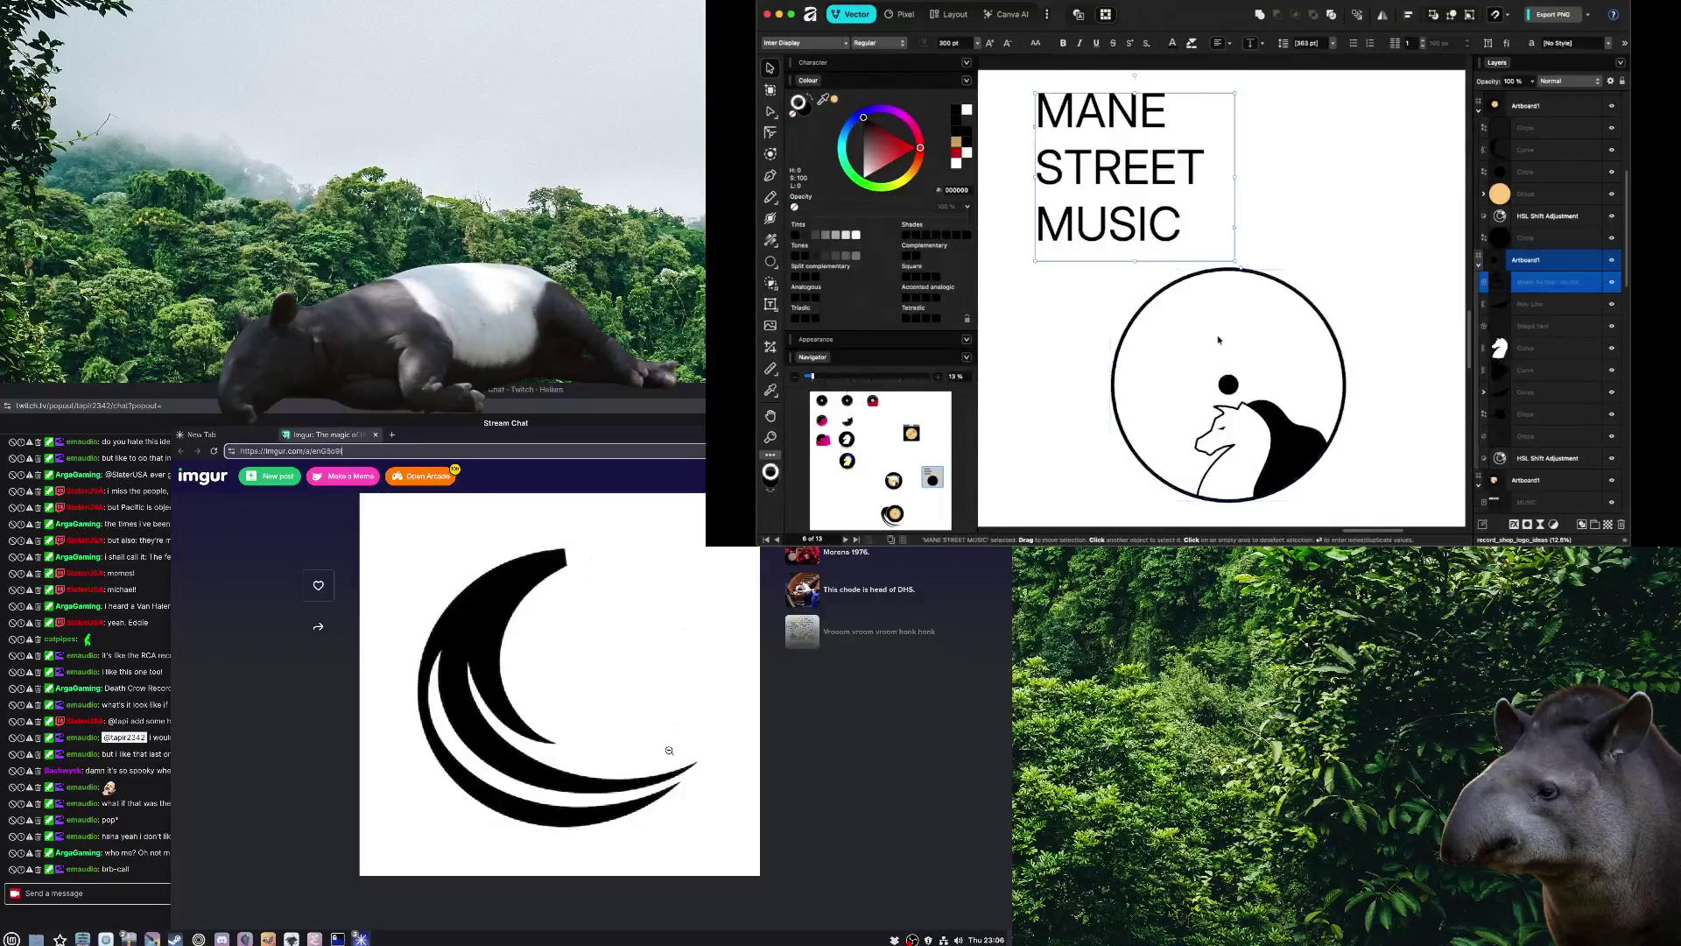
key("Delete")
Bring in the curved MANE STREET MUSIC text in place of the stacked title
scroll(1090, 188, "down", 5)
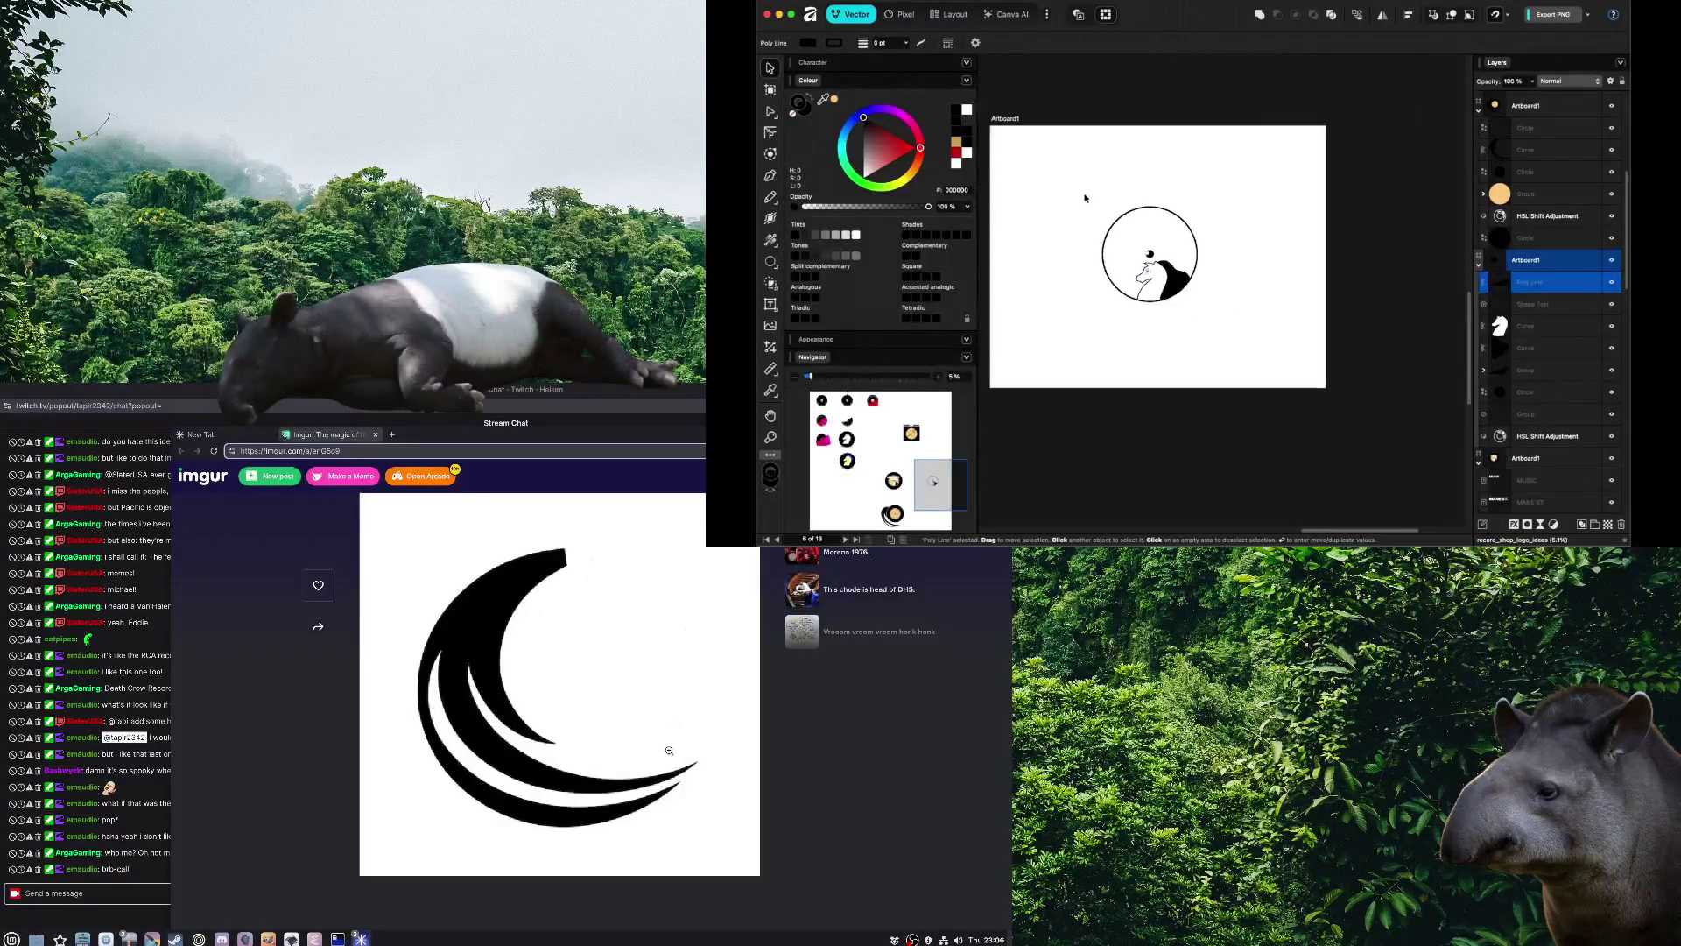
scroll(1226, 333, "up", 3)
scroll(1131, 290, "down", 2)
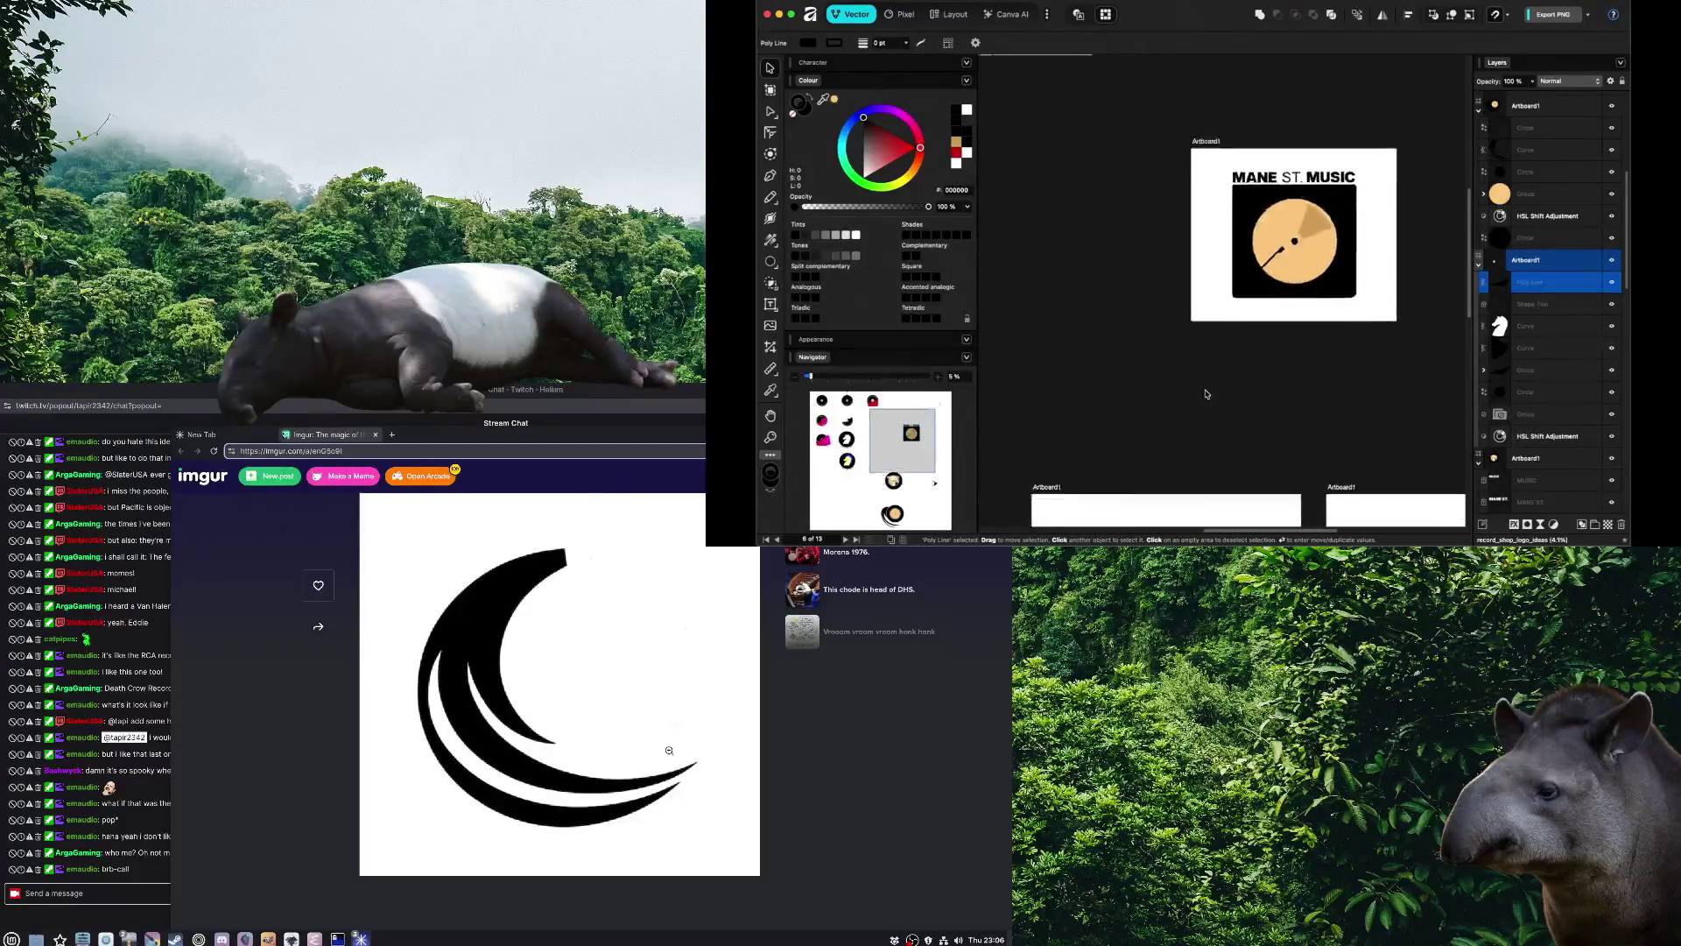
scroll(1241, 443, "up", 5)
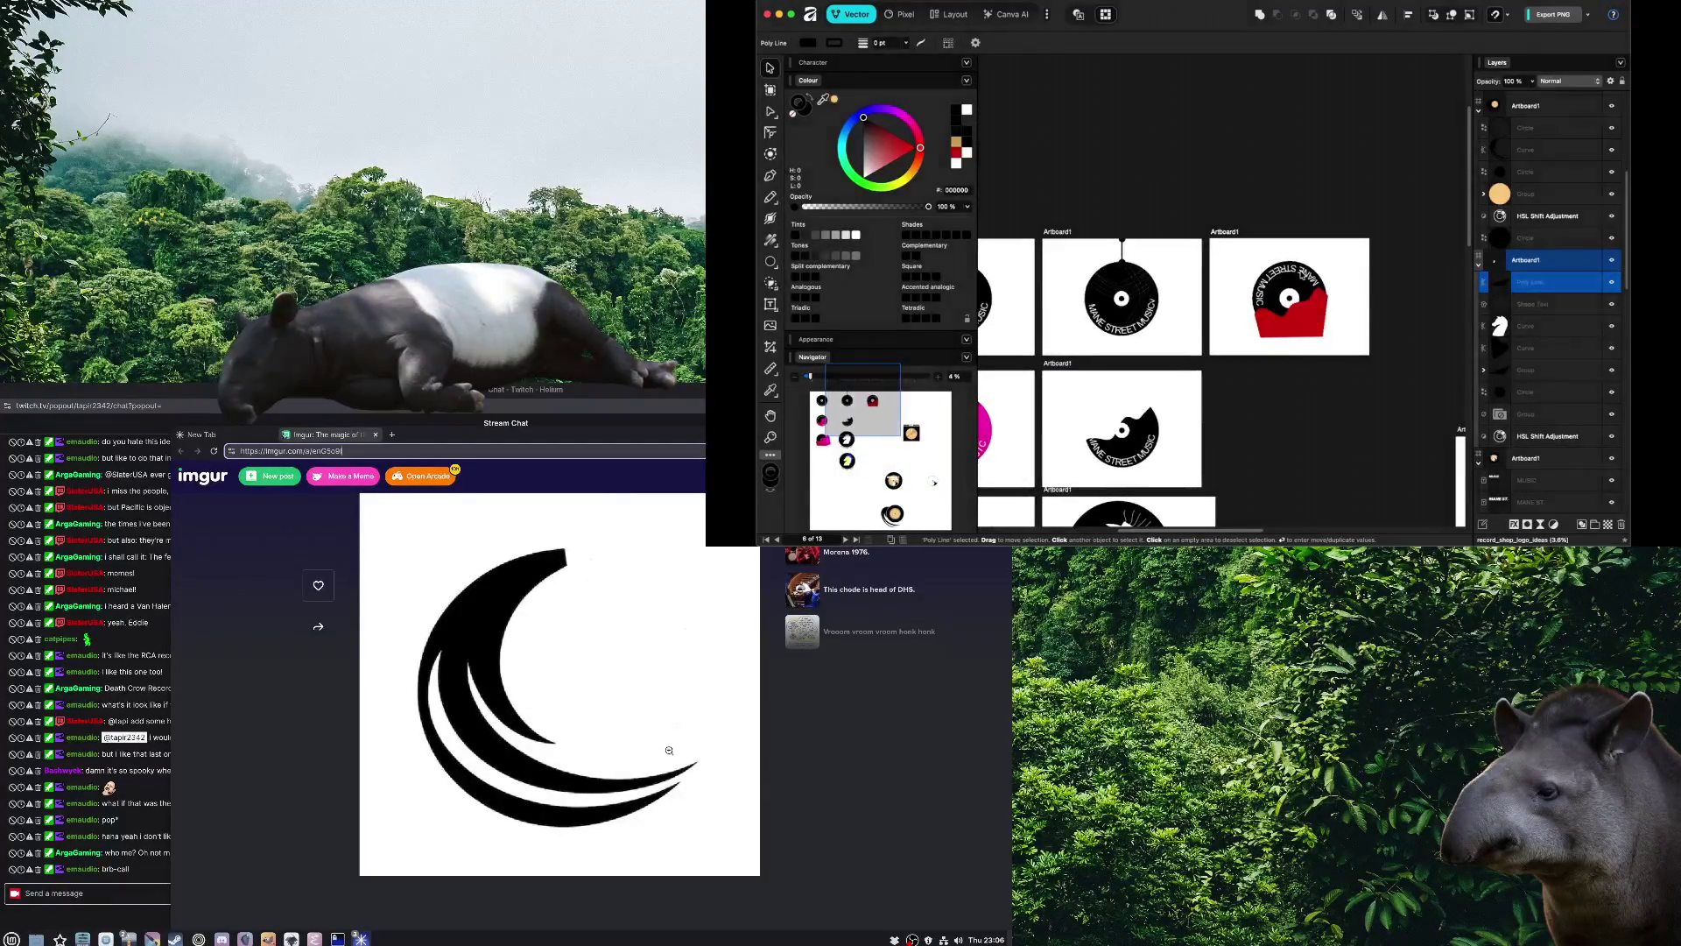
key("ctrl+z")
scroll(1292, 245, "down", 5)
scroll(1305, 385, "up", 5)
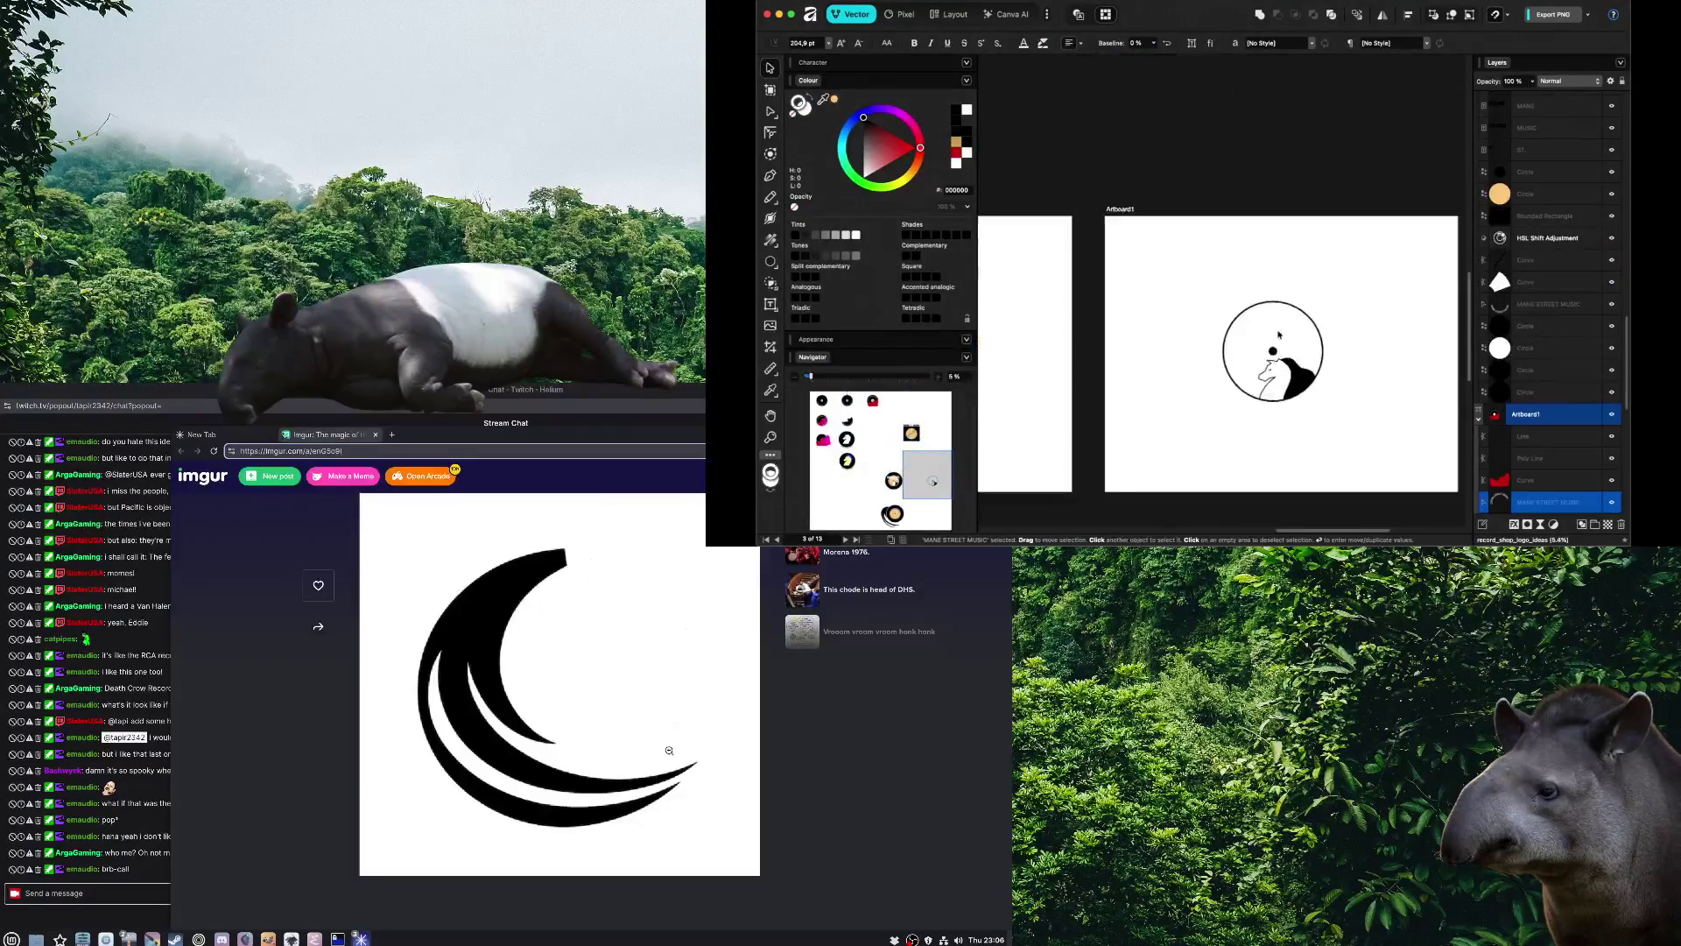
scroll(1278, 363, "up", 5)
Move the curved title onto the logo circle and colour it black
left_click_drag(1193, 298, 1123, 105)
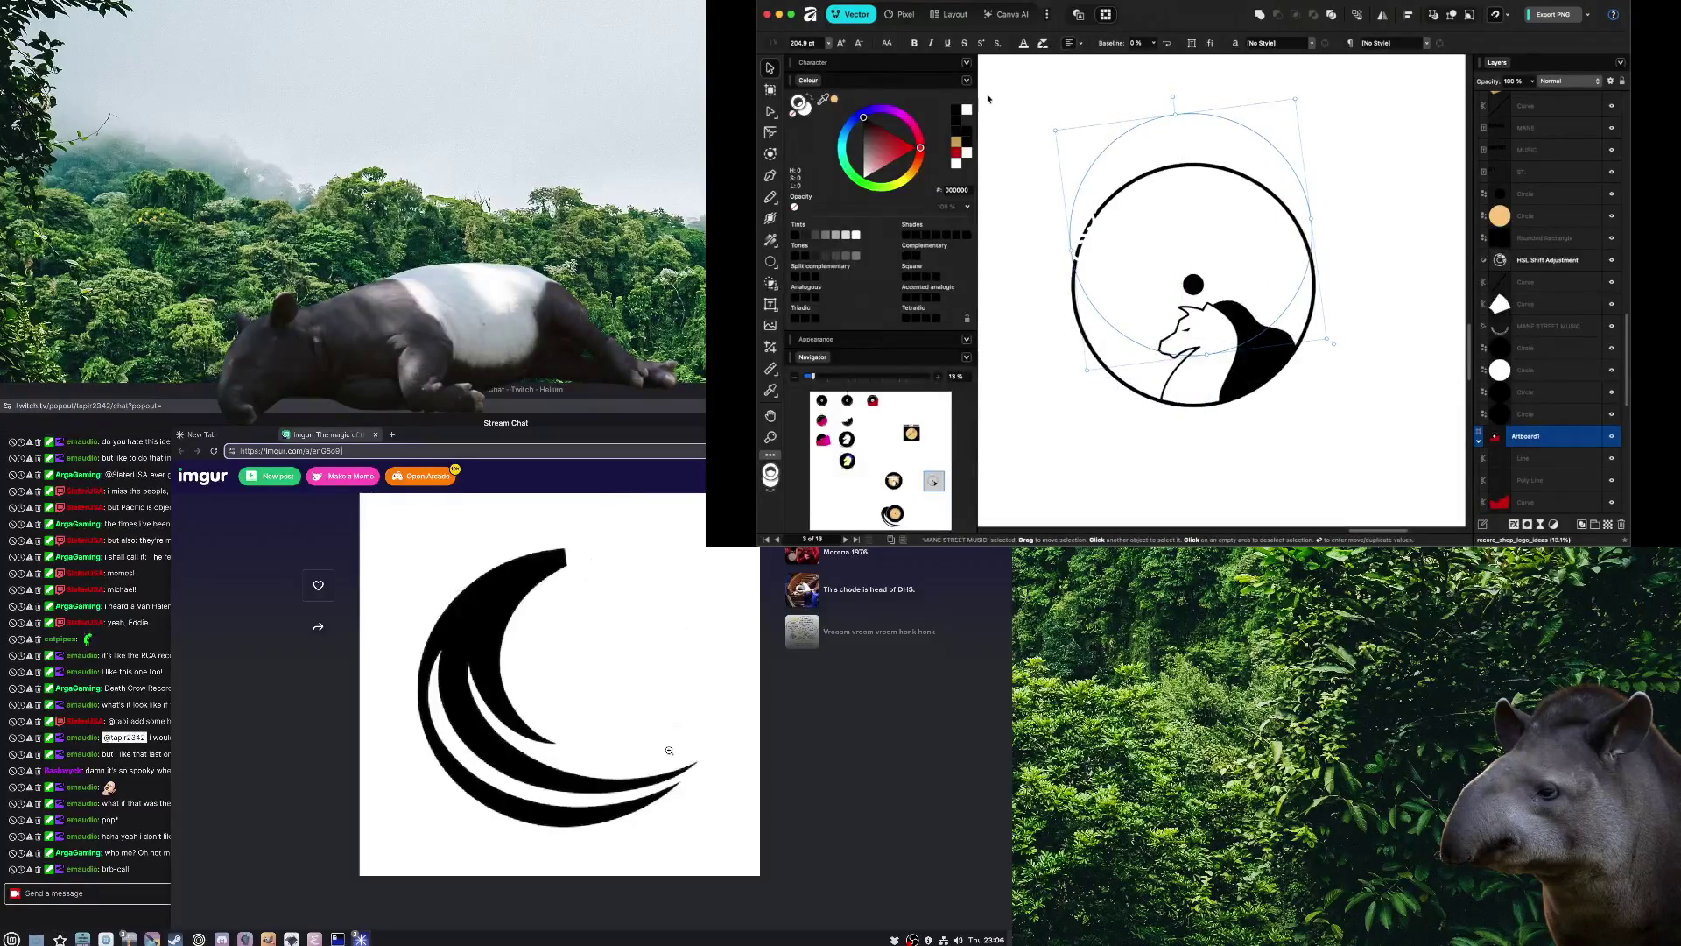
left_click(1023, 44)
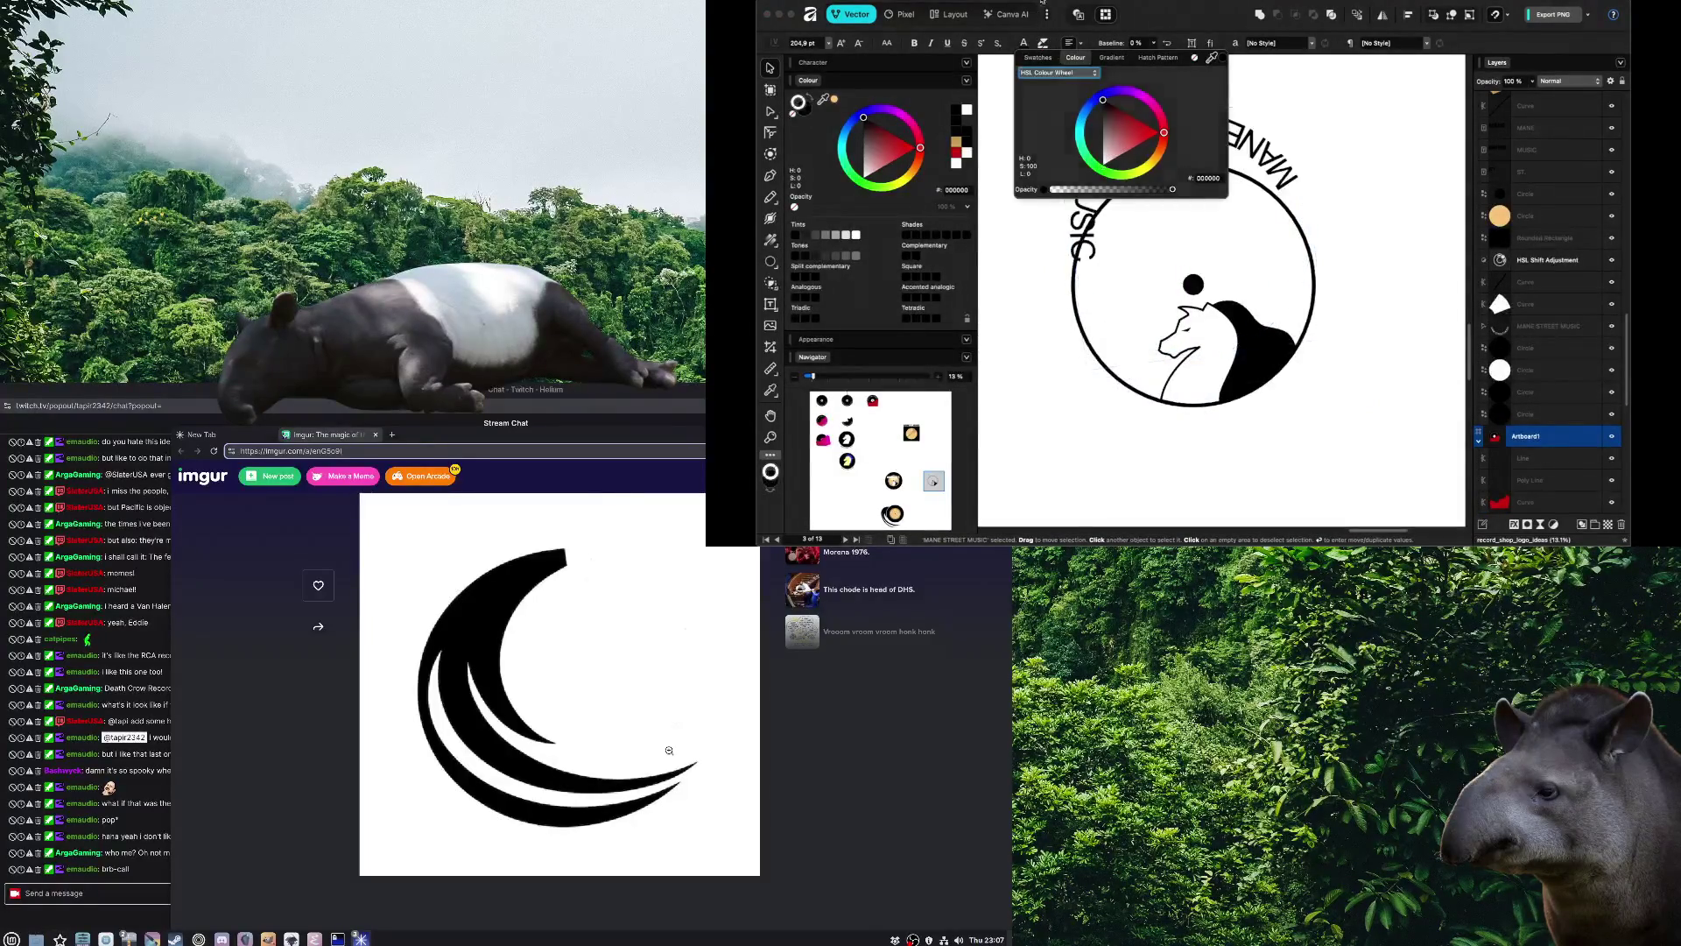
left_click(1223, 473)
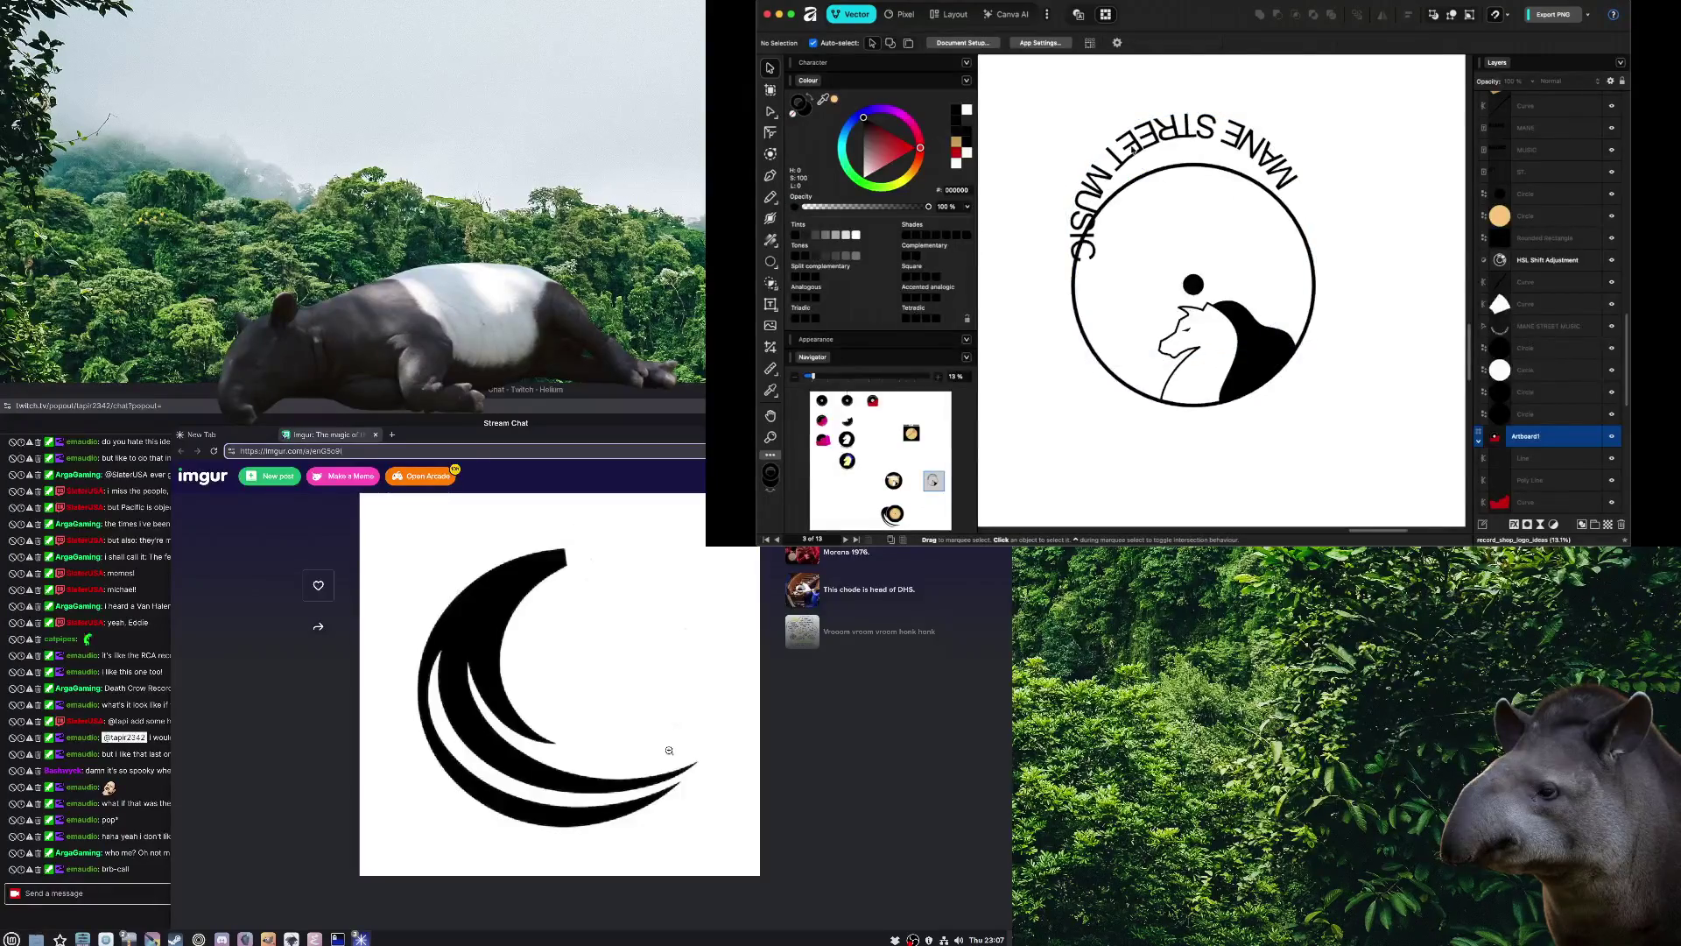
left_click(1132, 151)
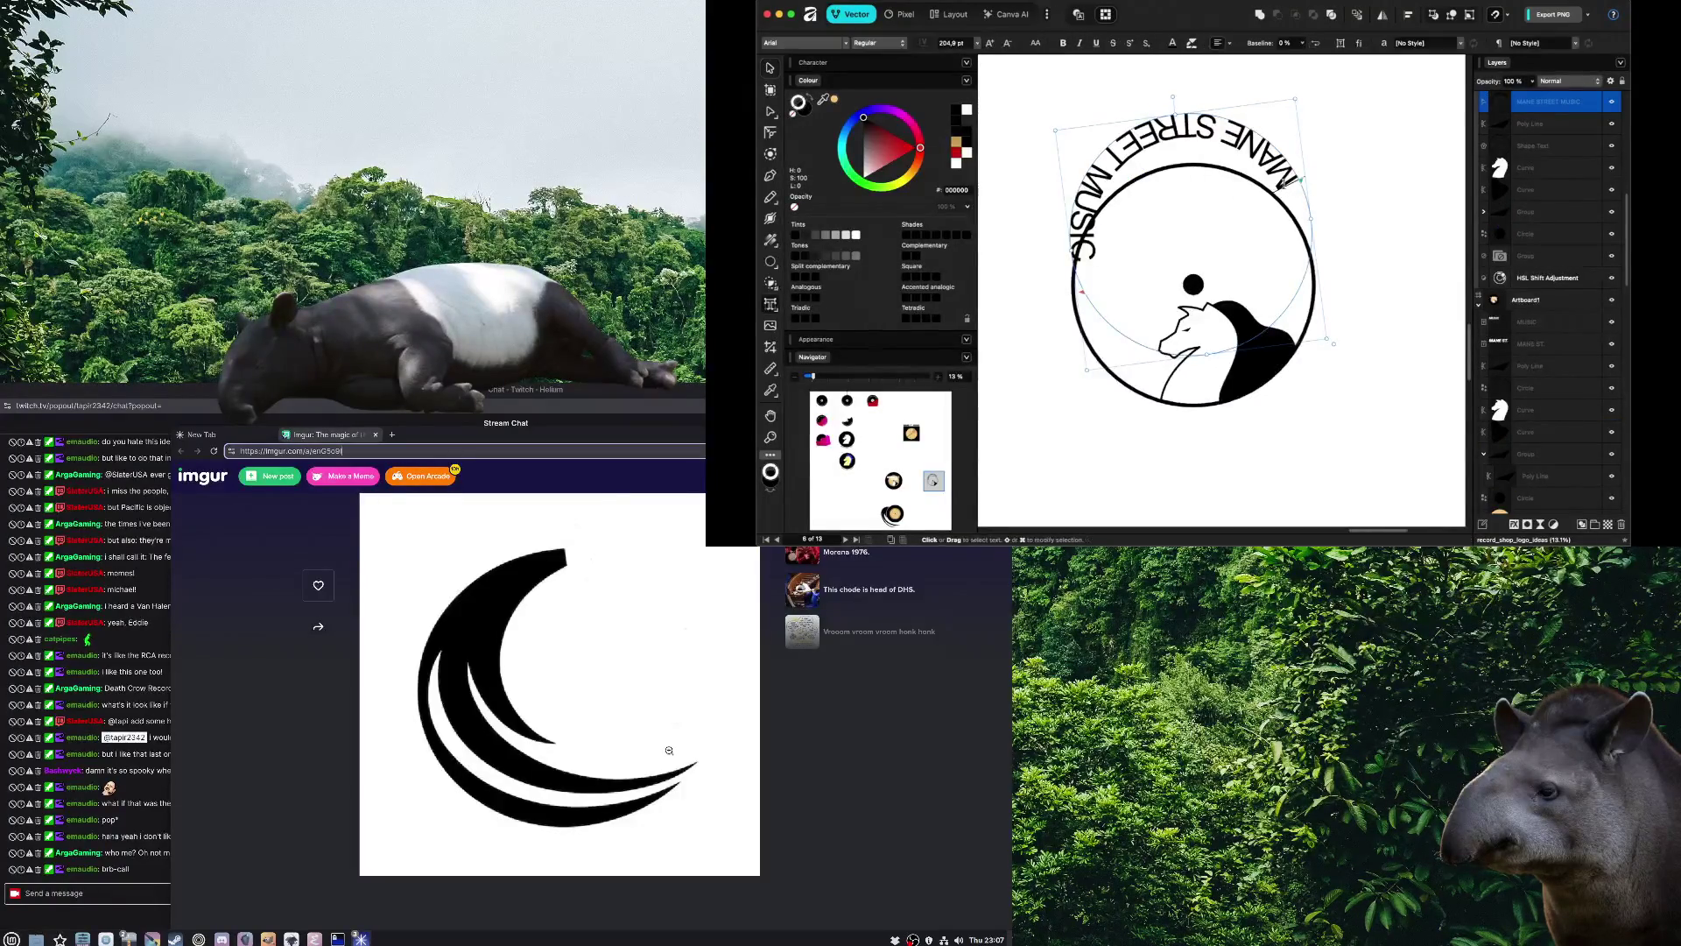
Slide the curved title along its circular path to arc over the top, then nudge it down
mouse_move(1302, 181)
left_mouse_down()
mouse_move(1036, 278)
mouse_move(1075, 263)
mouse_move(1143, 292)
mouse_move(1095, 251)
left_mouse_up()
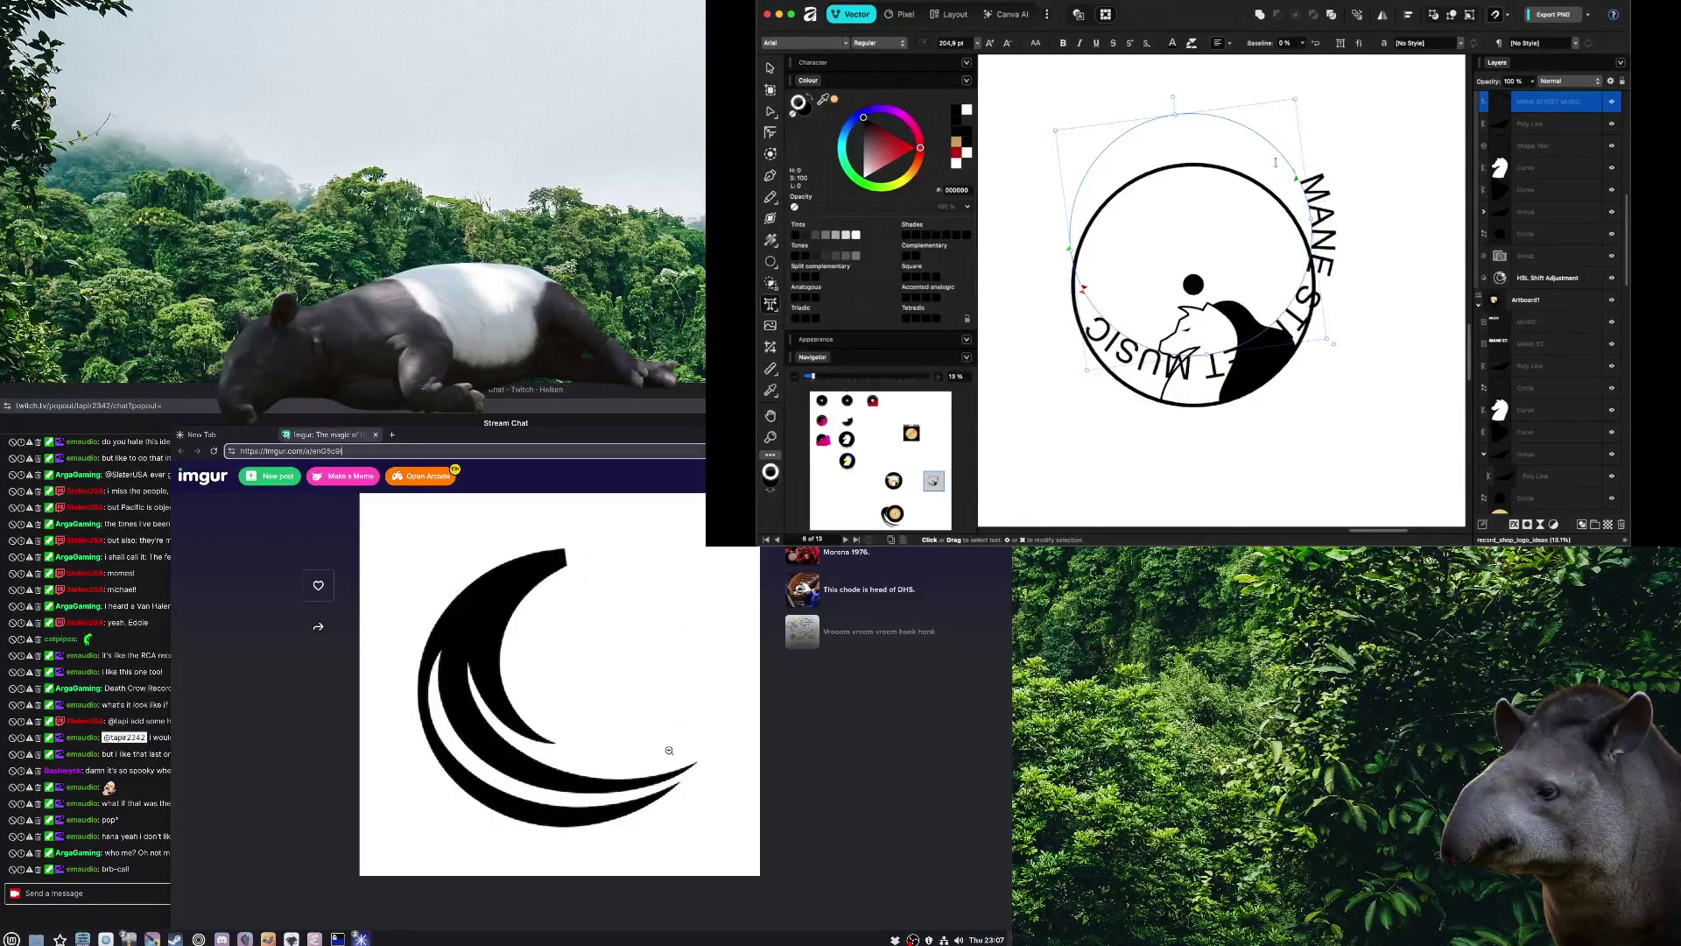
left_click_drag(1296, 182, 1070, 222)
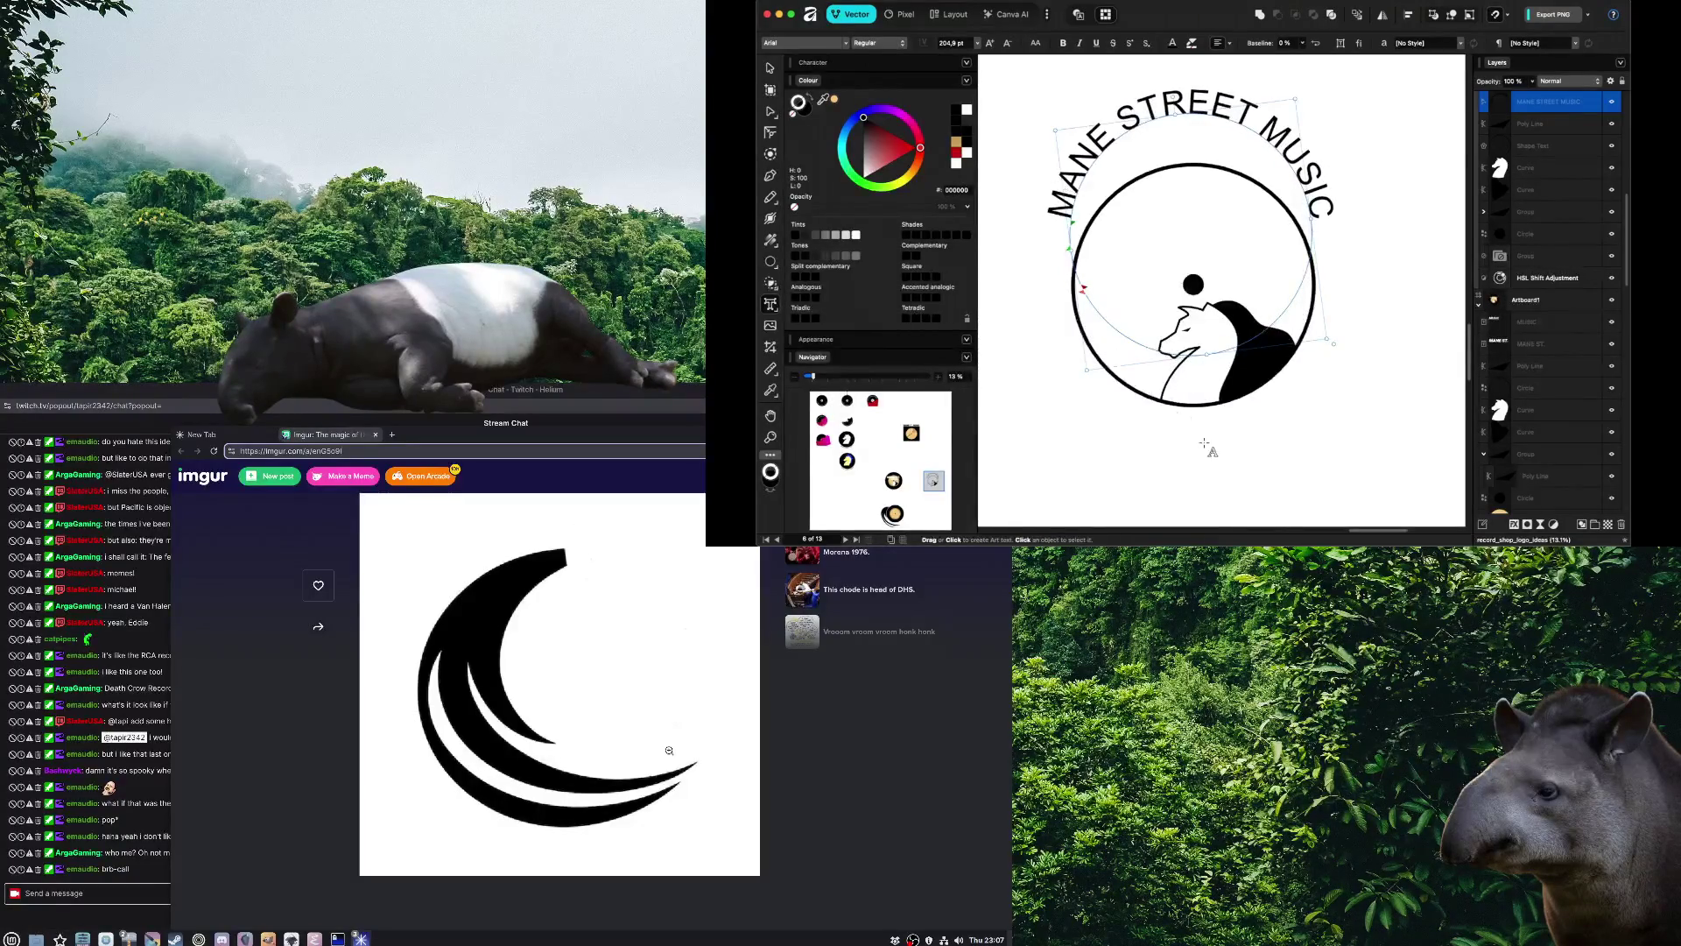
key("Escape")
key("v")
left_click_drag(1221, 123, 1222, 173)
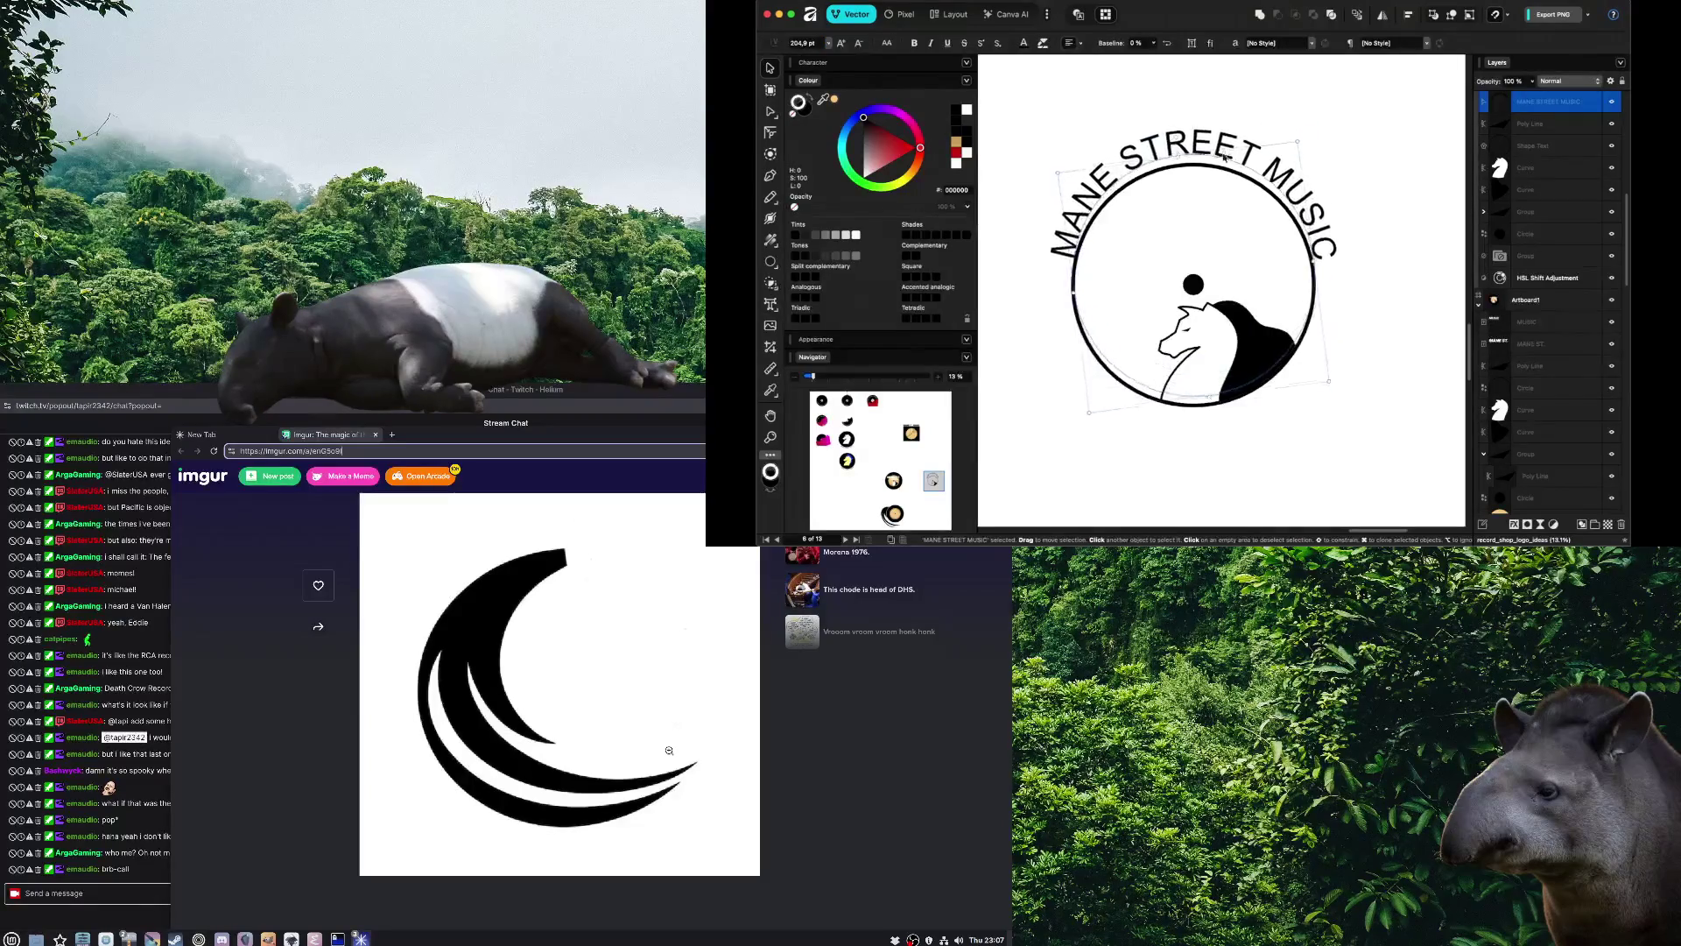
left_click(1373, 407)
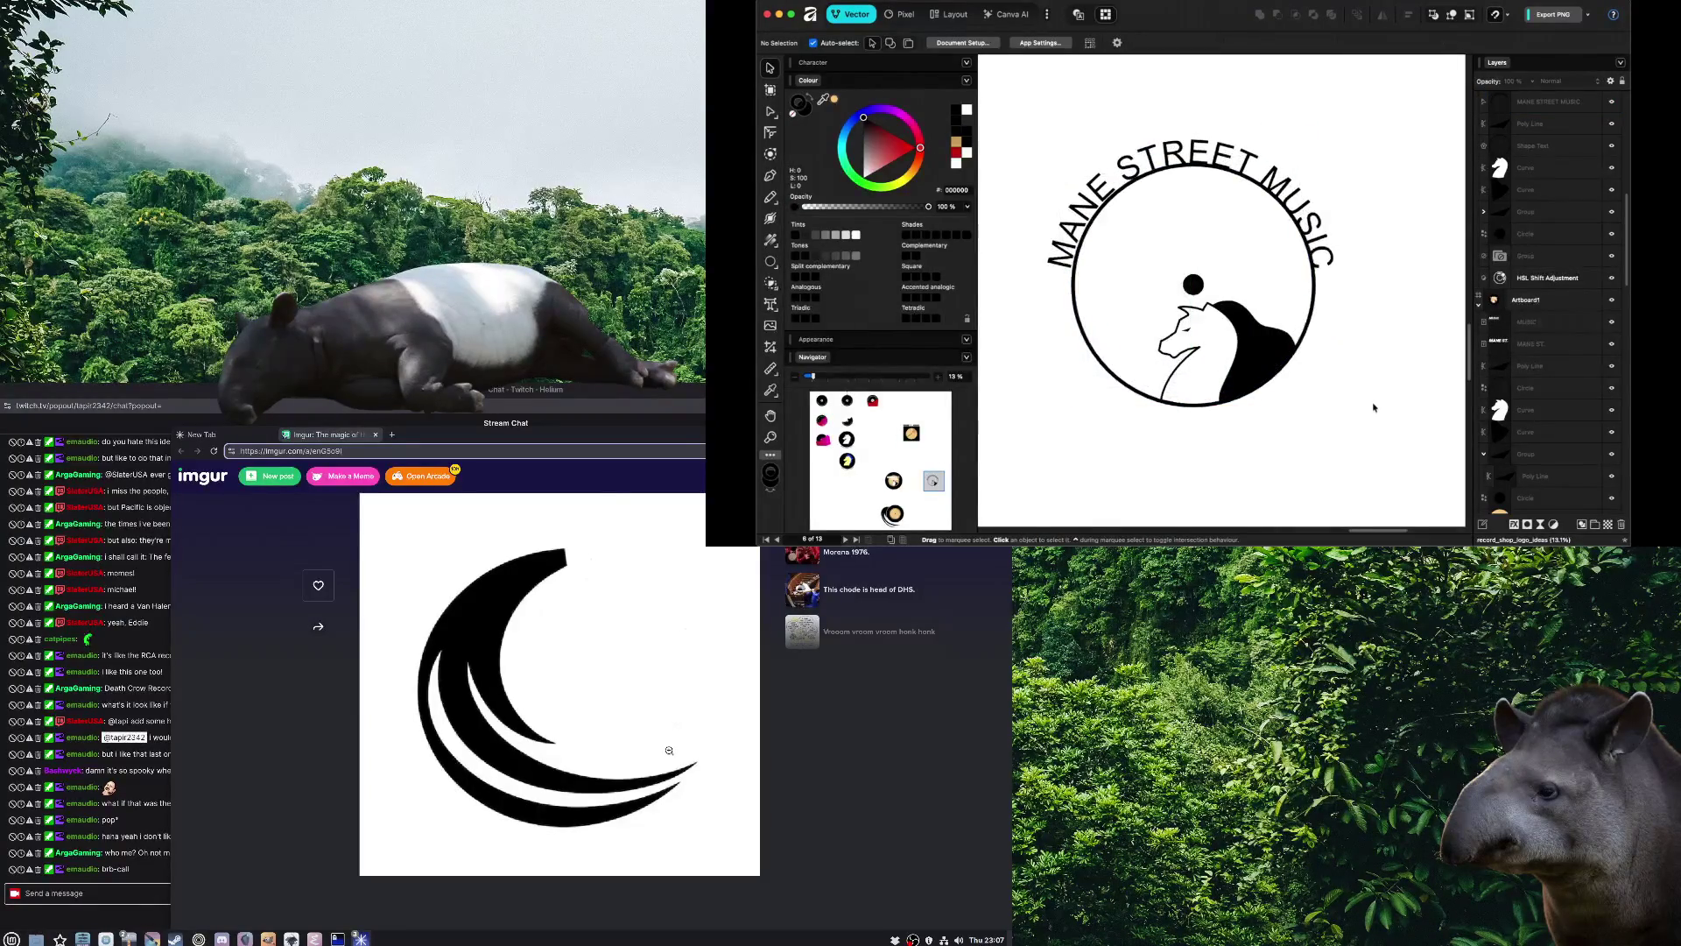
Enlarge the curved title by dragging its corner handle
double_click(1289, 254)
key("Escape")
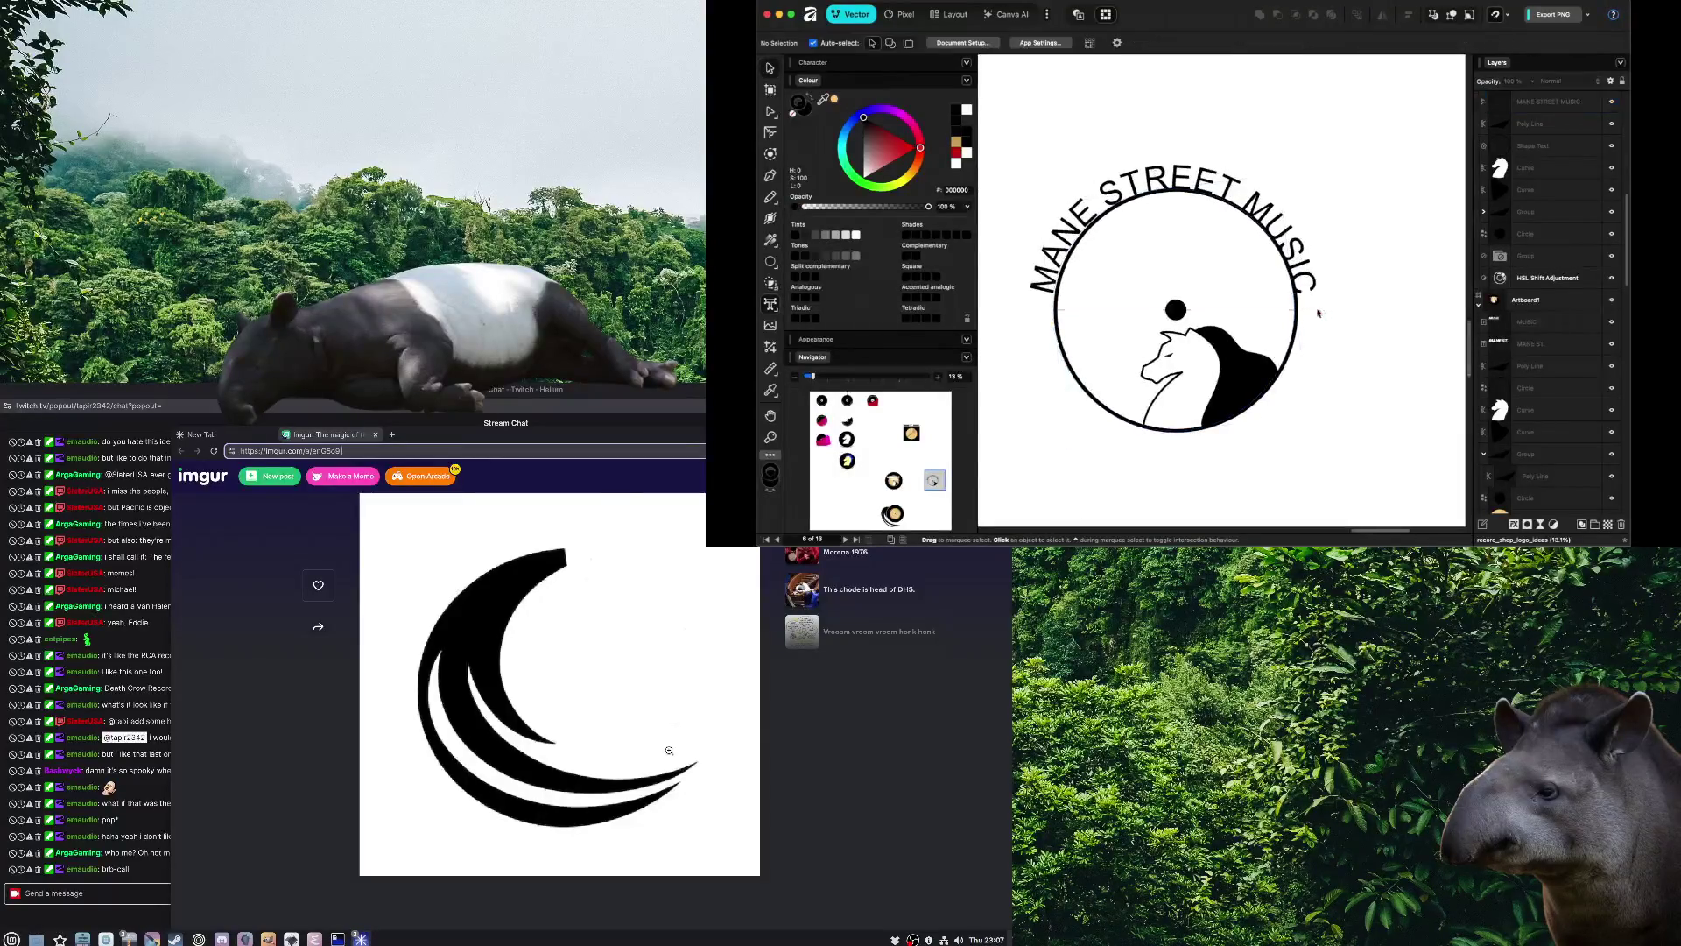
left_click_drag(1316, 419, 1322, 430)
key("ctrl+z")
key("ctrl+shift+z")
key("t")
key("t")
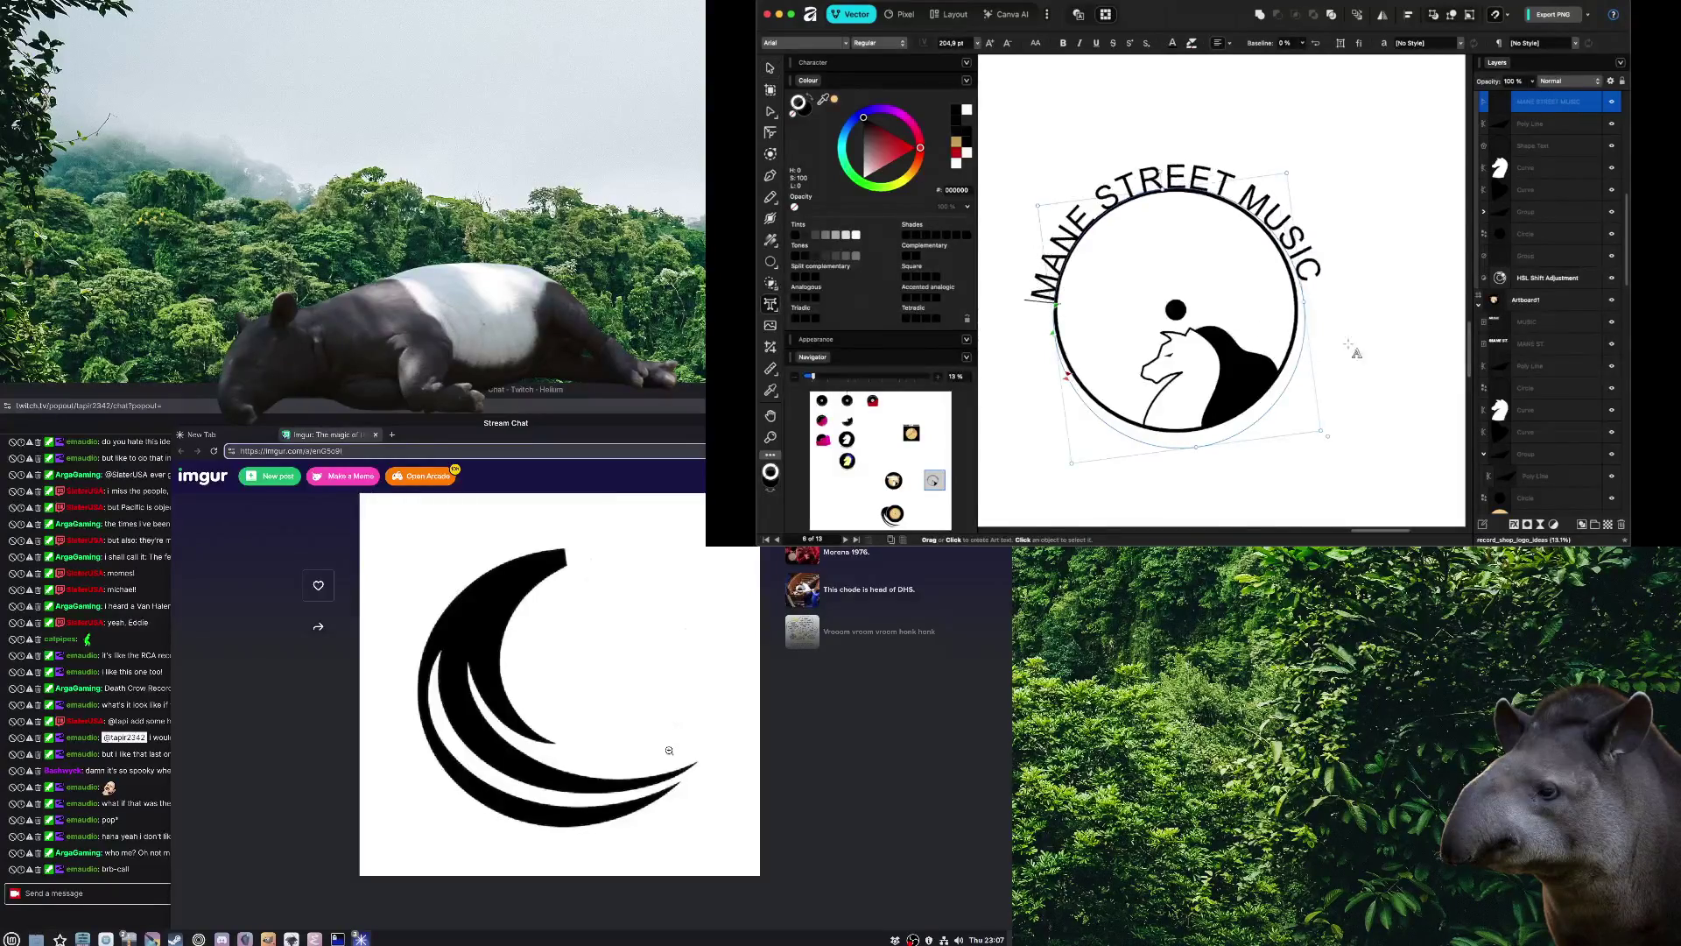
key("Escape")
key("v")
Nudge the curved title slightly left and shrink it a little to fit the circle
left_click(1242, 200)
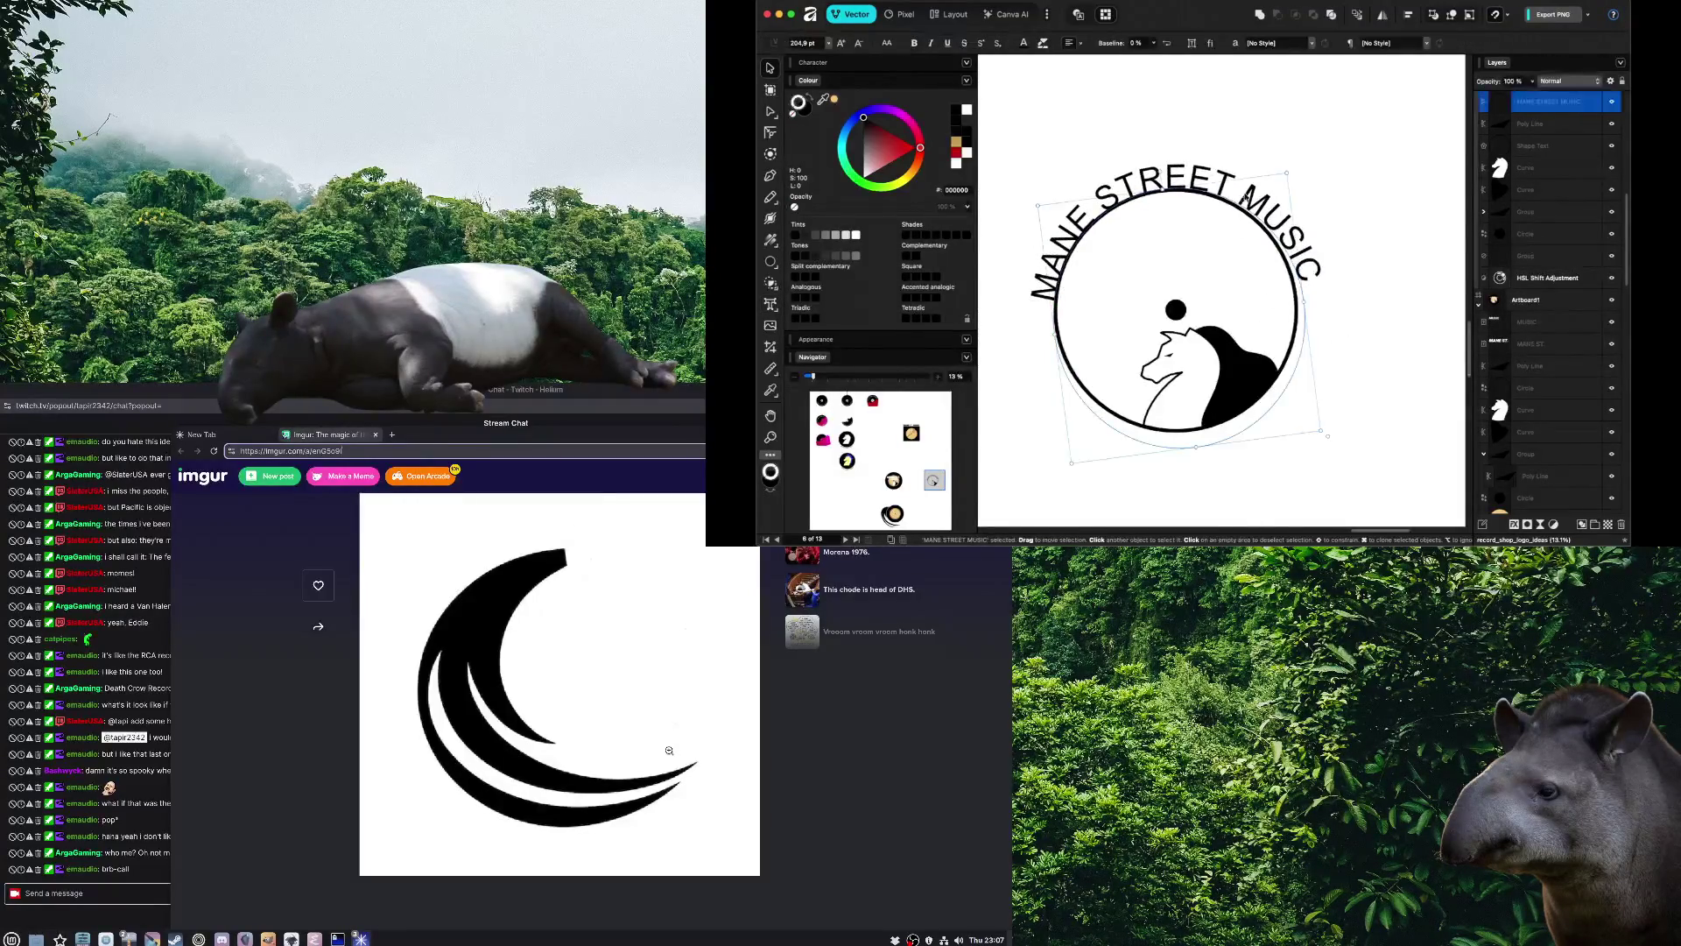
key("t")
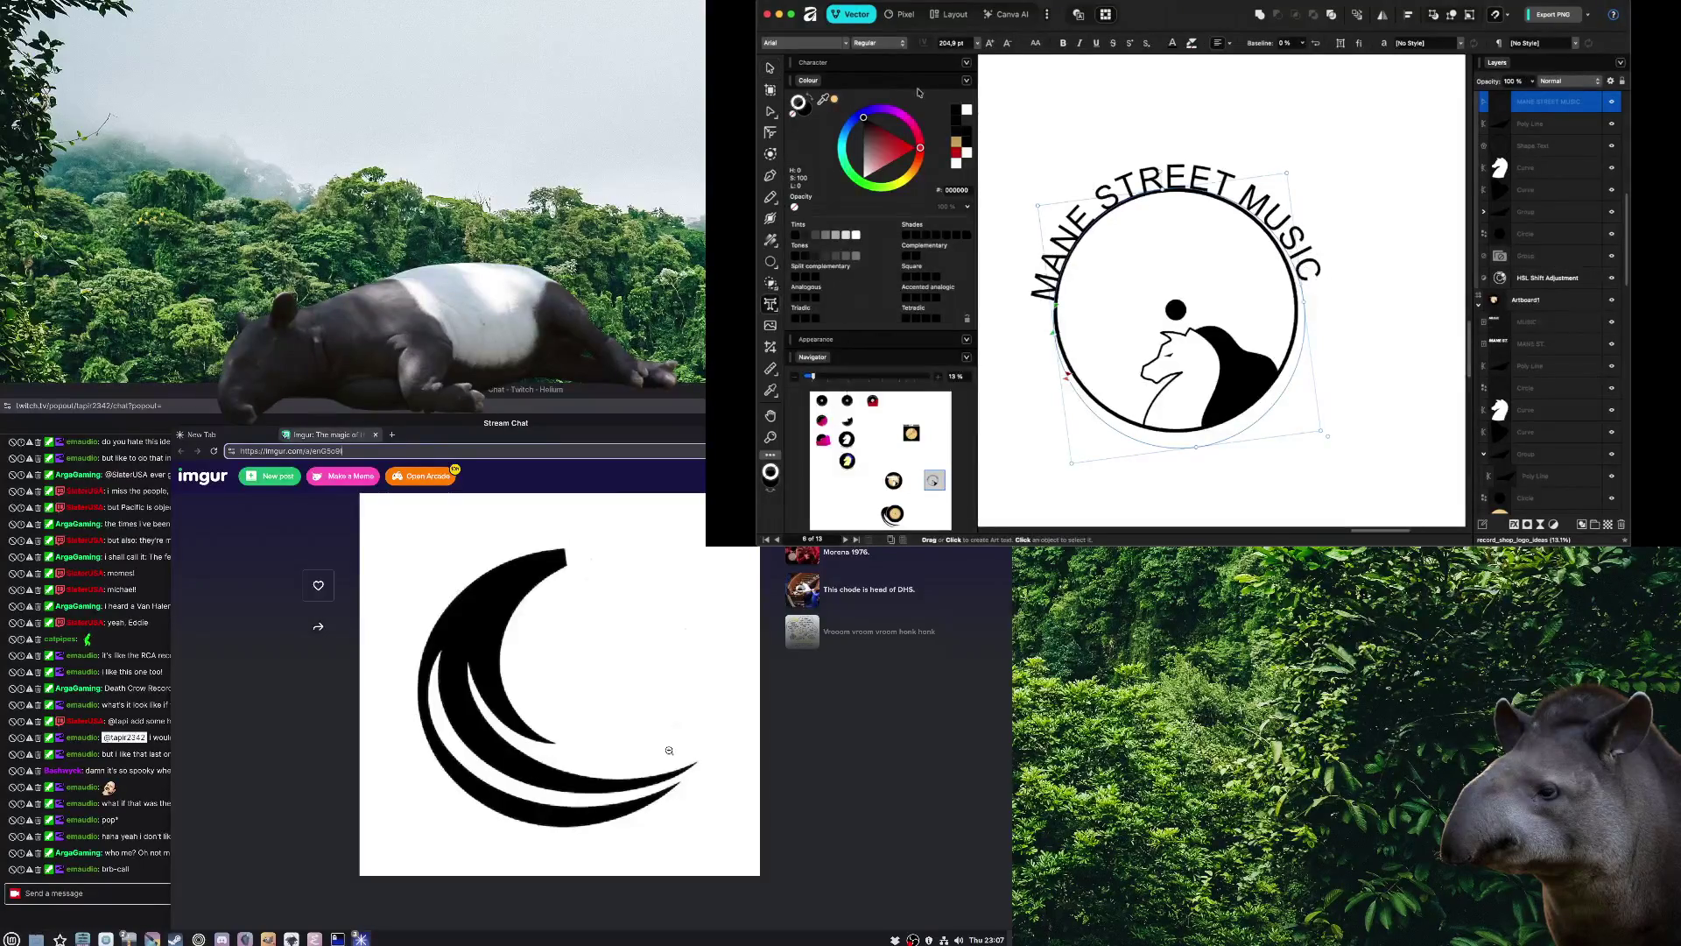
left_click(770, 68)
left_click_drag(1175, 176, 1171, 175)
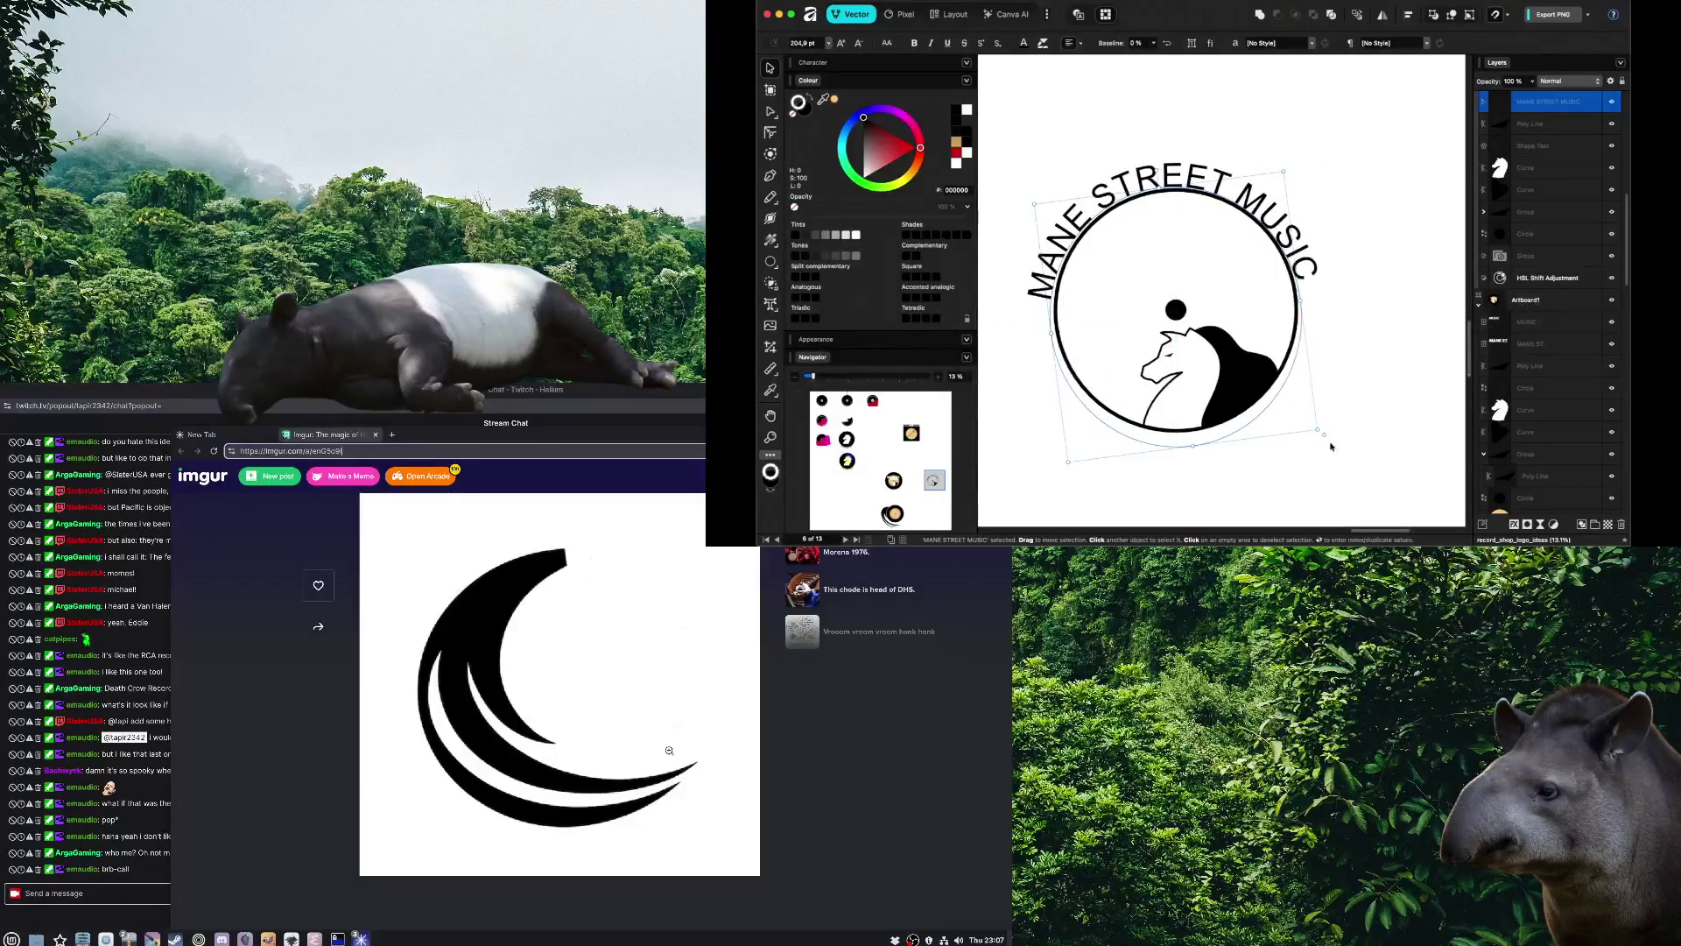
left_click_drag(1324, 434, 1315, 427)
left_click(1311, 470)
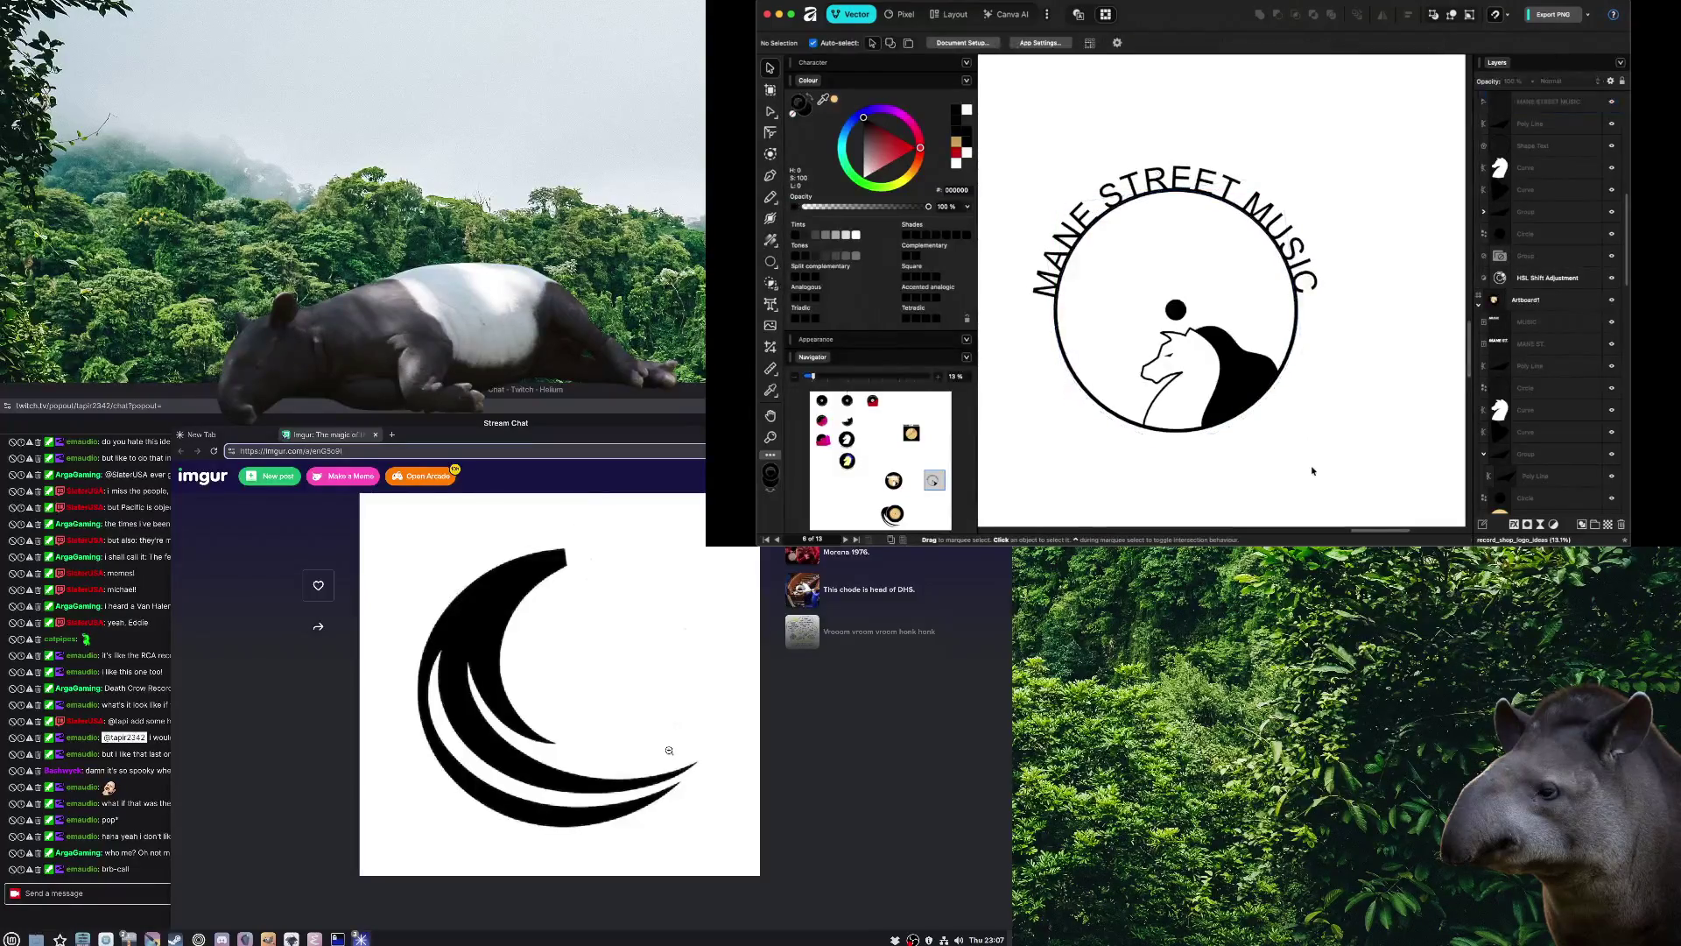
Scroll around the canvas to check how the curved title wraps the badge
scroll(1304, 466, "right", 3)
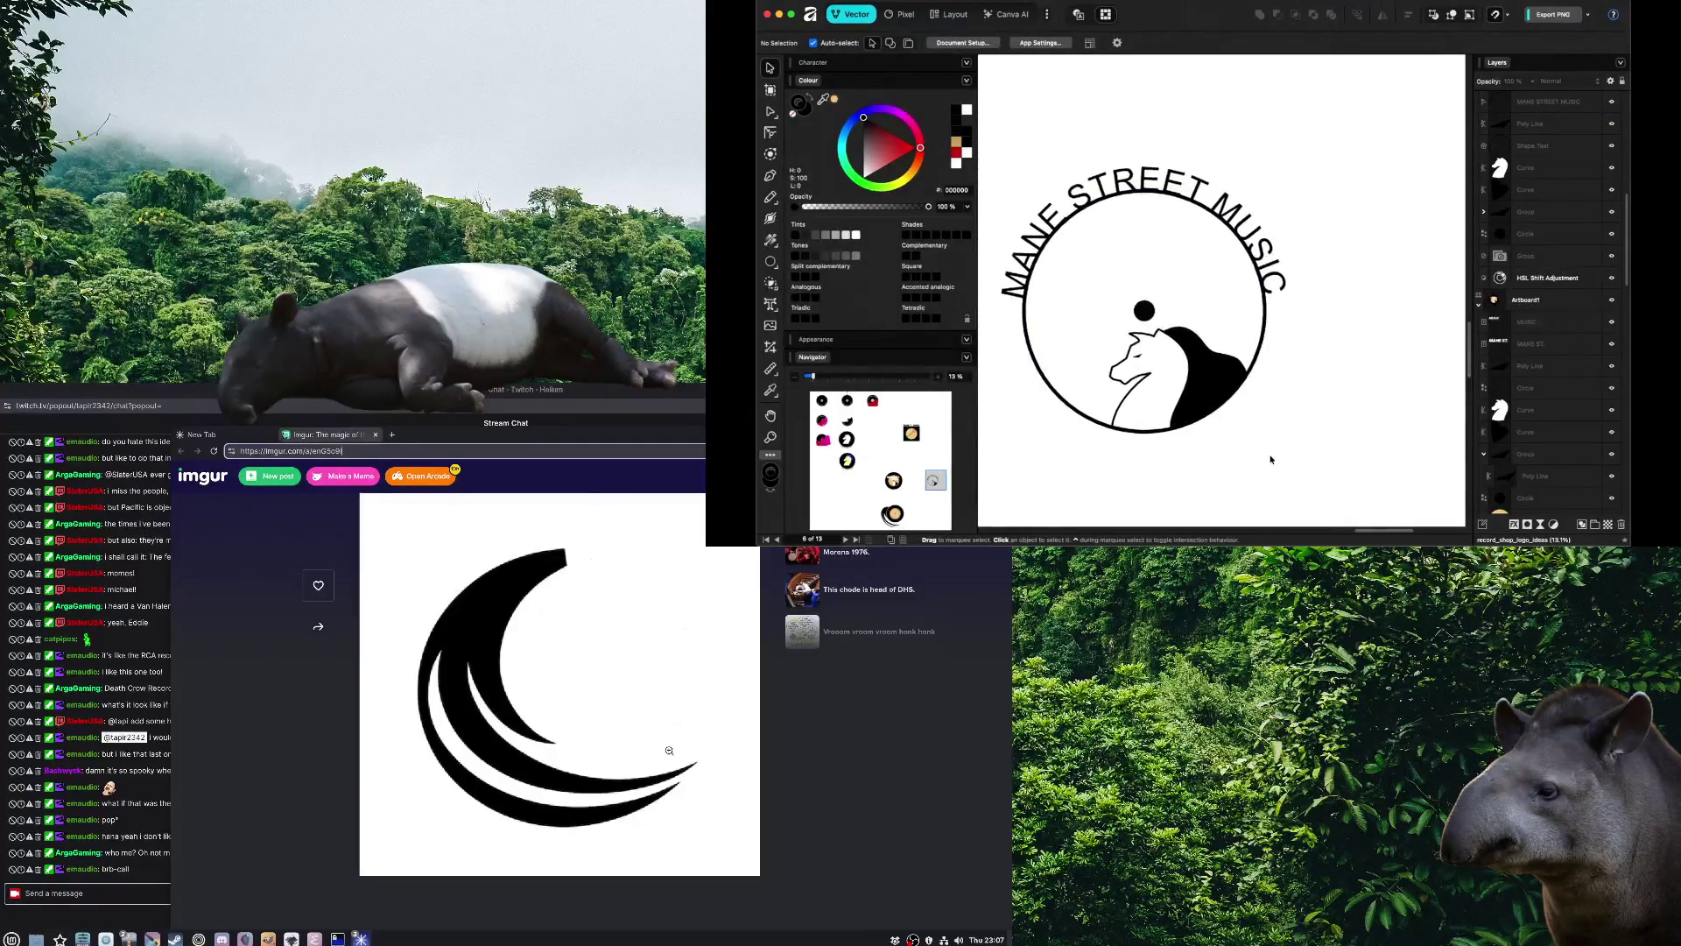
scroll(1366, 399, "down", 2)
scroll(1381, 390, "down", 1)
scroll(1381, 391, "down", 2)
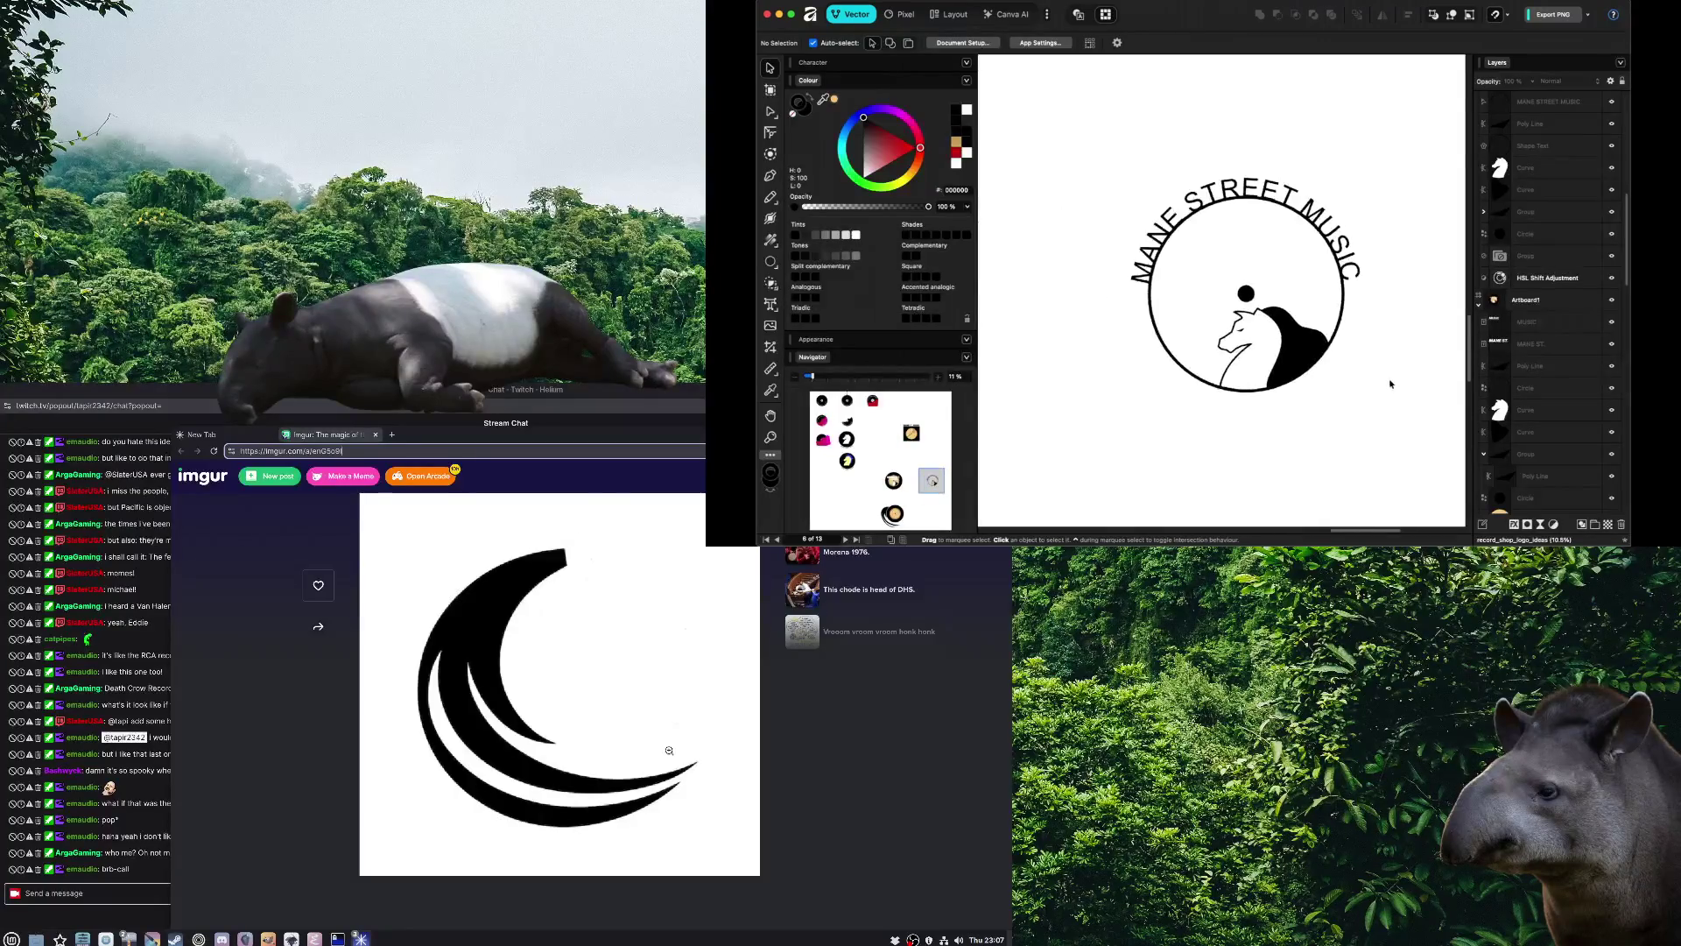
scroll(1389, 384, "down", 2)
scroll(1389, 383, "down", 2)
scroll(1305, 385, "up", 4)
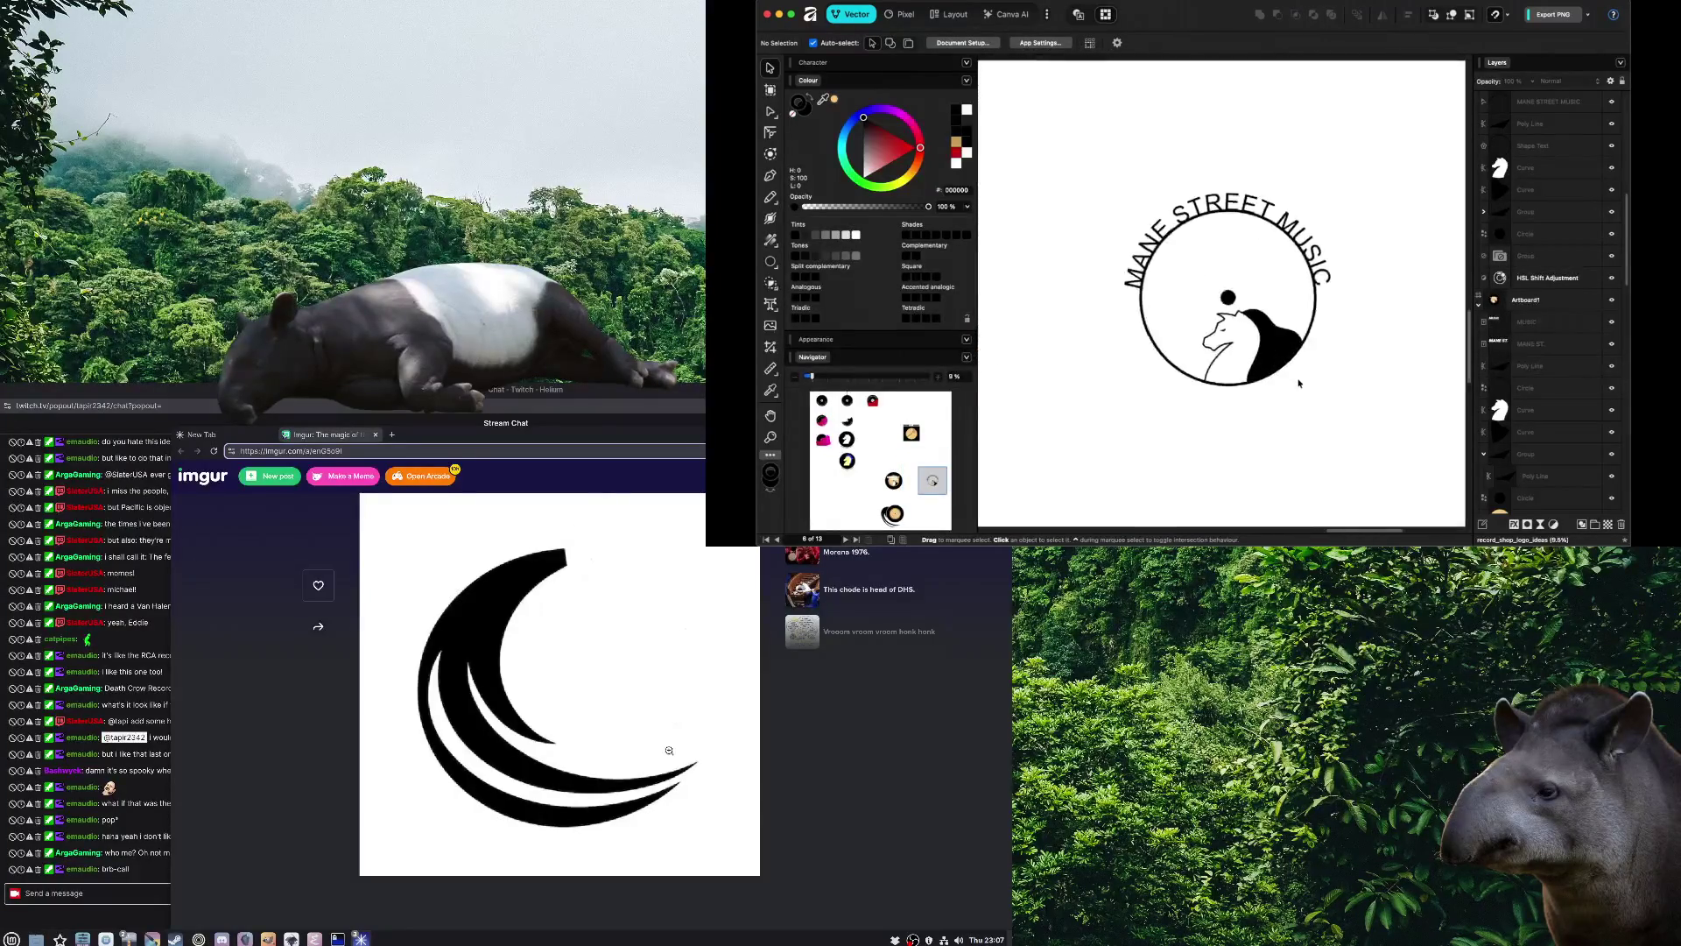
scroll(1300, 380, "up", 3)
left_click(1239, 162)
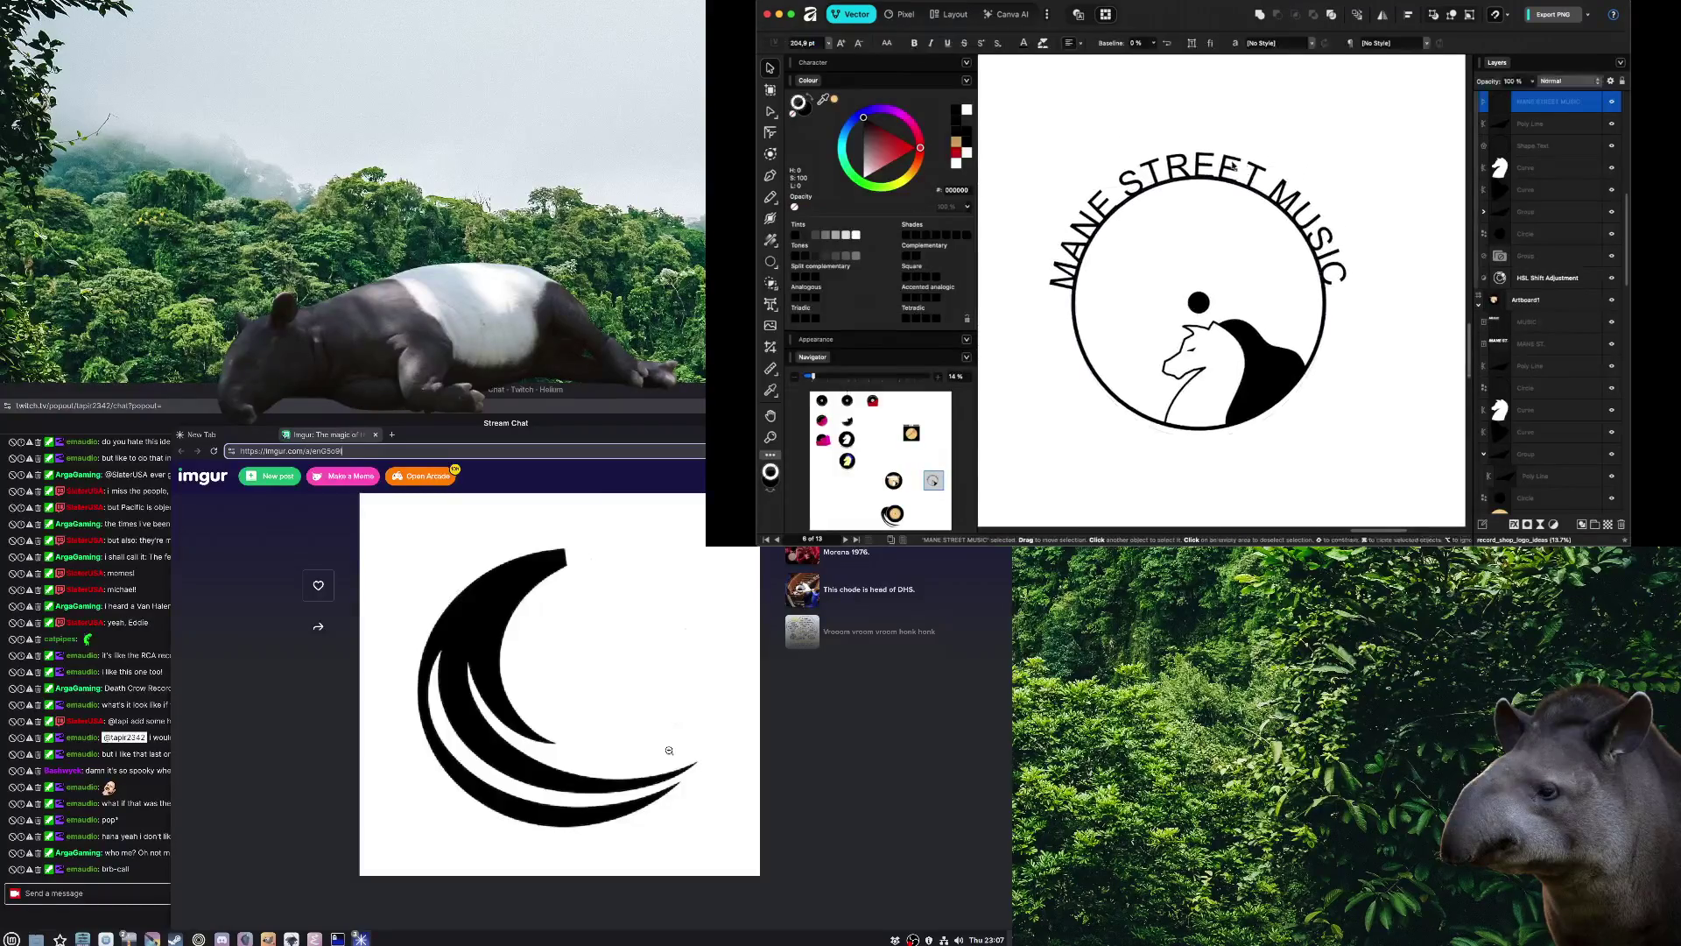
left_click(1451, 383)
scroll(1404, 379, "right", 1)
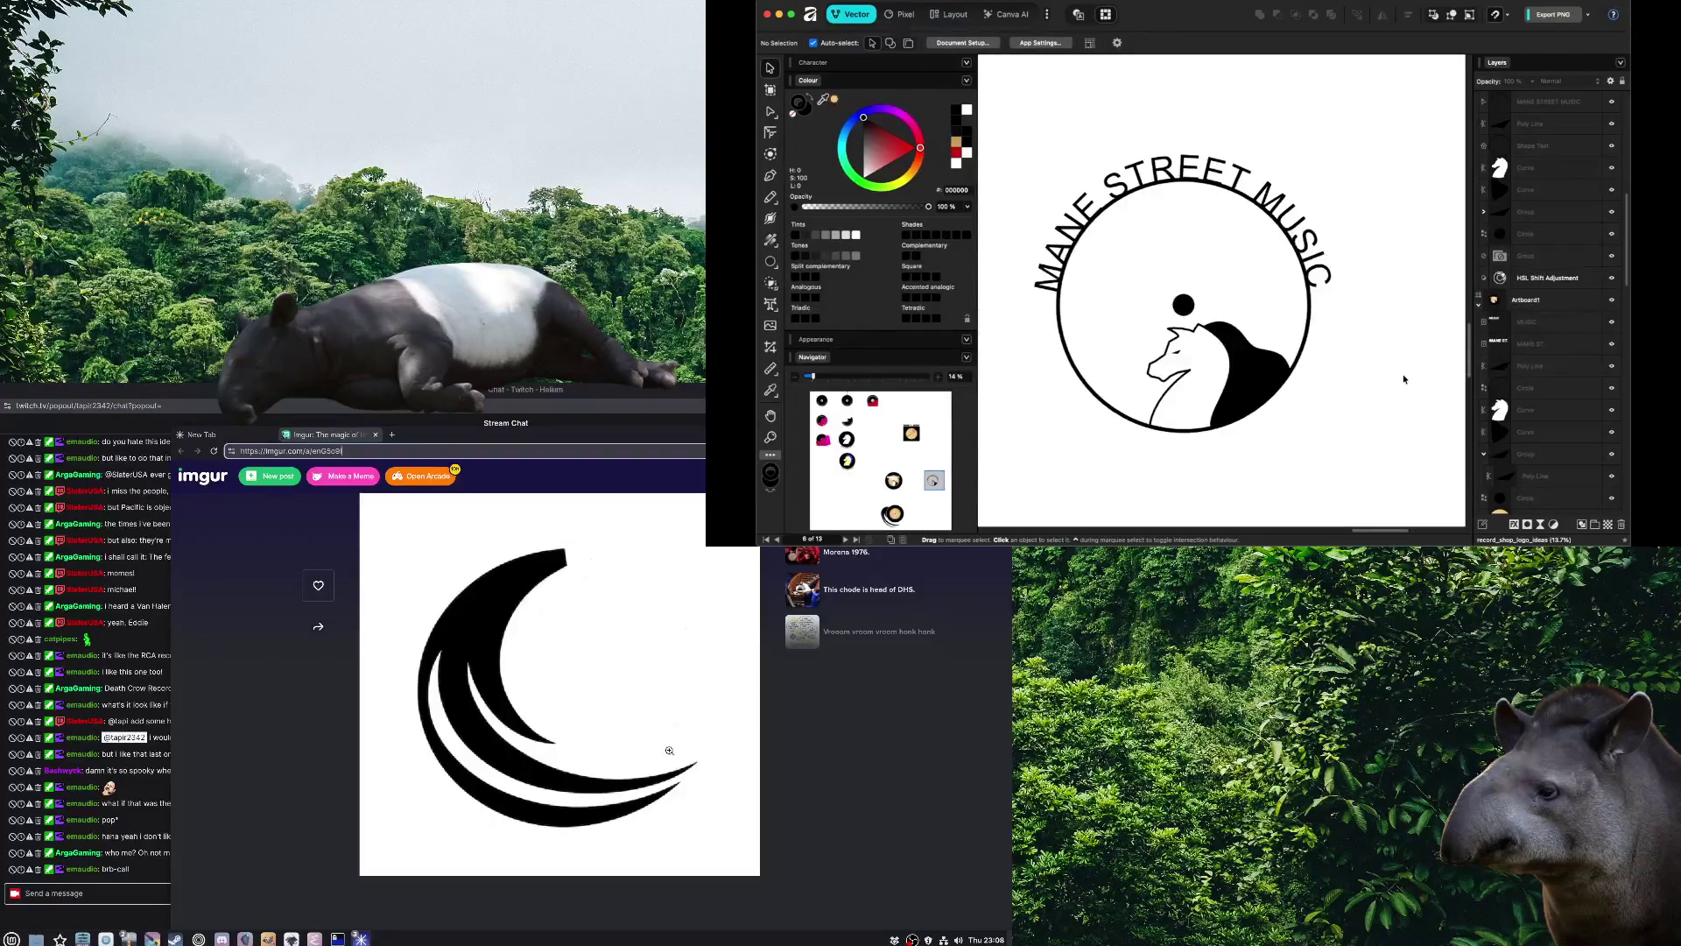
Select the ring circle and then the curved text around it
key("t")
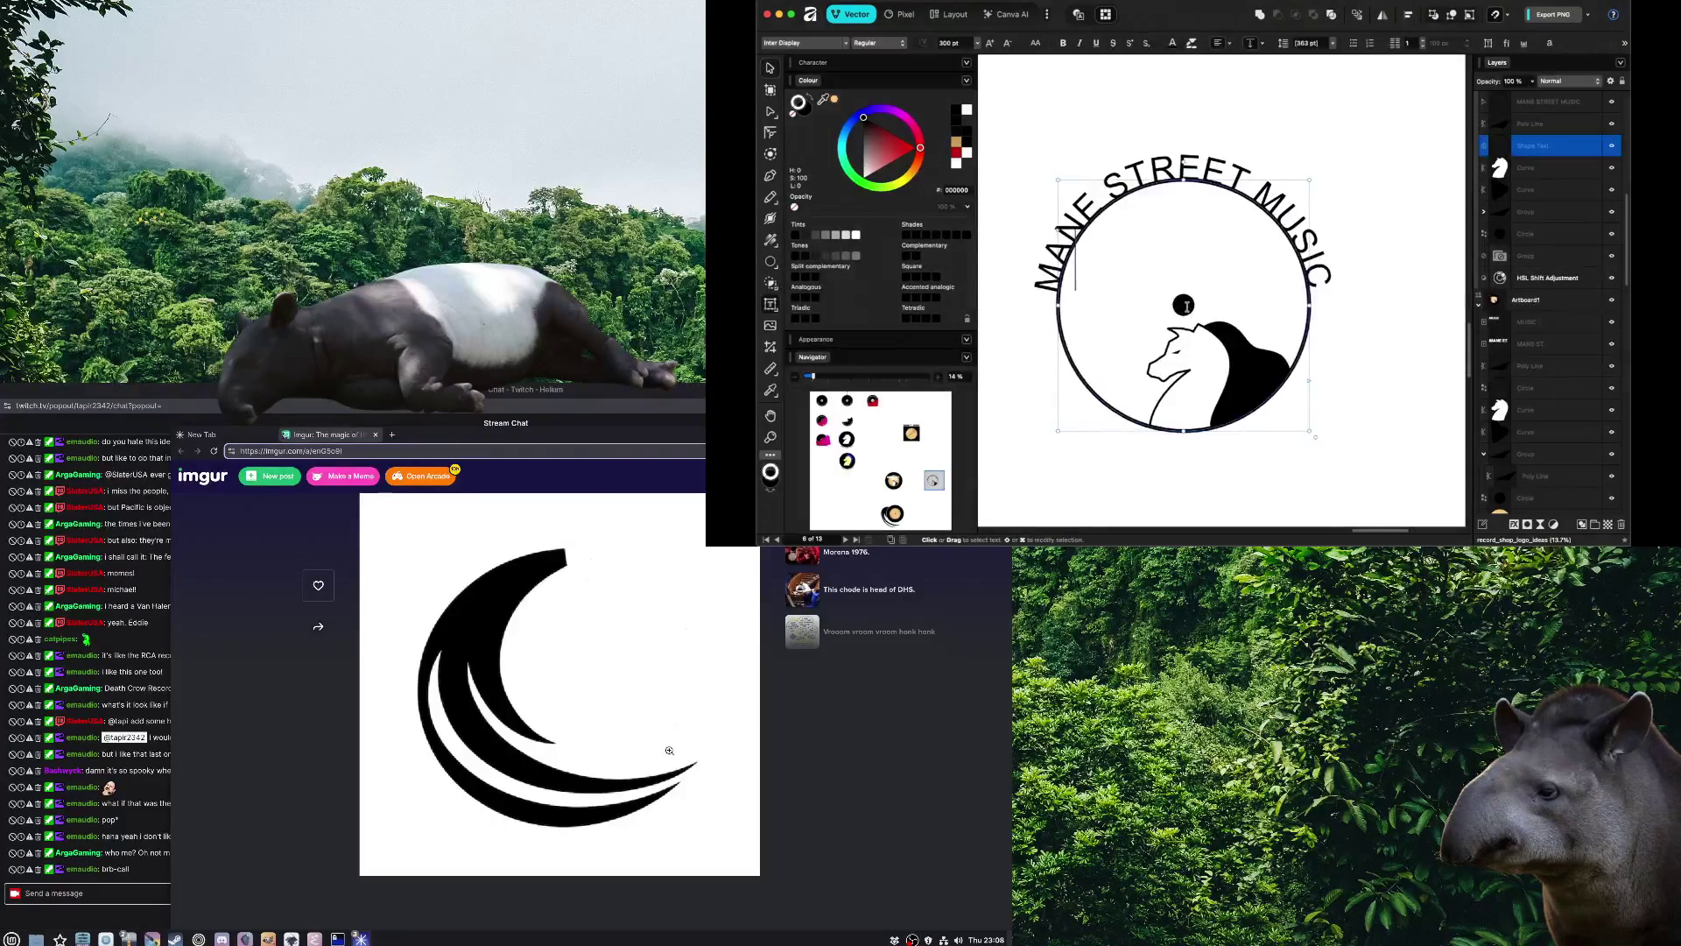
key("v")
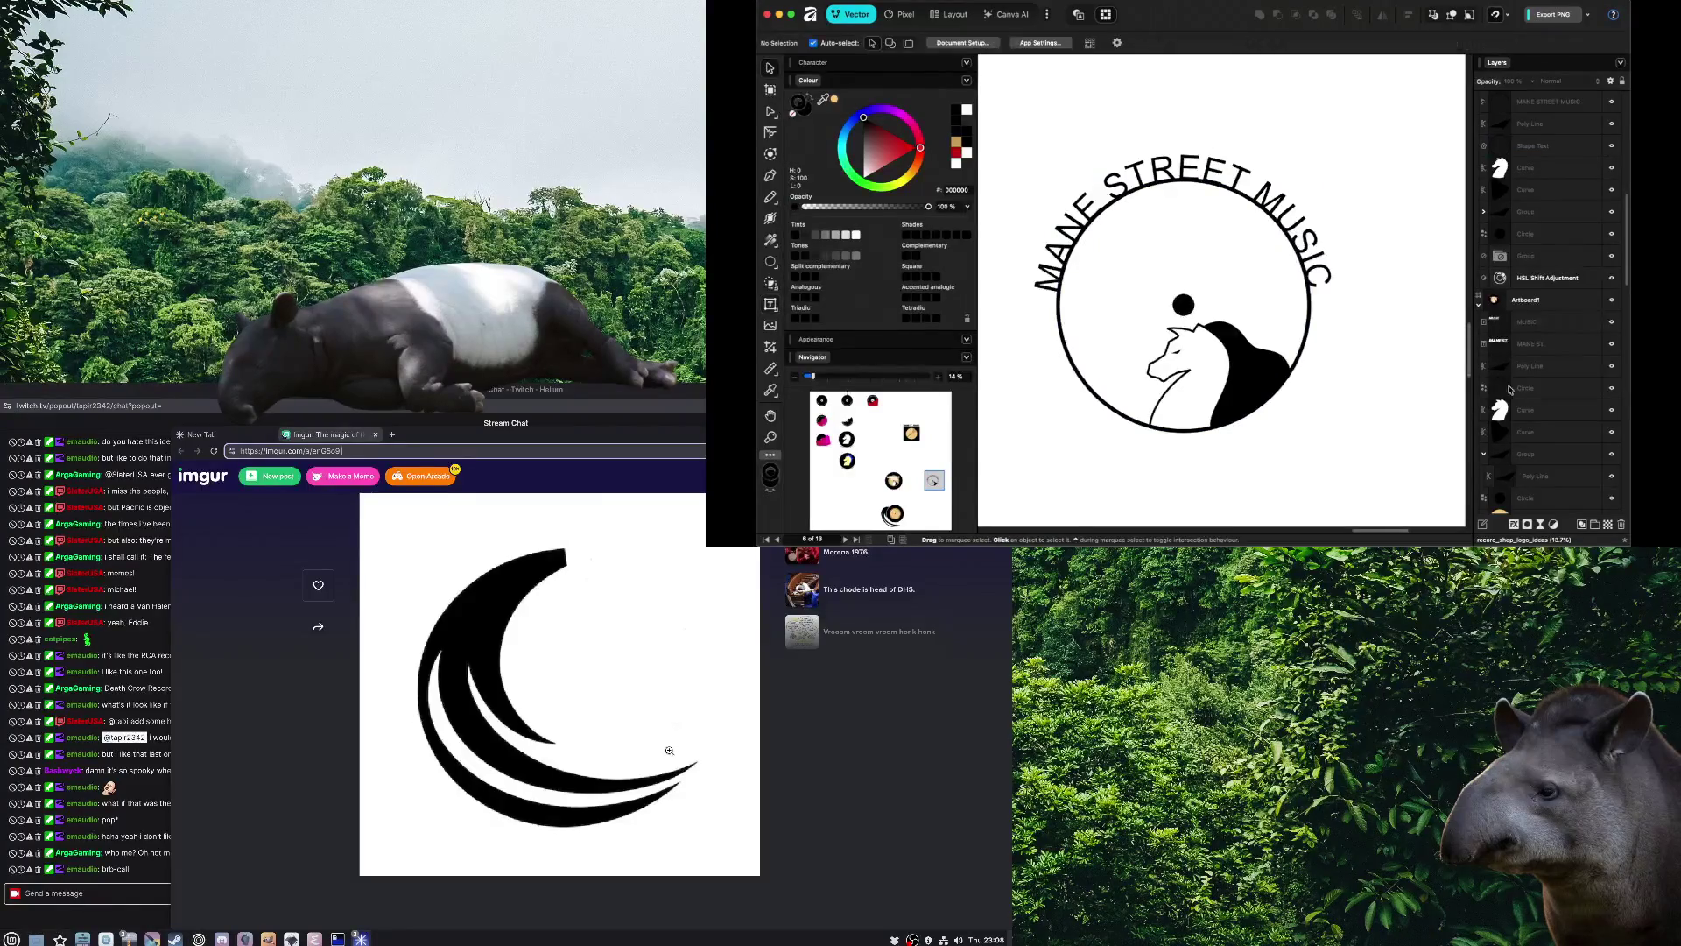
left_click(1527, 506)
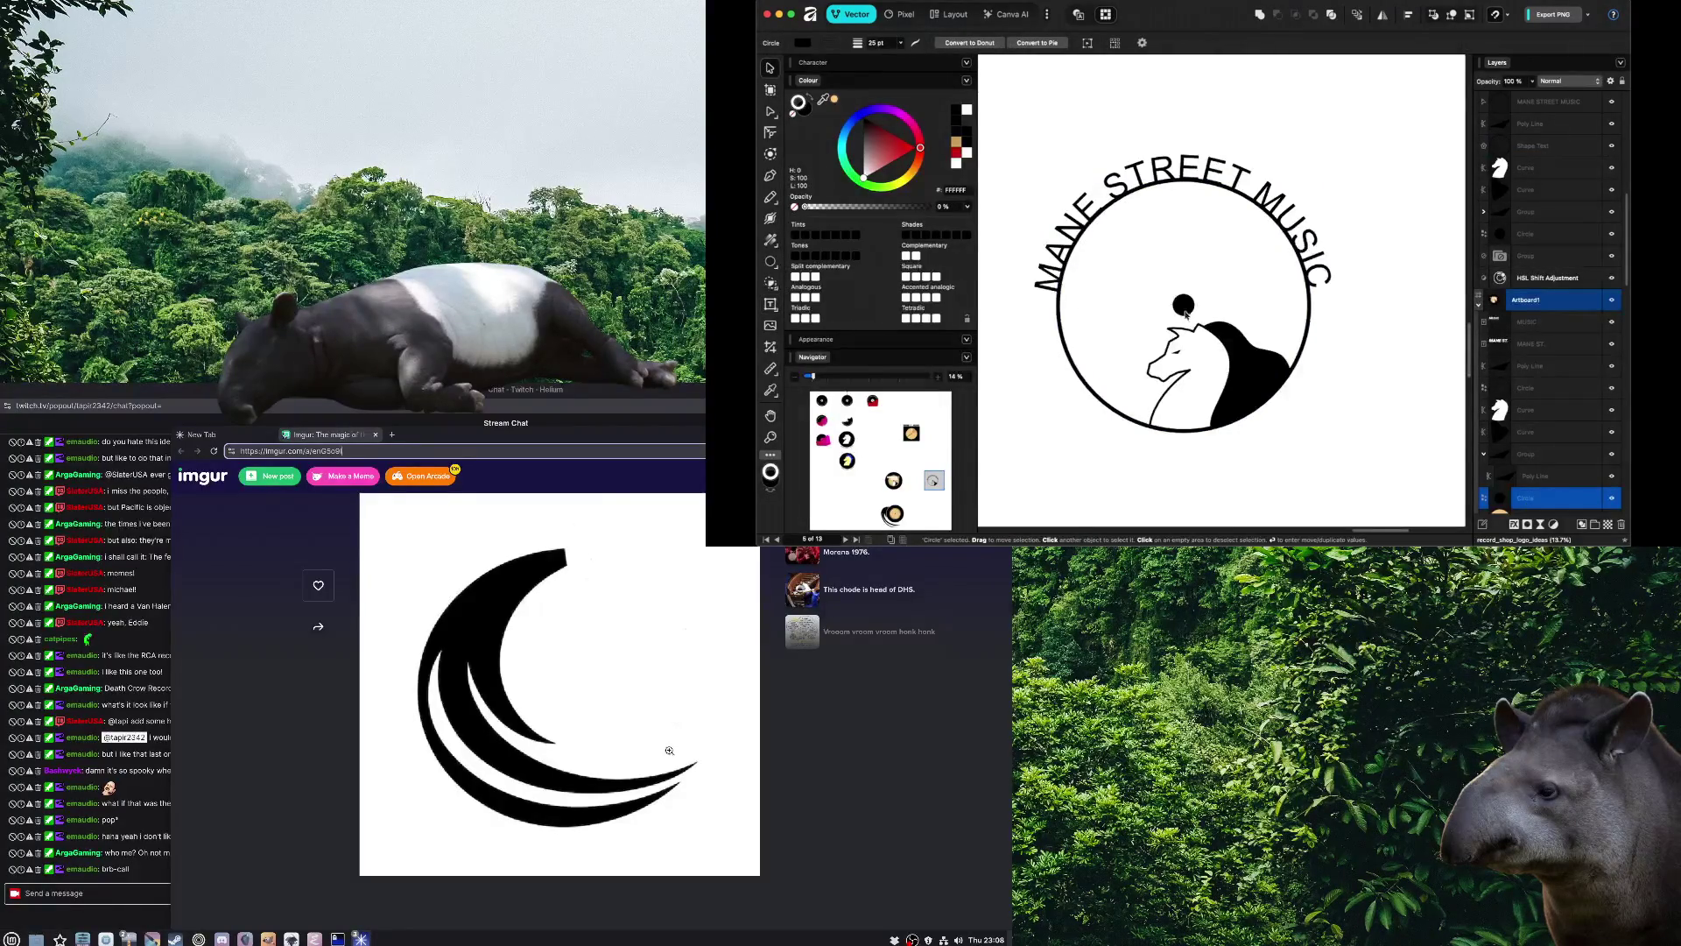
left_click(1178, 309)
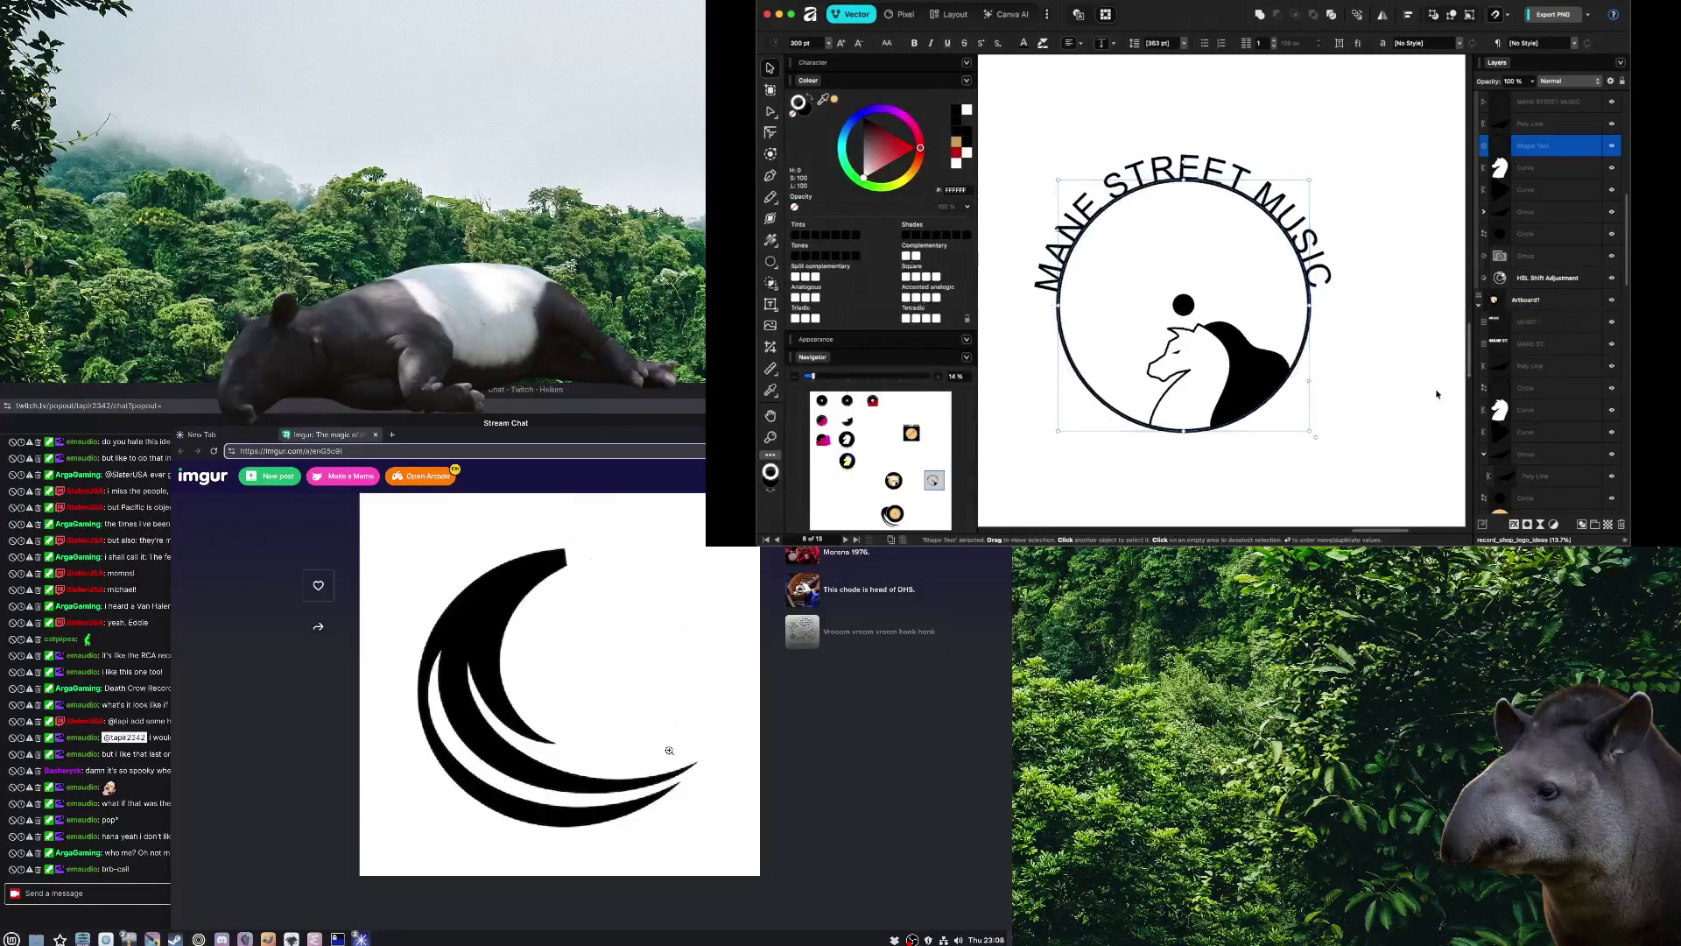
scroll(1538, 257, "down", 1)
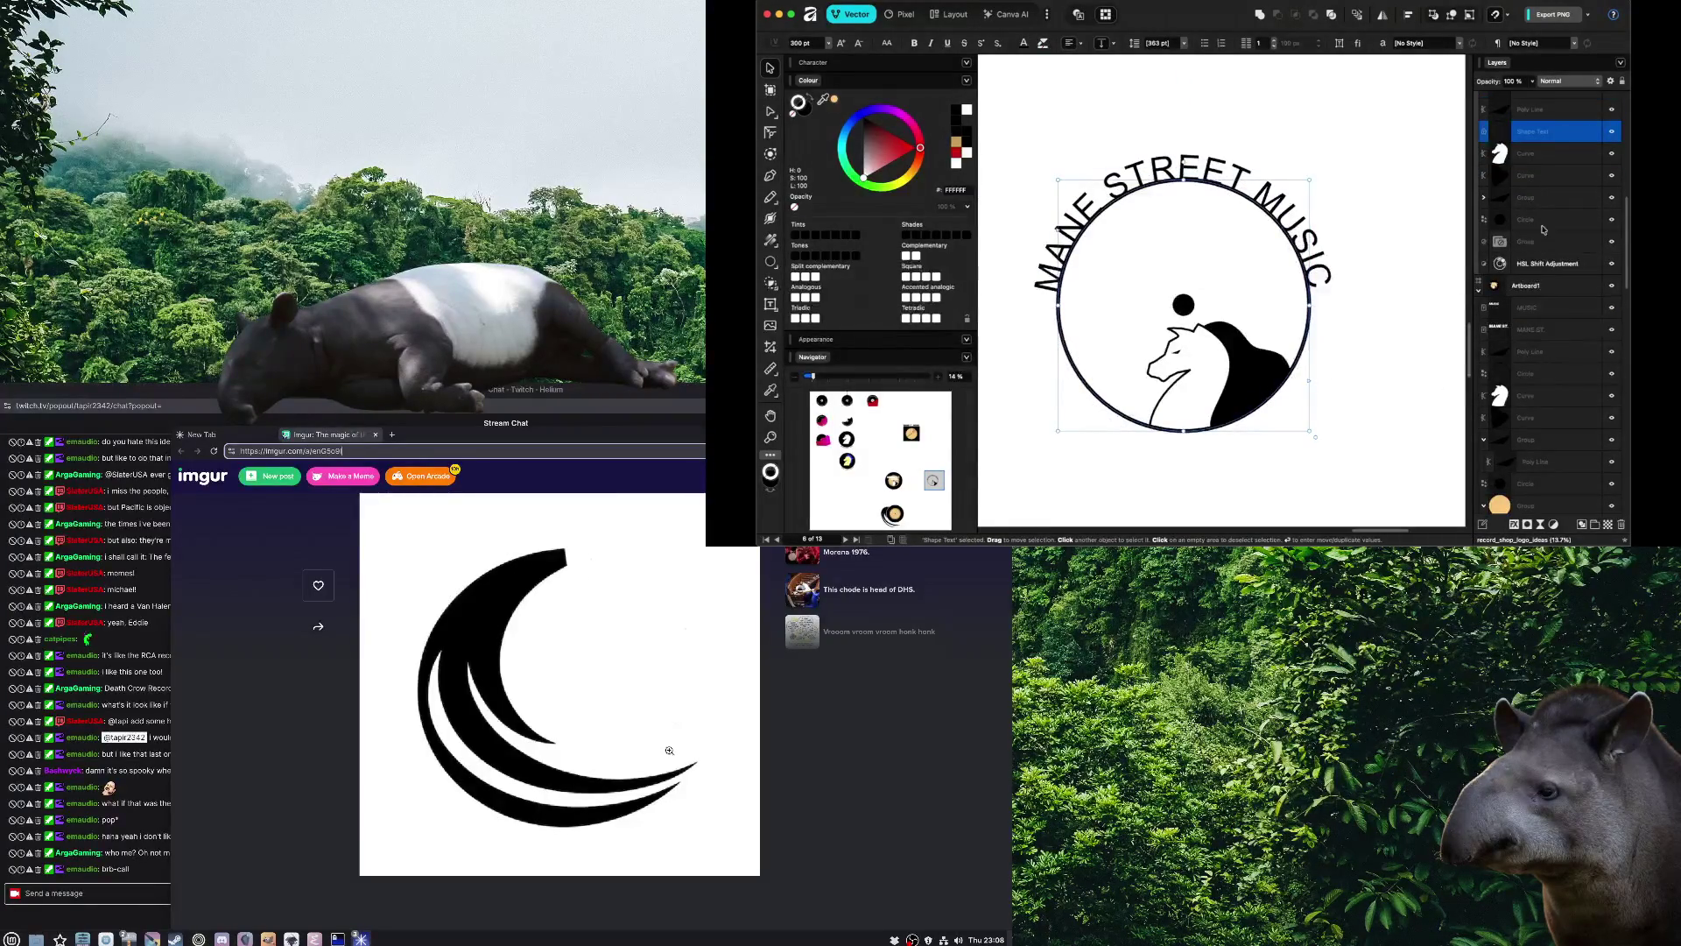
scroll(1543, 229, "up", 3)
Reposition the small black dot above the horse so it sits centred inside the ring
left_click(1183, 304)
left_click_drag(1183, 304, 1182, 300)
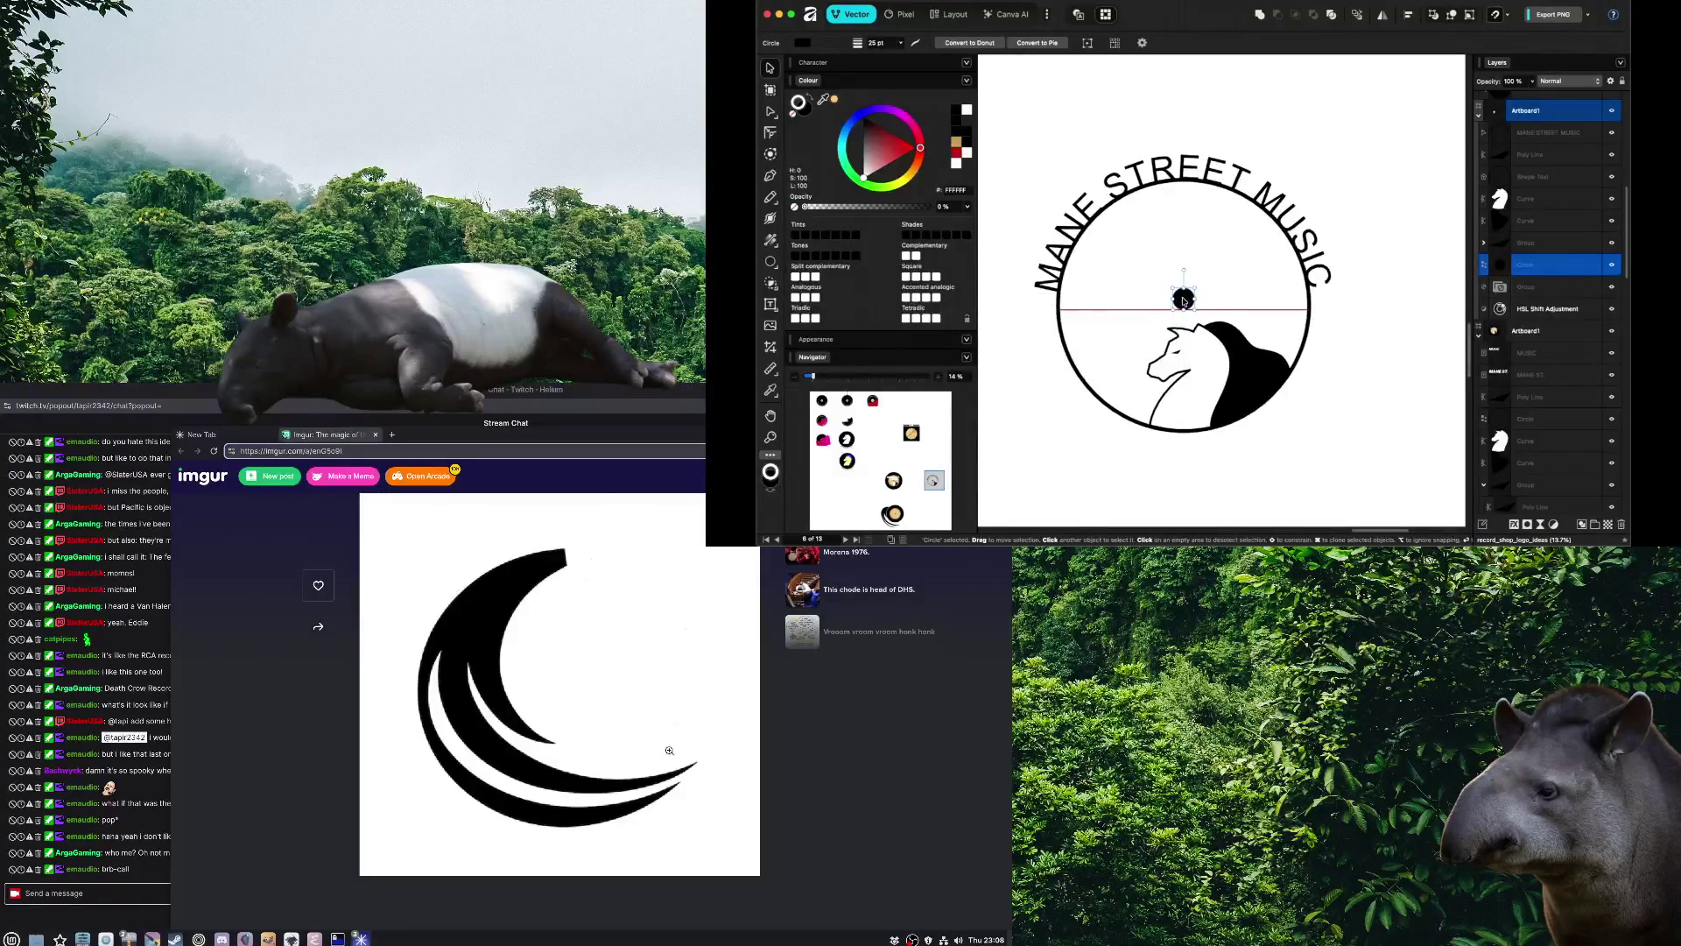
left_click_drag(1183, 300, 1183, 306)
left_click(1363, 426)
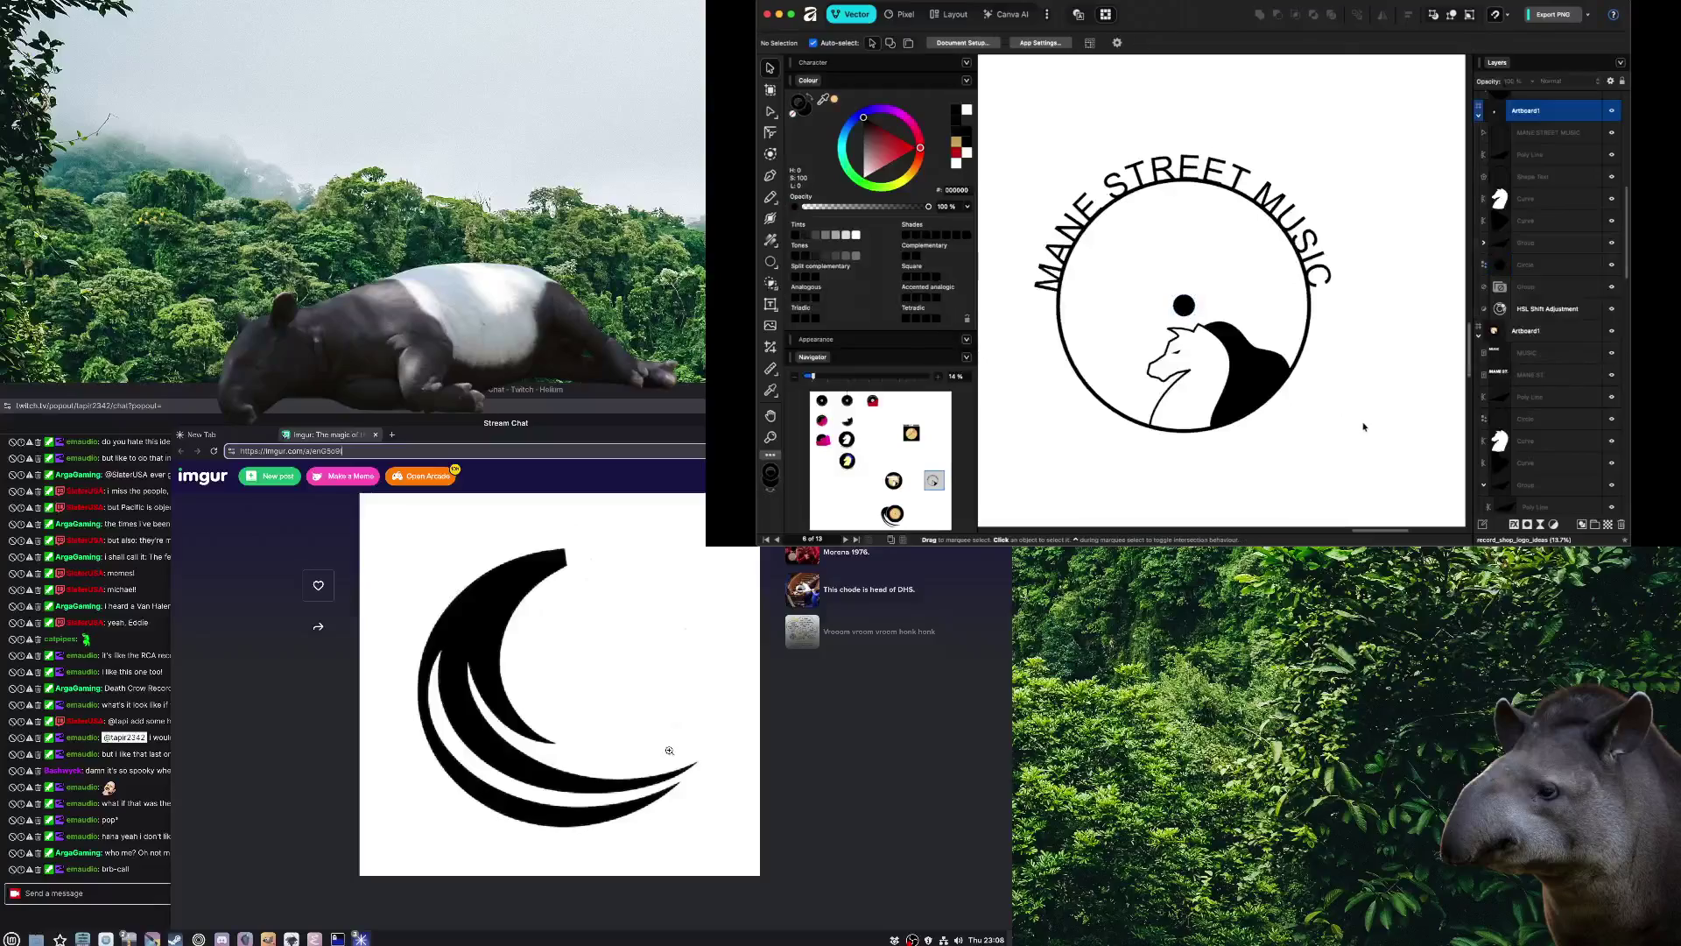
scroll(1363, 426, "down", 2)
scroll(1371, 445, "down", 2)
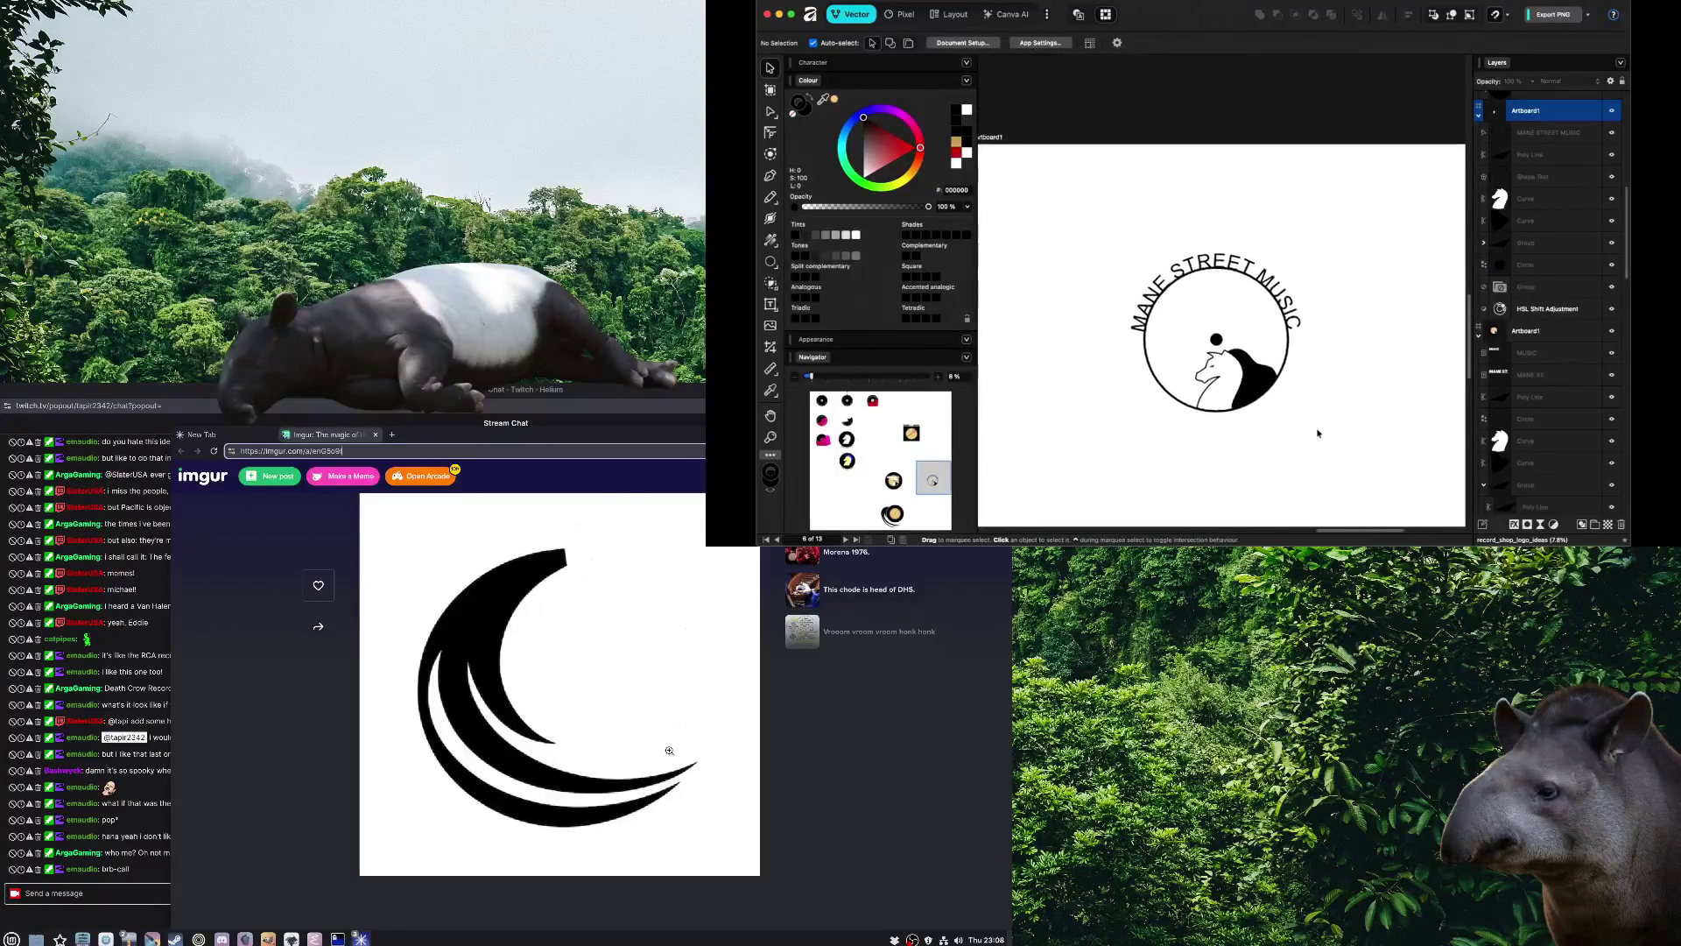
scroll(1317, 433, "right", 1)
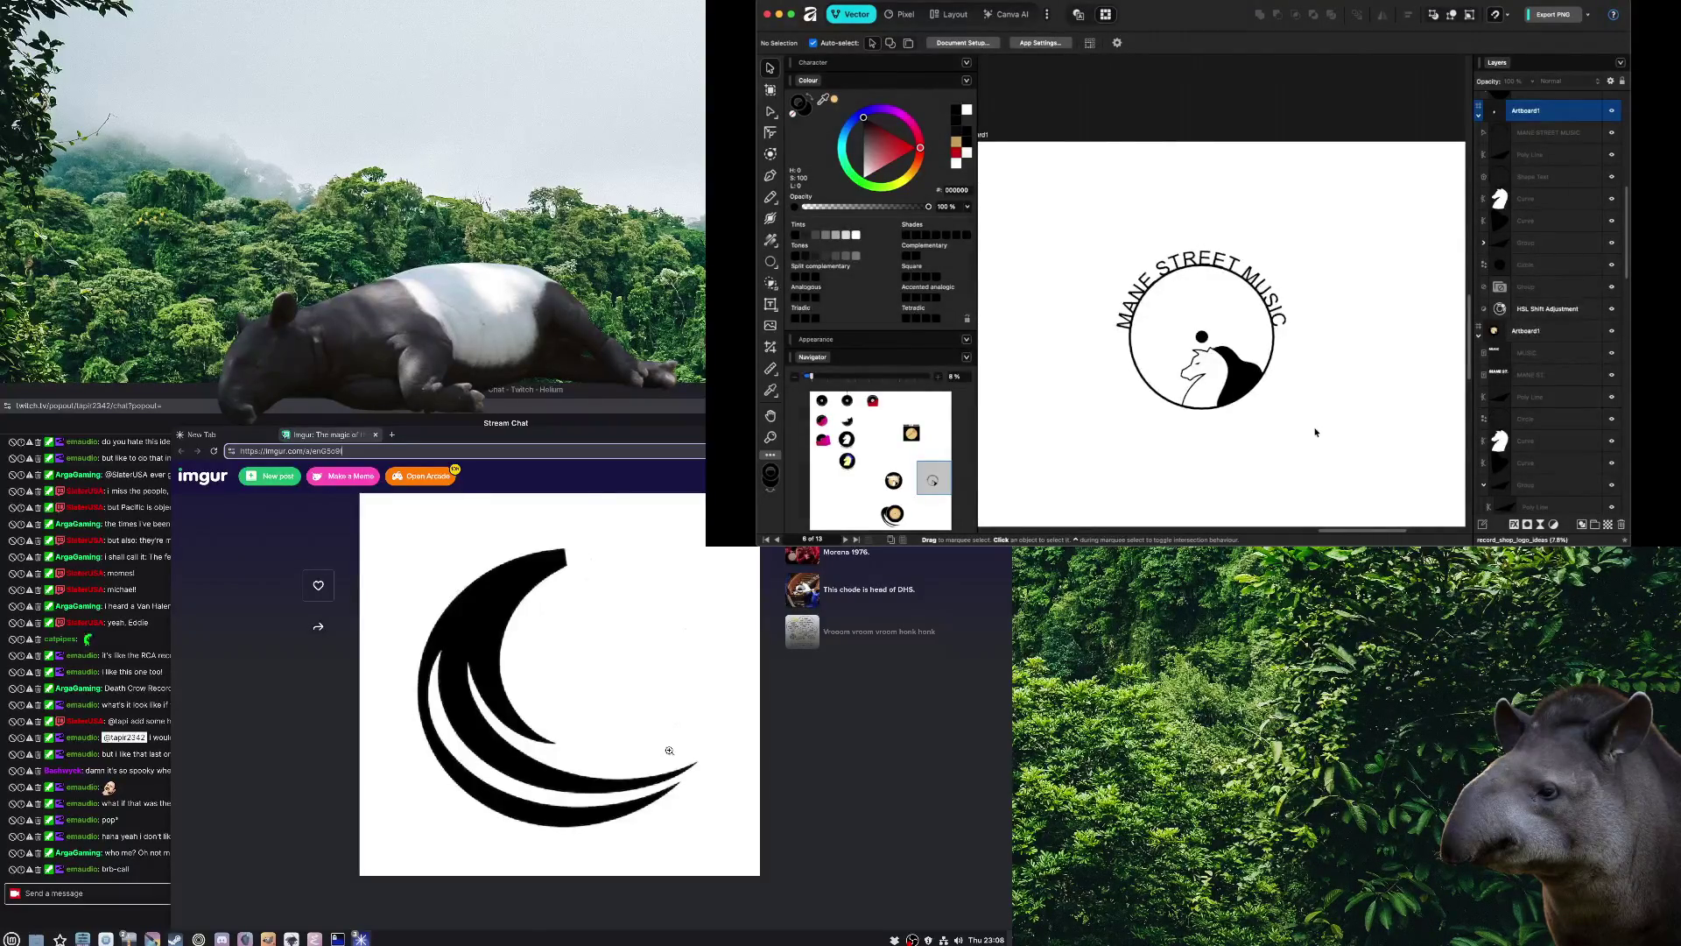
scroll(1270, 414, "right", 2)
scroll(1270, 414, "down", 1)
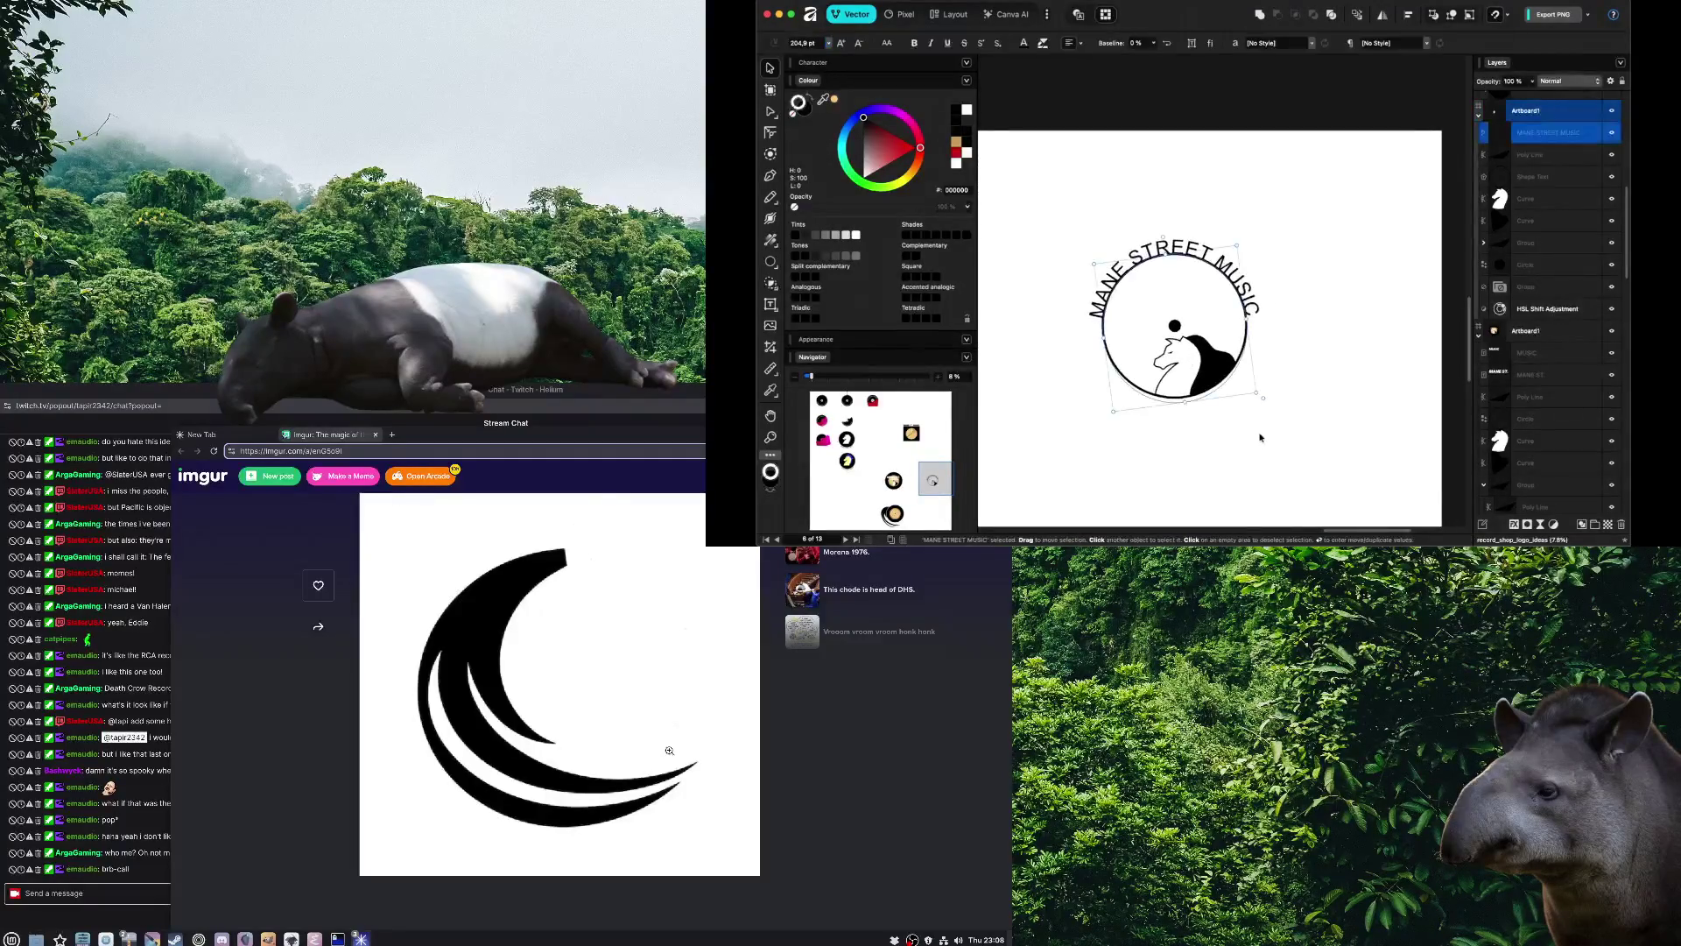
scroll(1257, 437, "down", 2)
scroll(1249, 398, "down", 1)
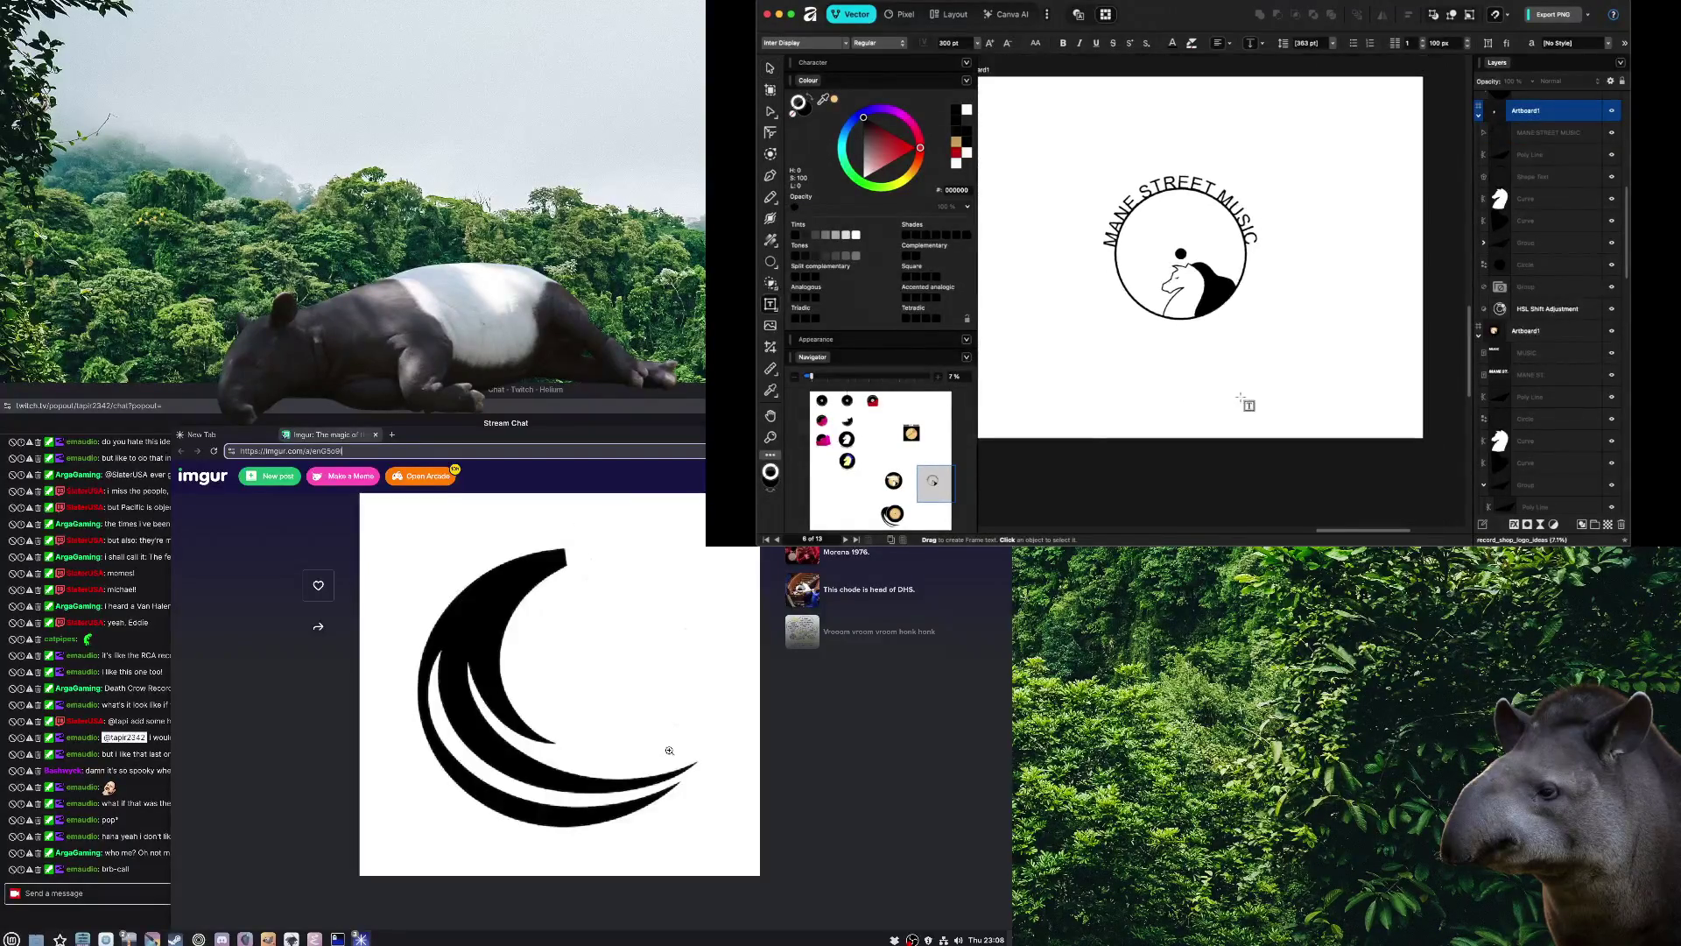
Select Artboard1, bring its new copy into full view and select the copy's curved text
scroll(1217, 351, "down", 1)
left_click(1023, 125)
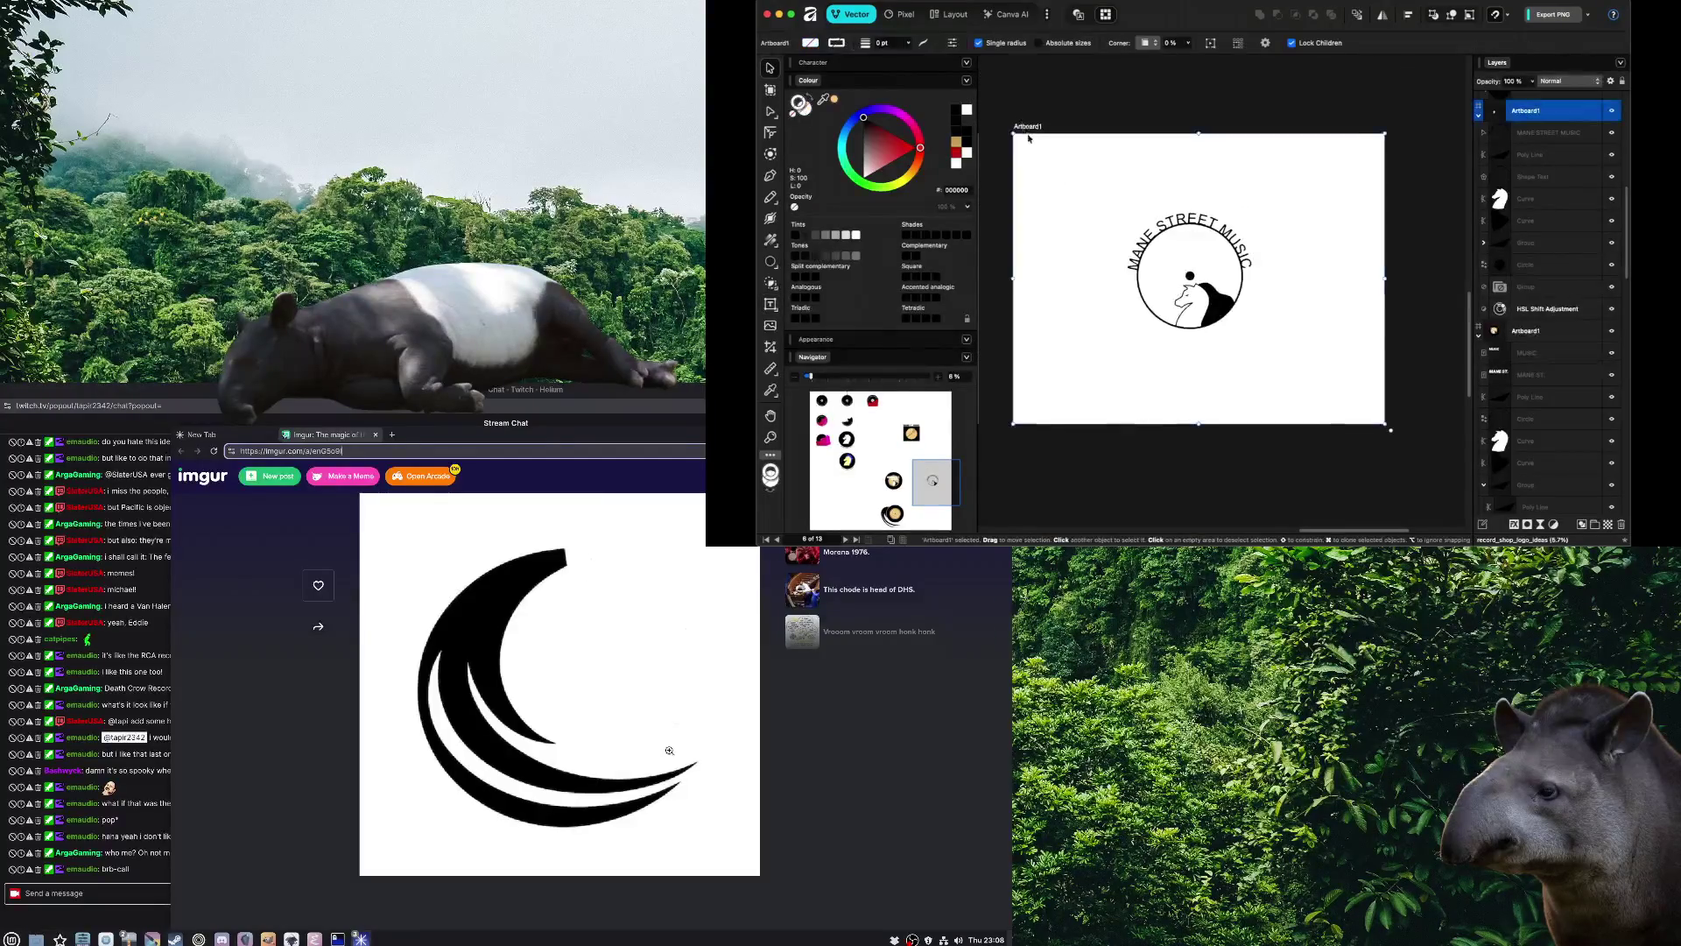
scroll(1395, 342, "right", 1)
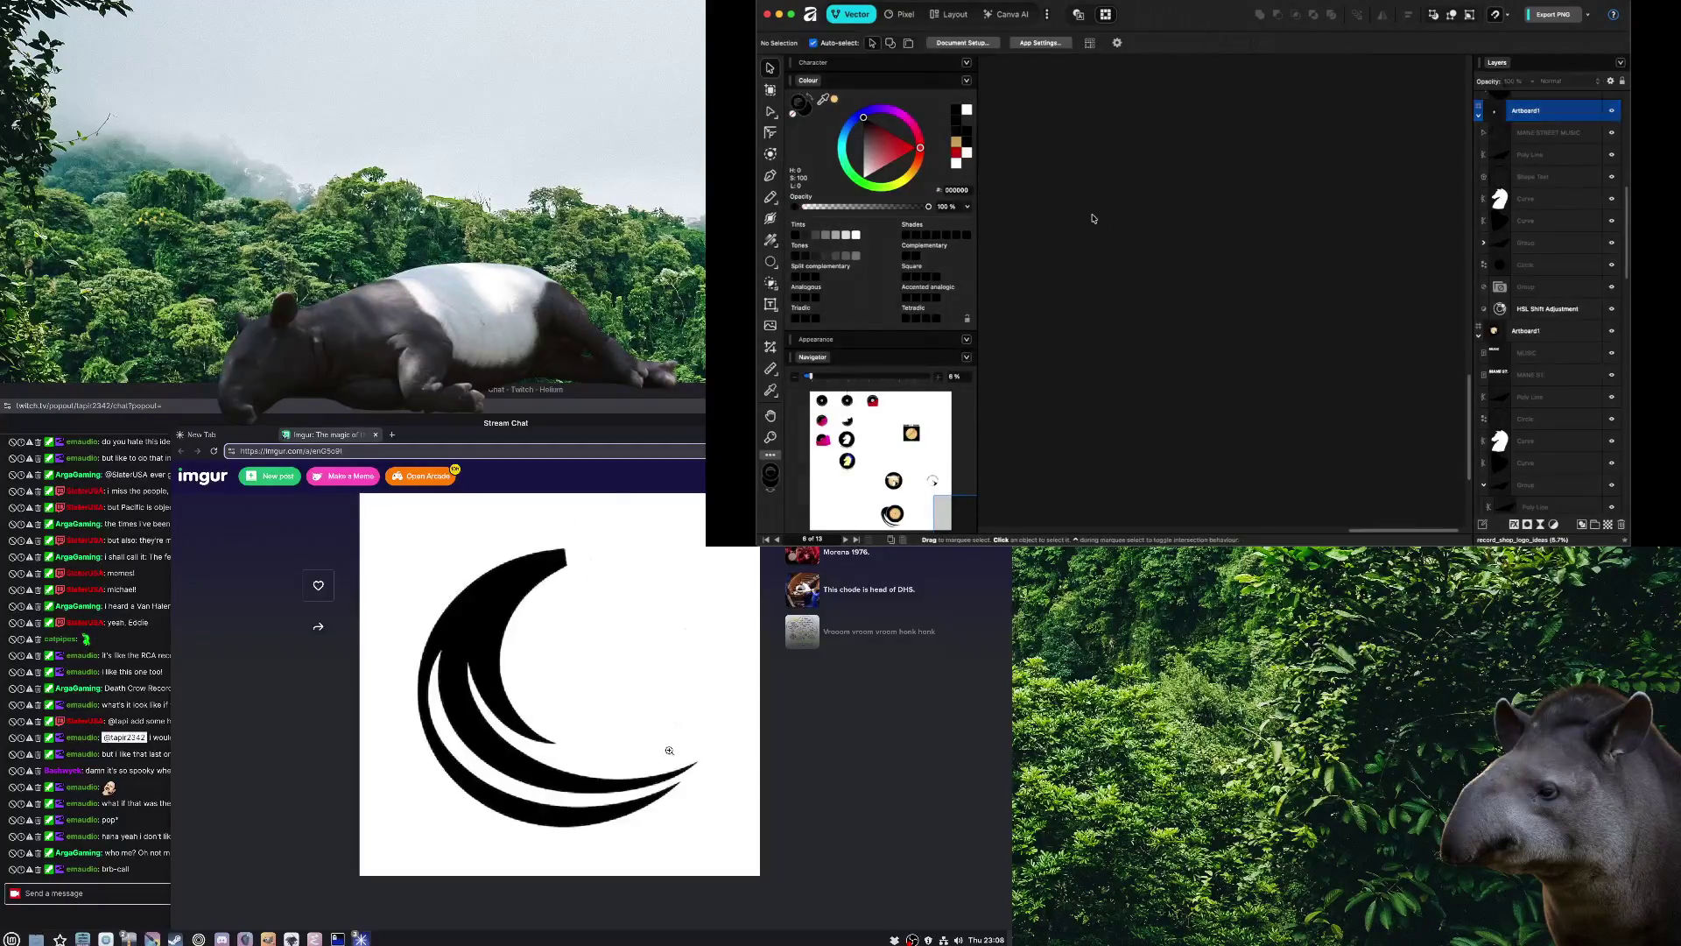
key("ctrl+0")
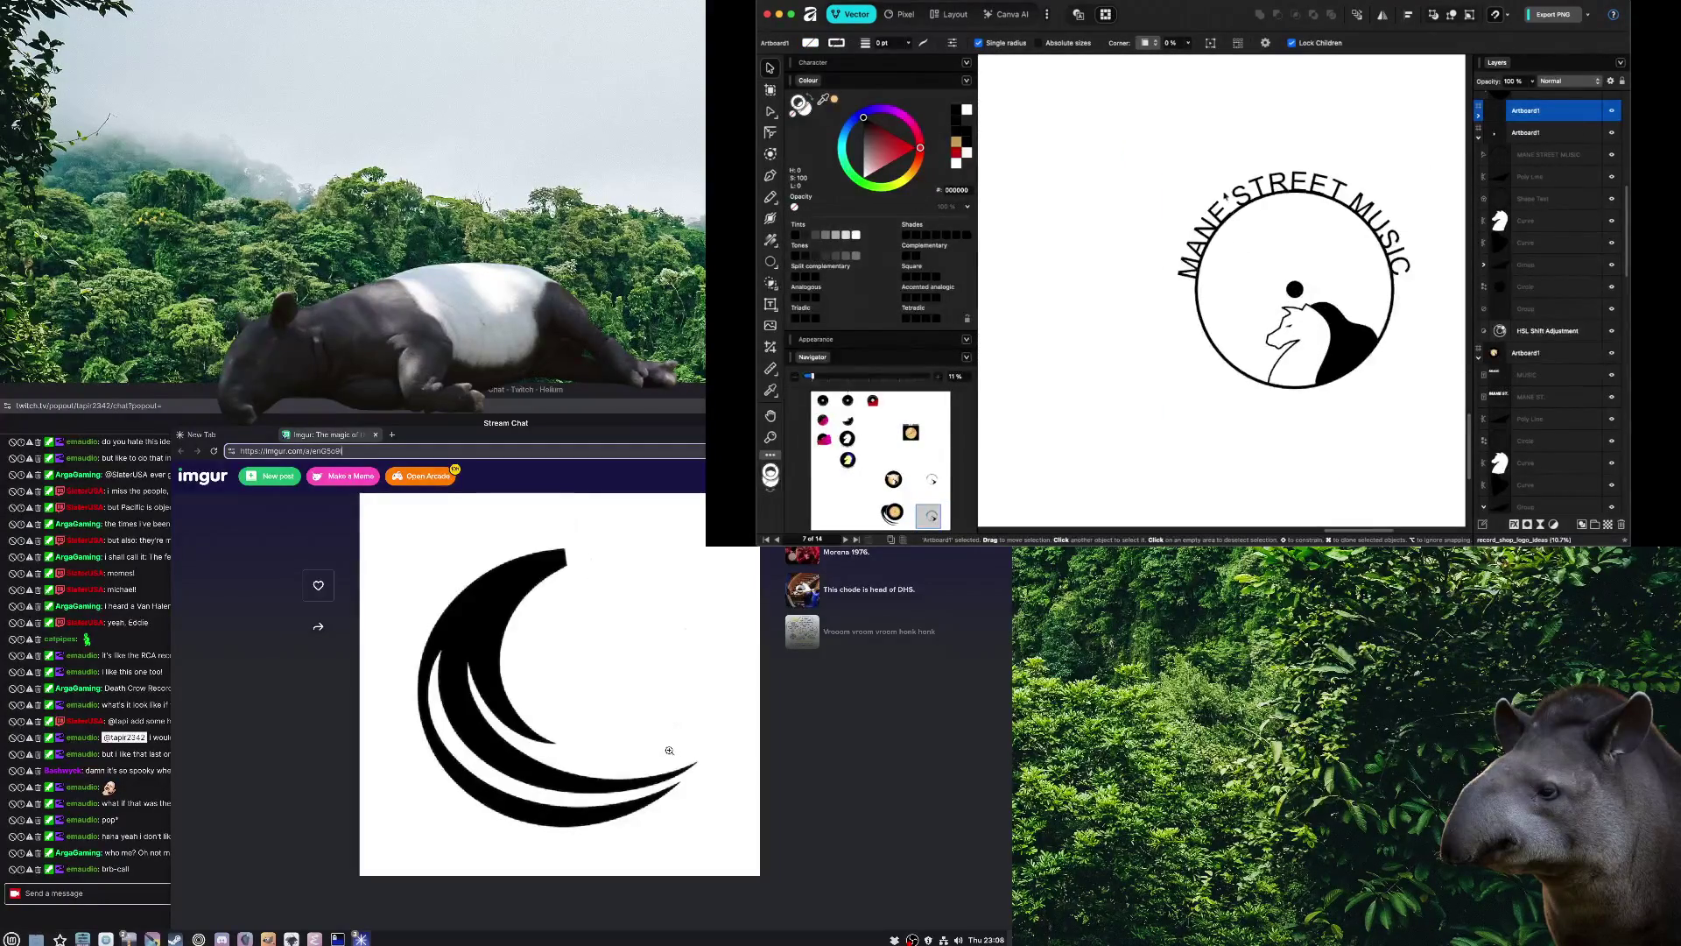
left_click(1237, 201)
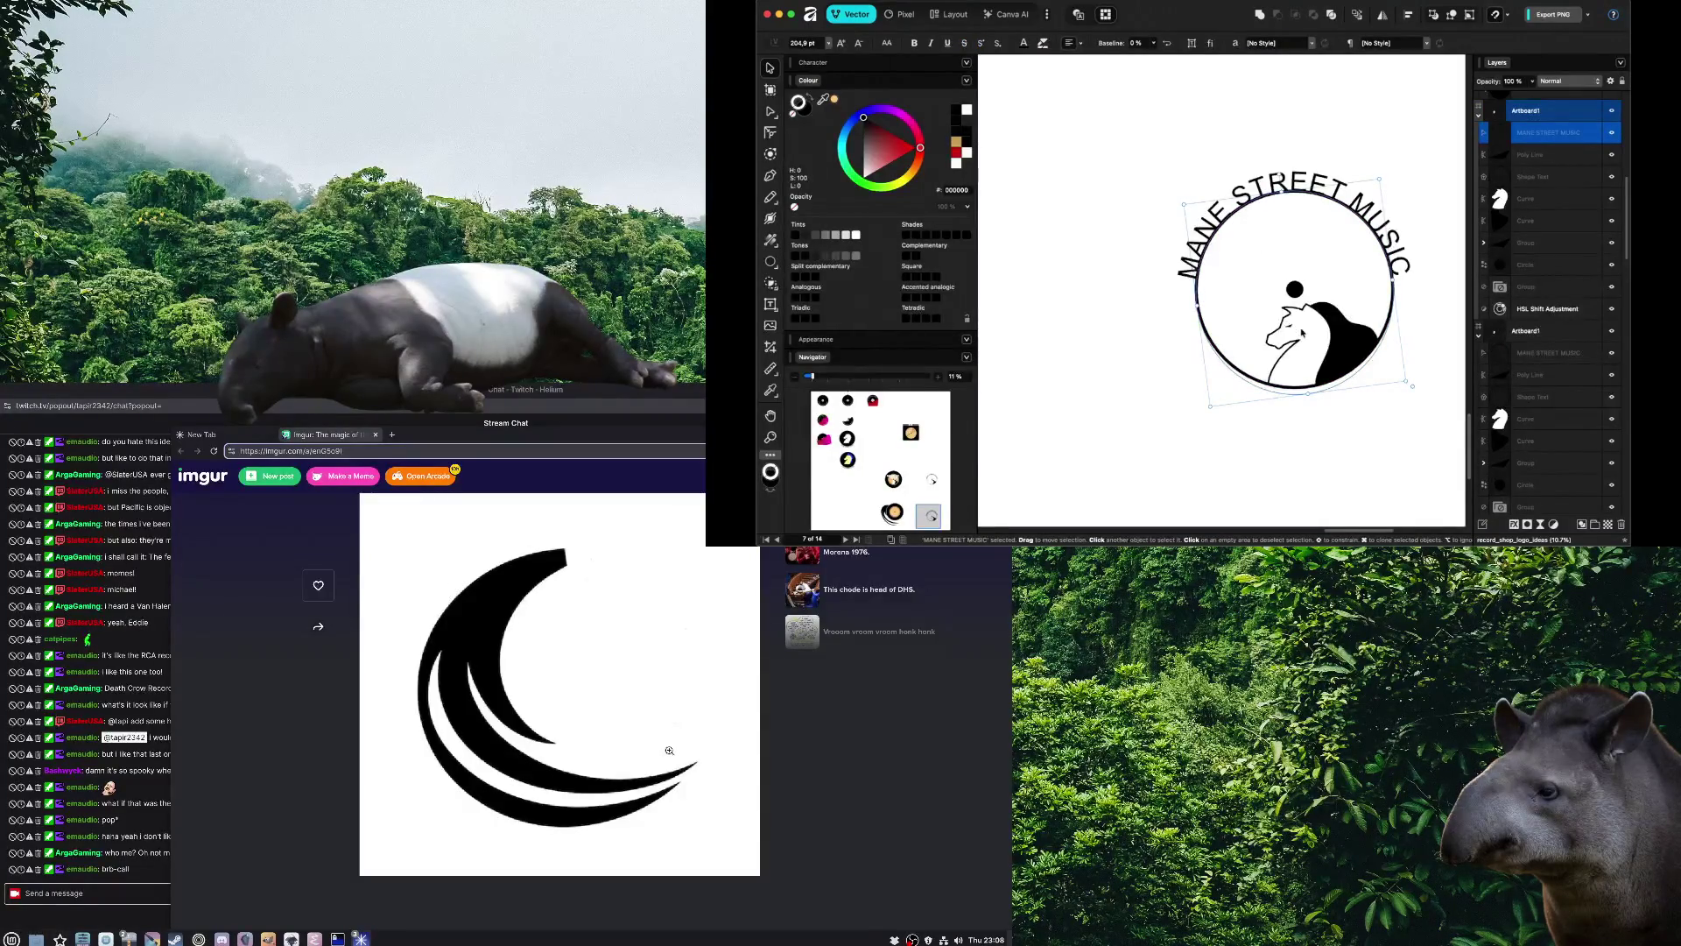
Delete the curved text, the ring outline and the small black dot
key("Delete")
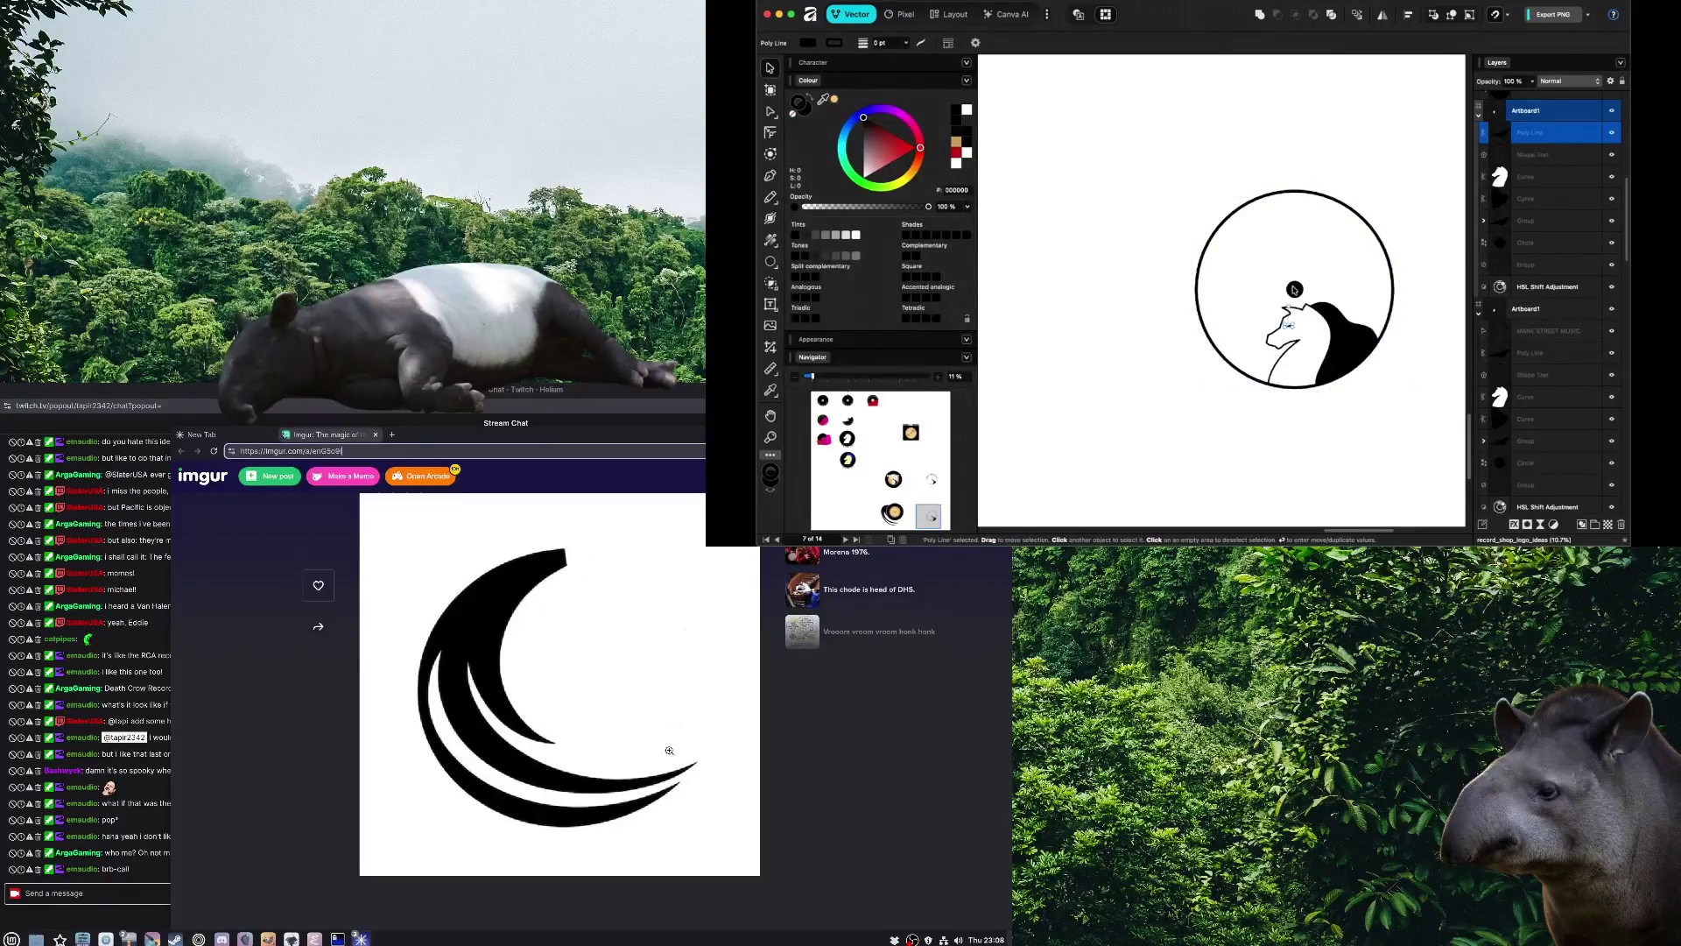
key("Delete")
left_click(1294, 289)
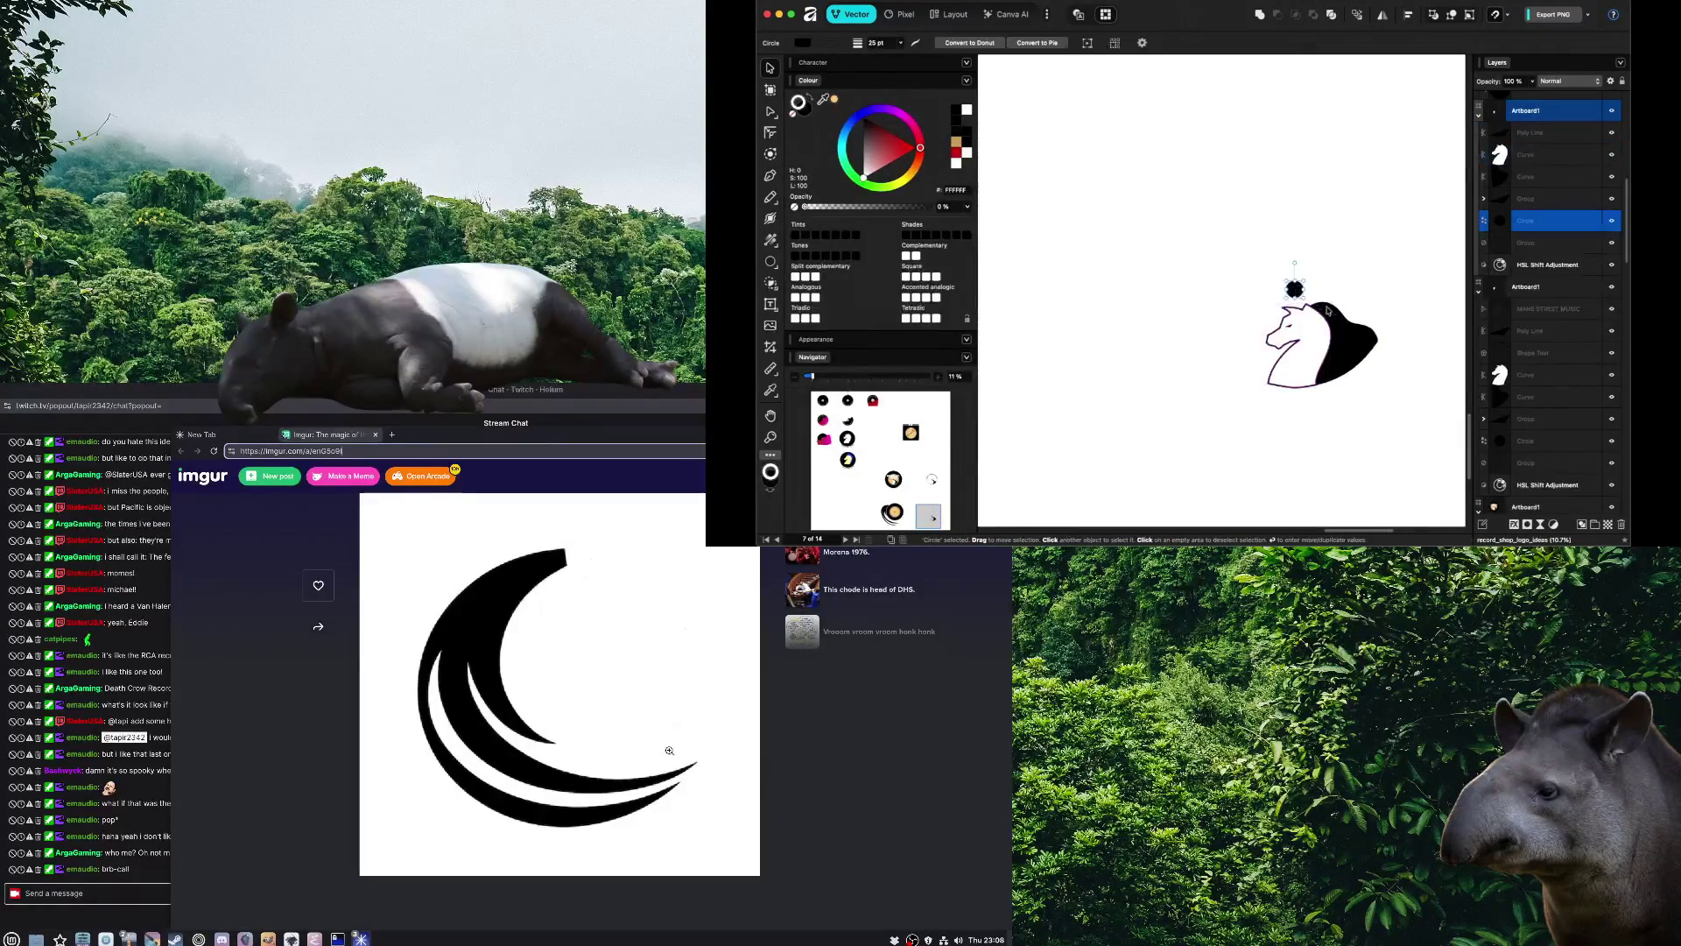
key("Delete")
Marquee-select the remaining horse head parts and move them up and to the left
left_click_drag(1159, 248, 1432, 484)
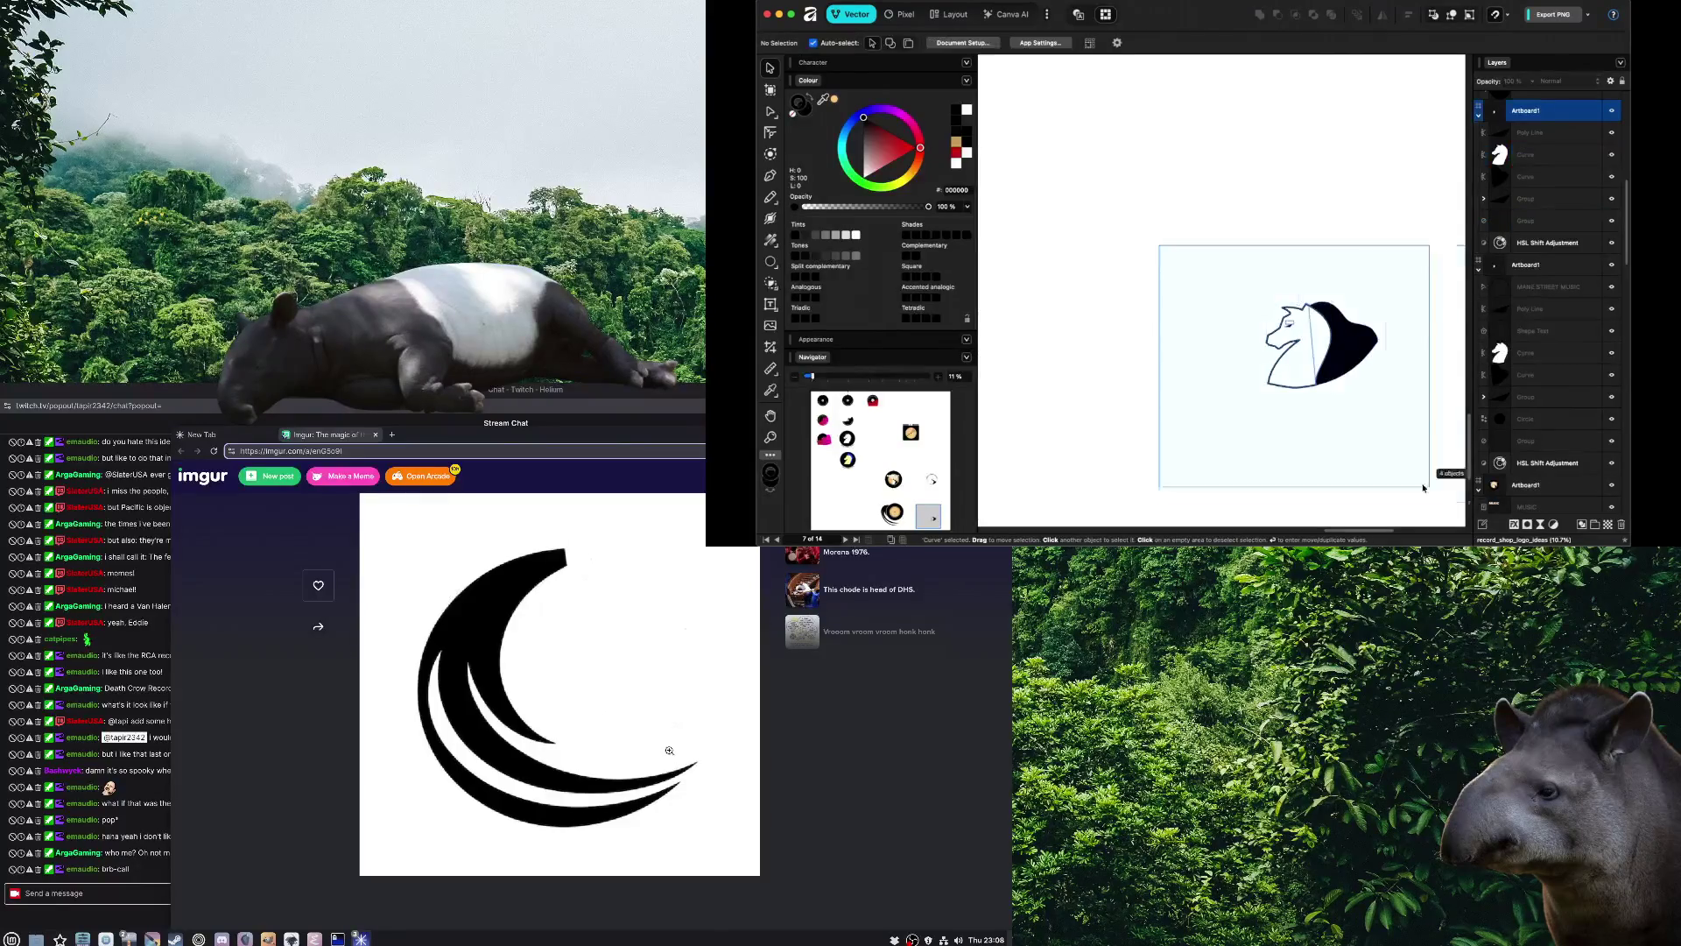
left_click_drag(1317, 364, 1193, 272)
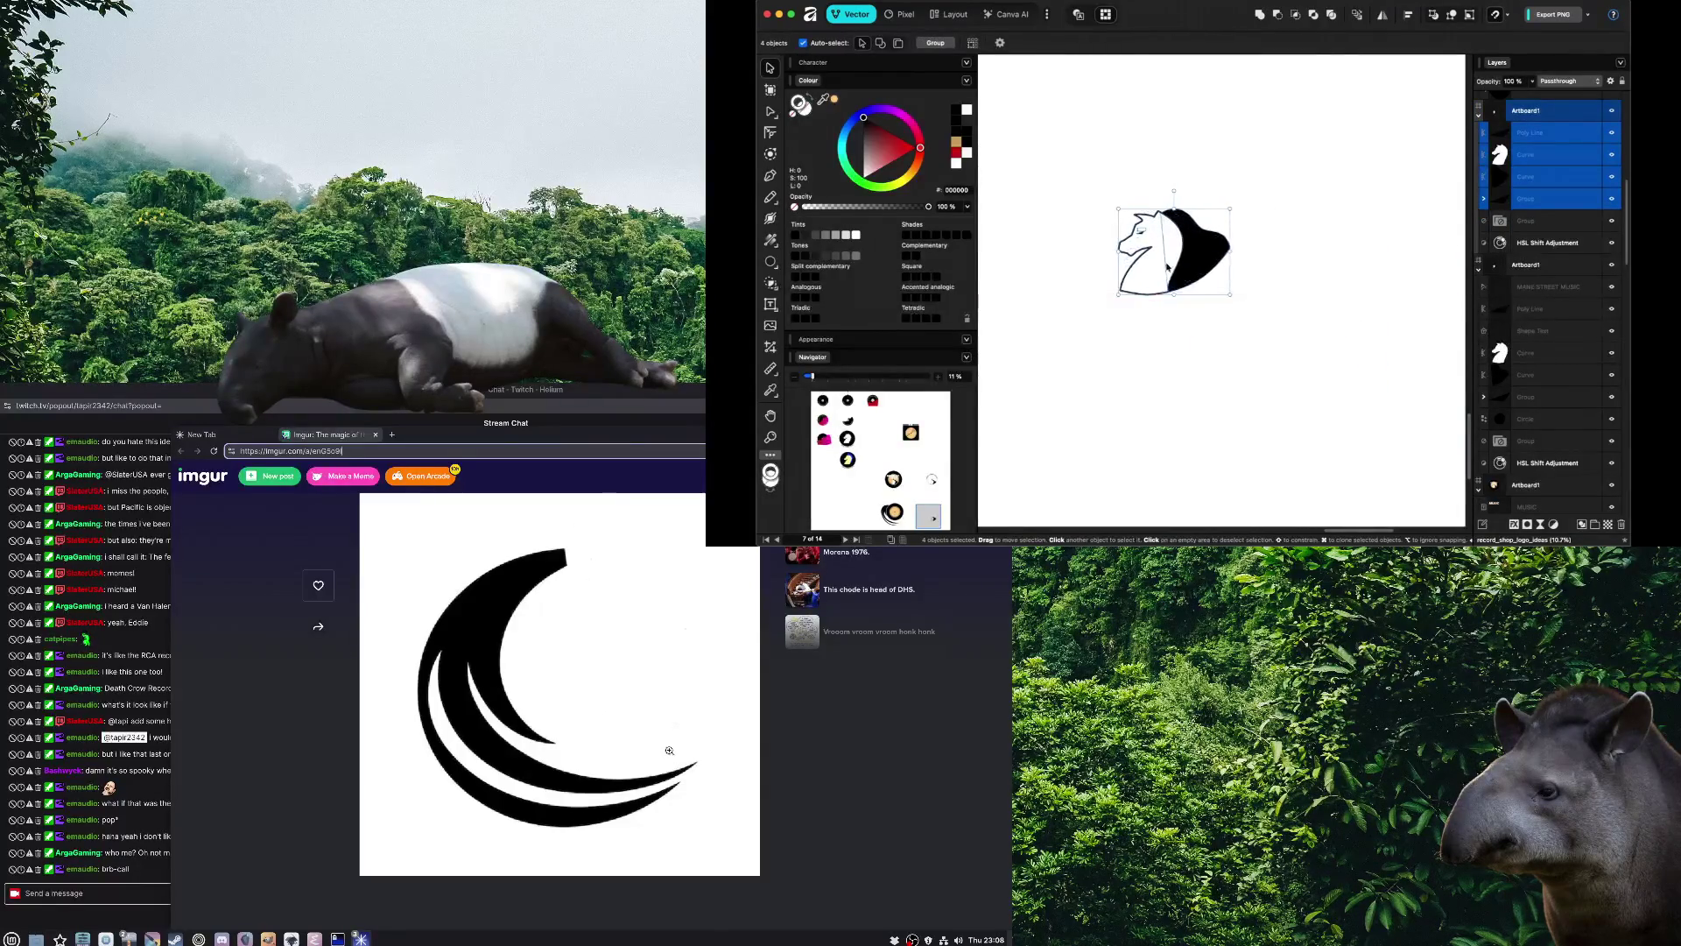
left_click(1110, 214)
scroll(1108, 210, "up", 5)
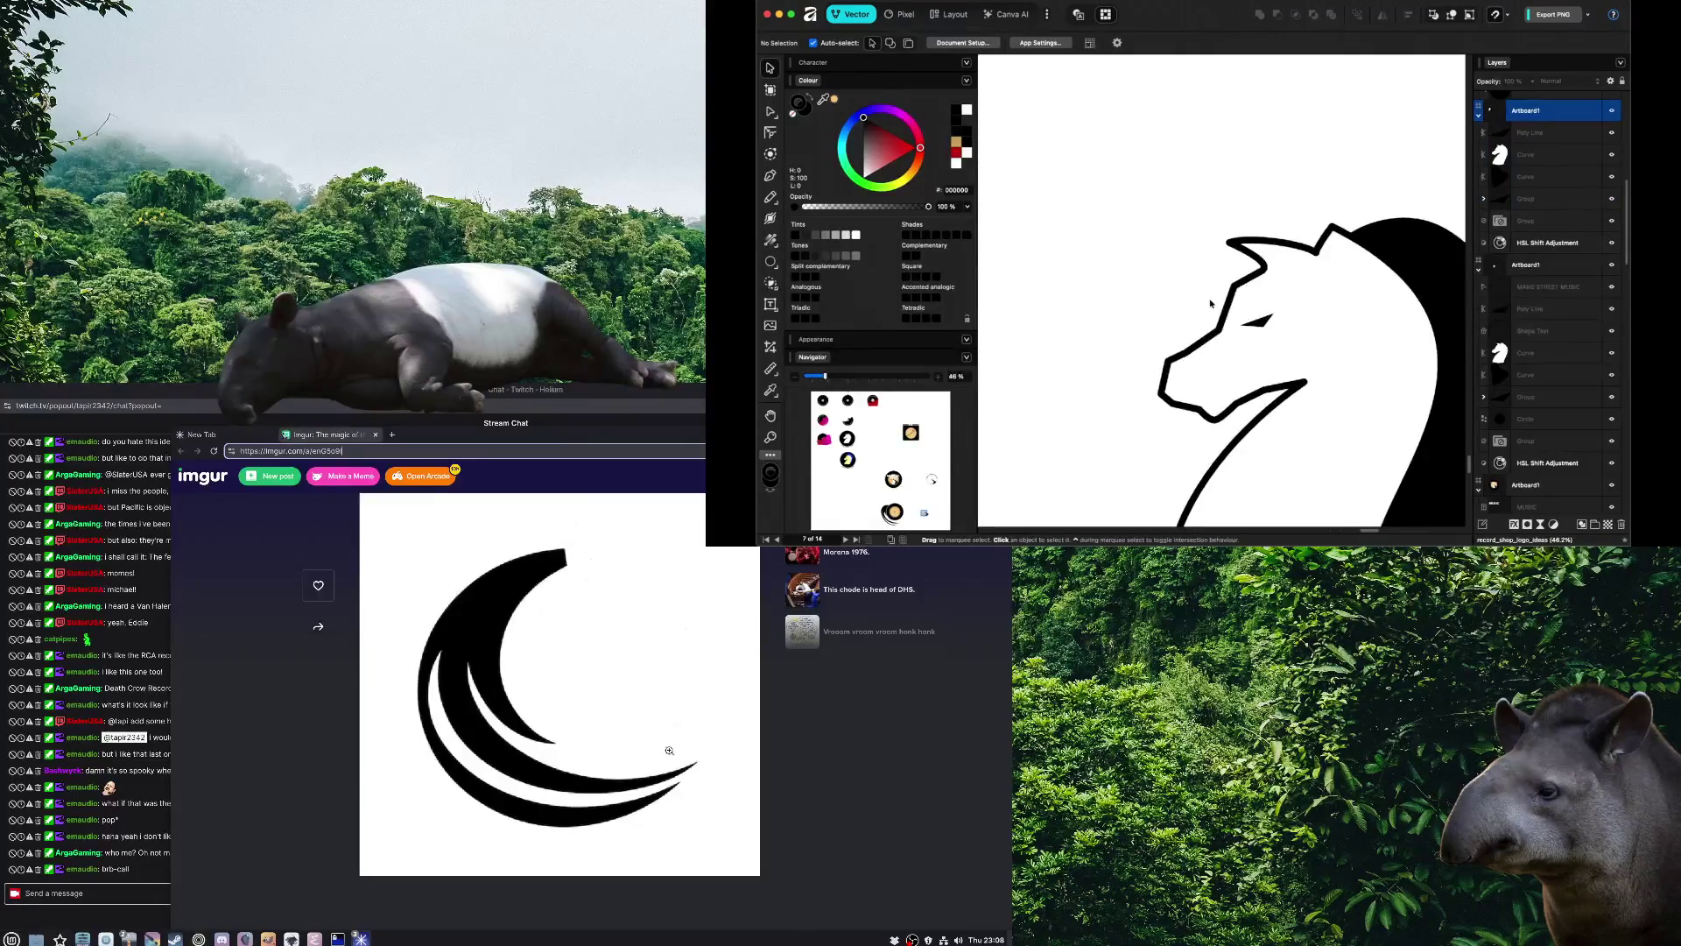
scroll(1235, 318, "down", 3)
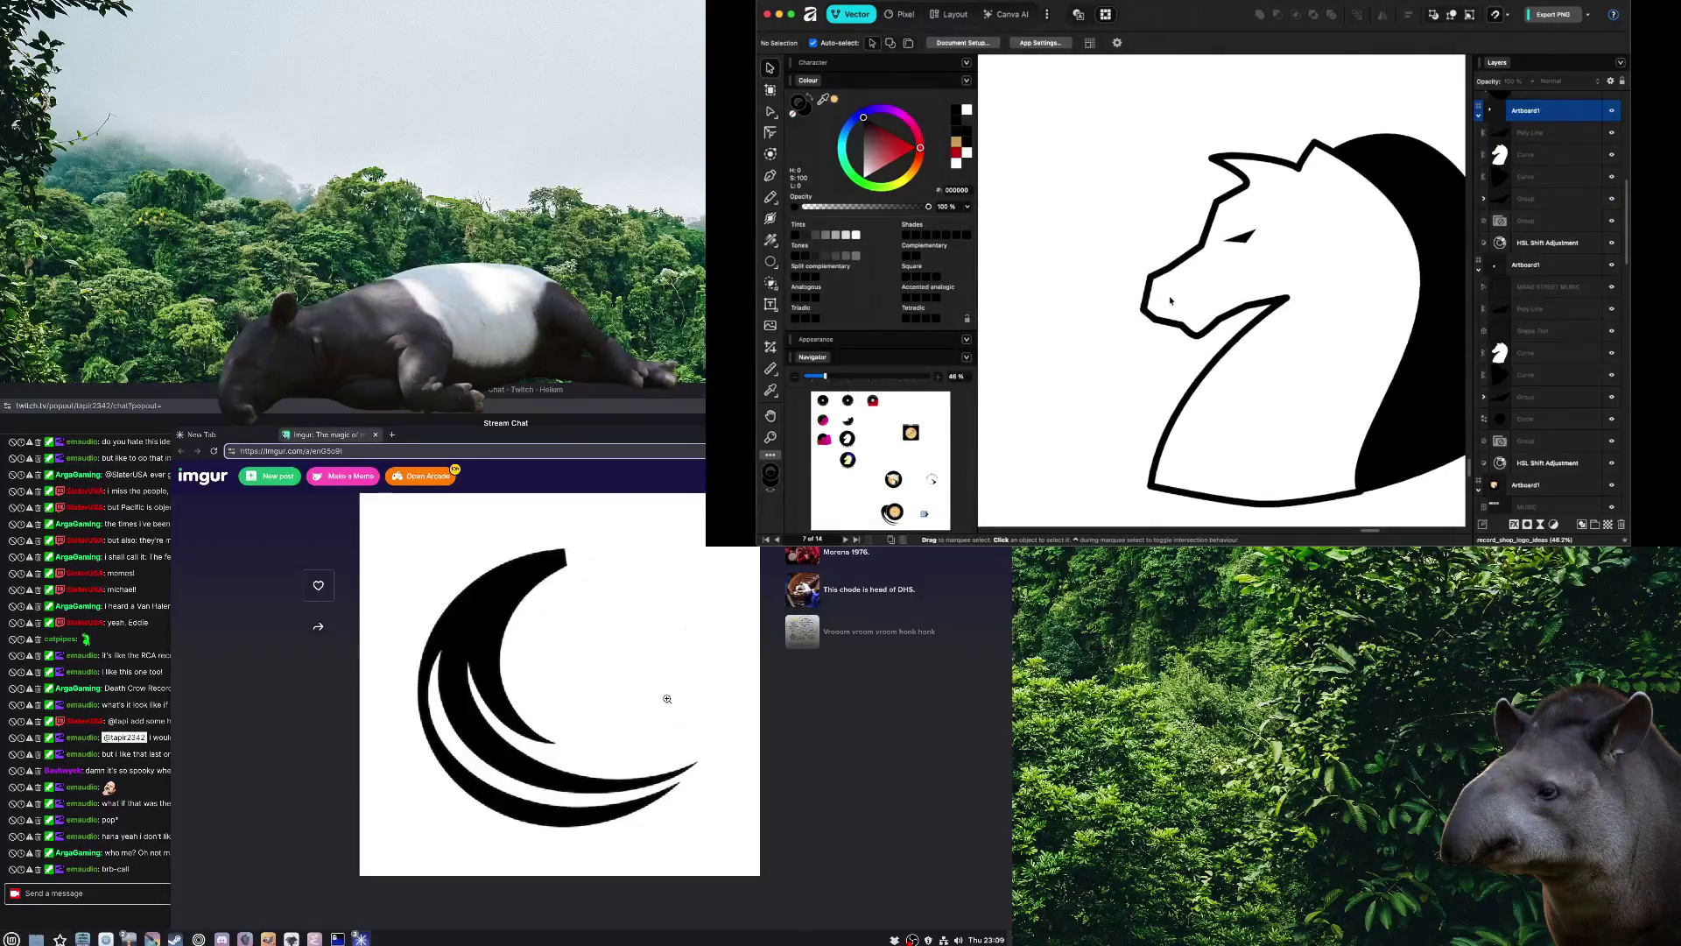
key("ctrl+t")
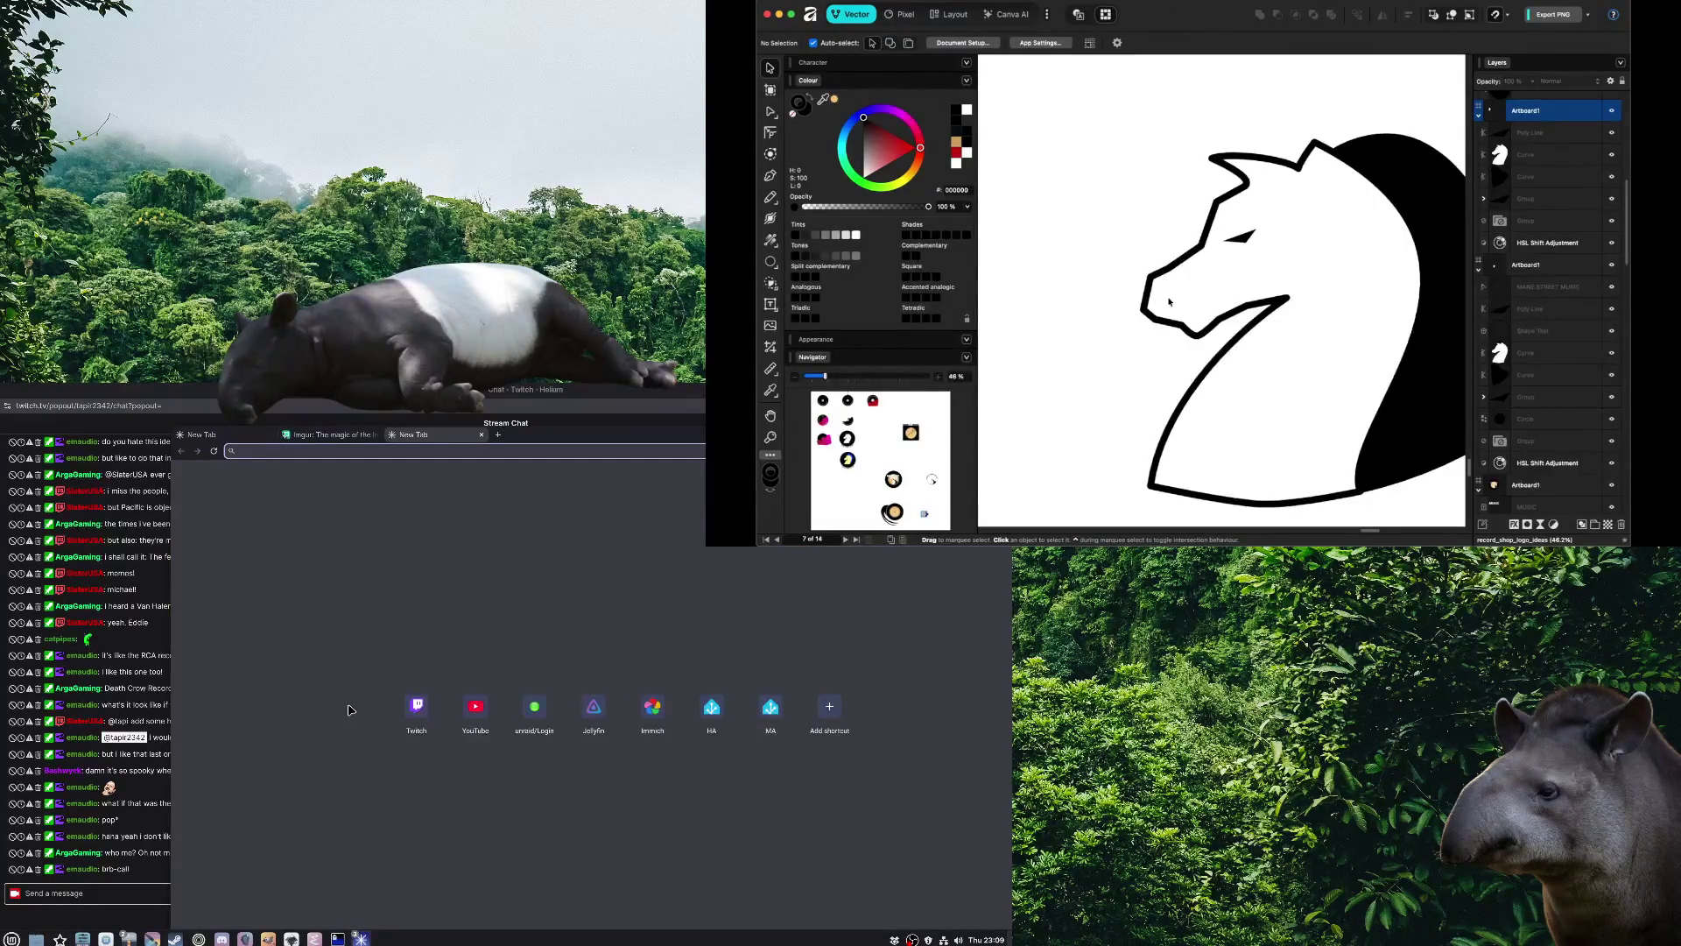
Search DuckDuckGo for horse and view the image results
type("horse")
key("Return")
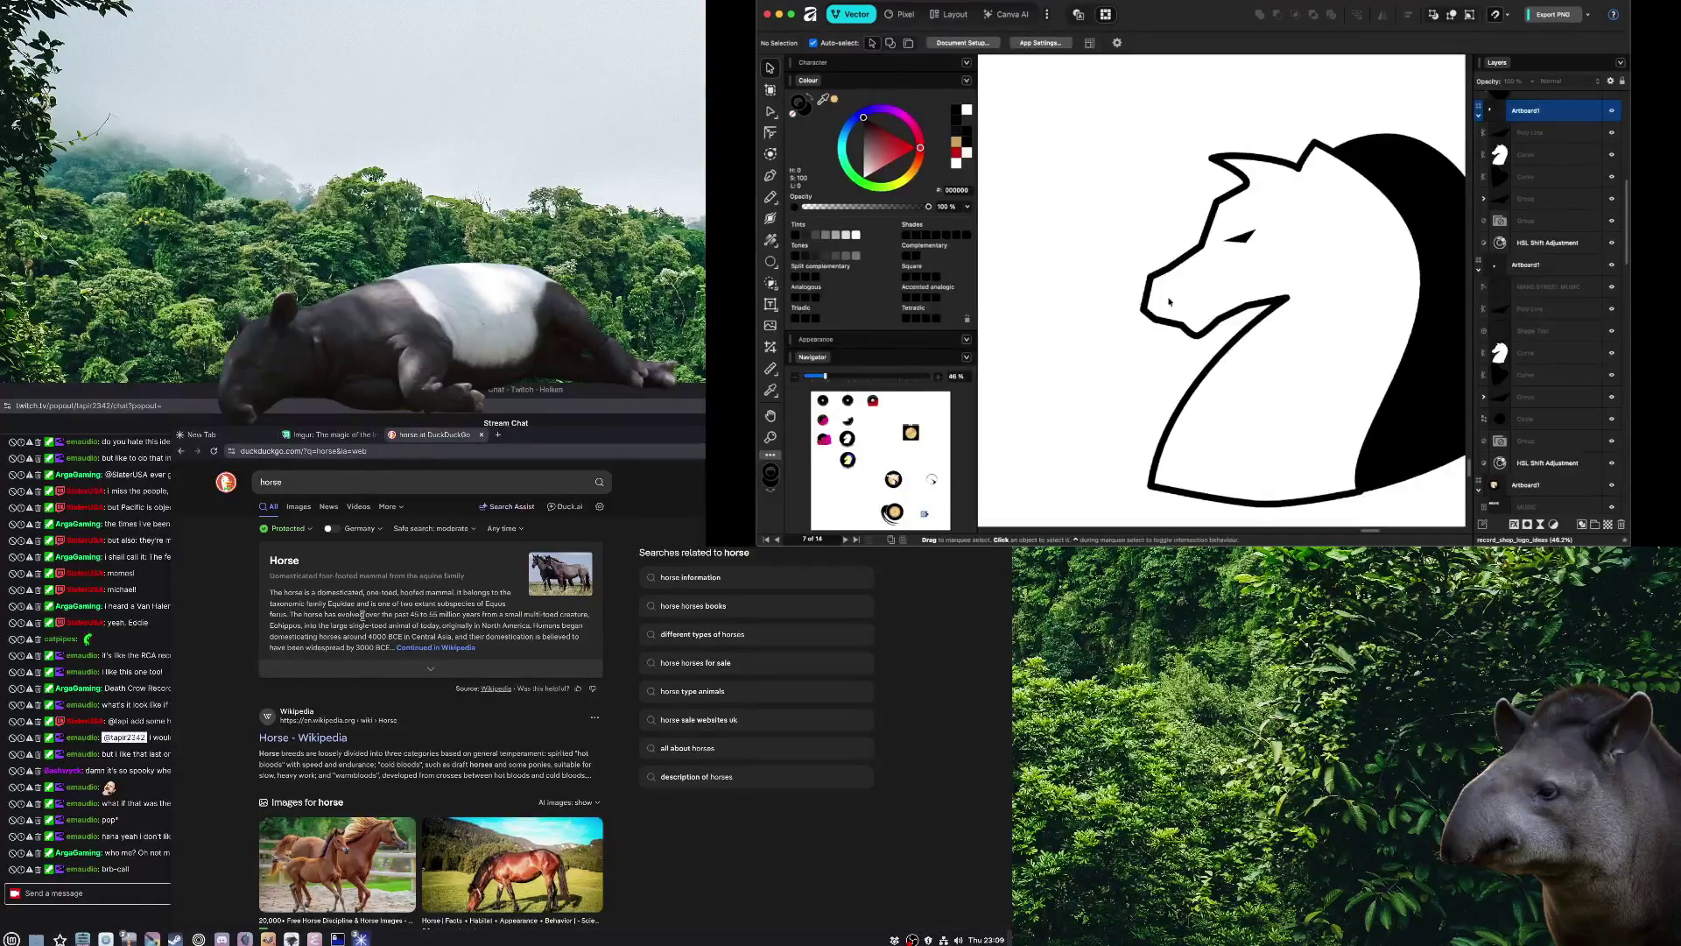
left_click(299, 508)
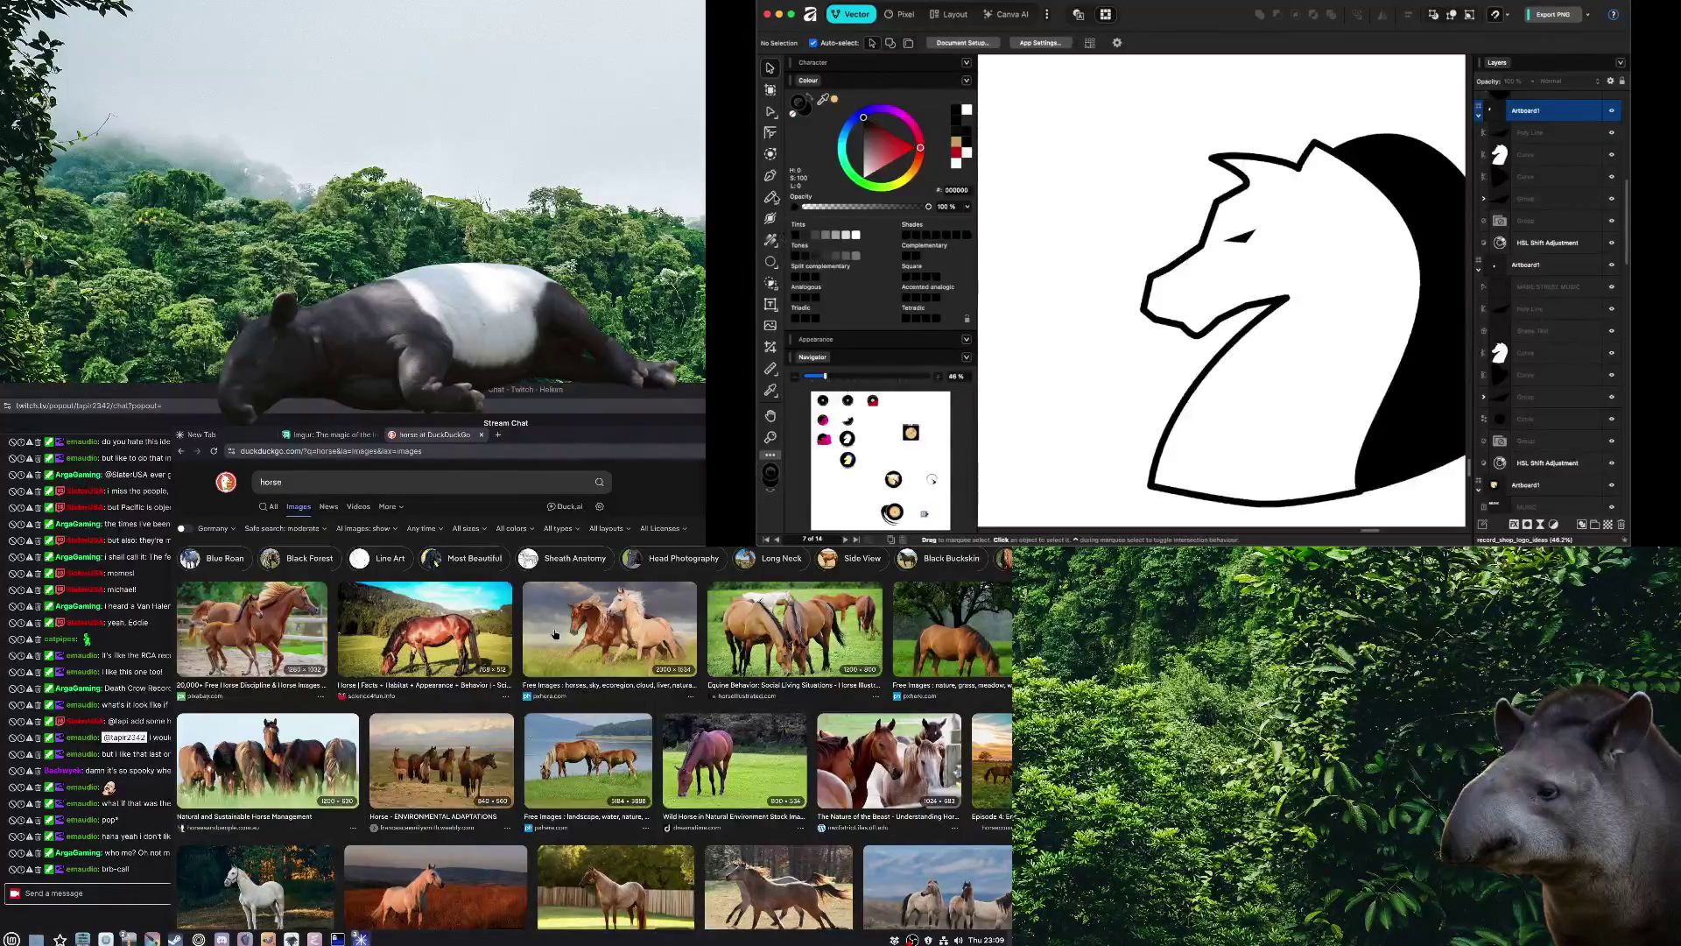
left_click(770, 177)
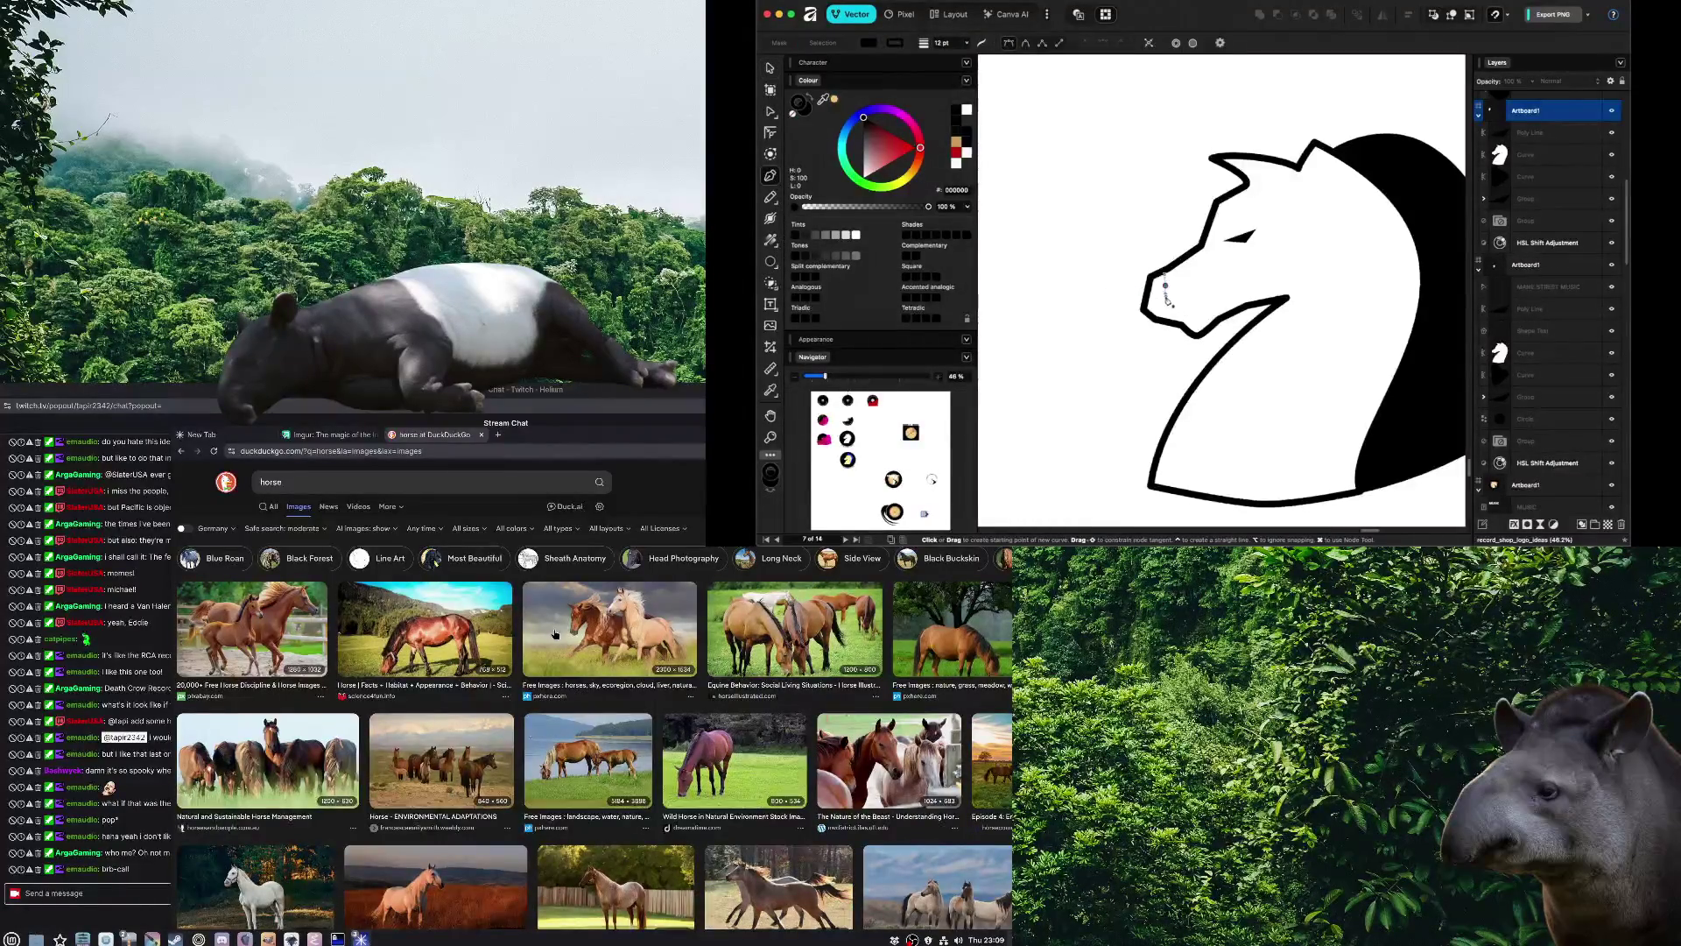
Draw a small two-point eye curve on the horse head
left_click(1168, 303)
left_click(1164, 301)
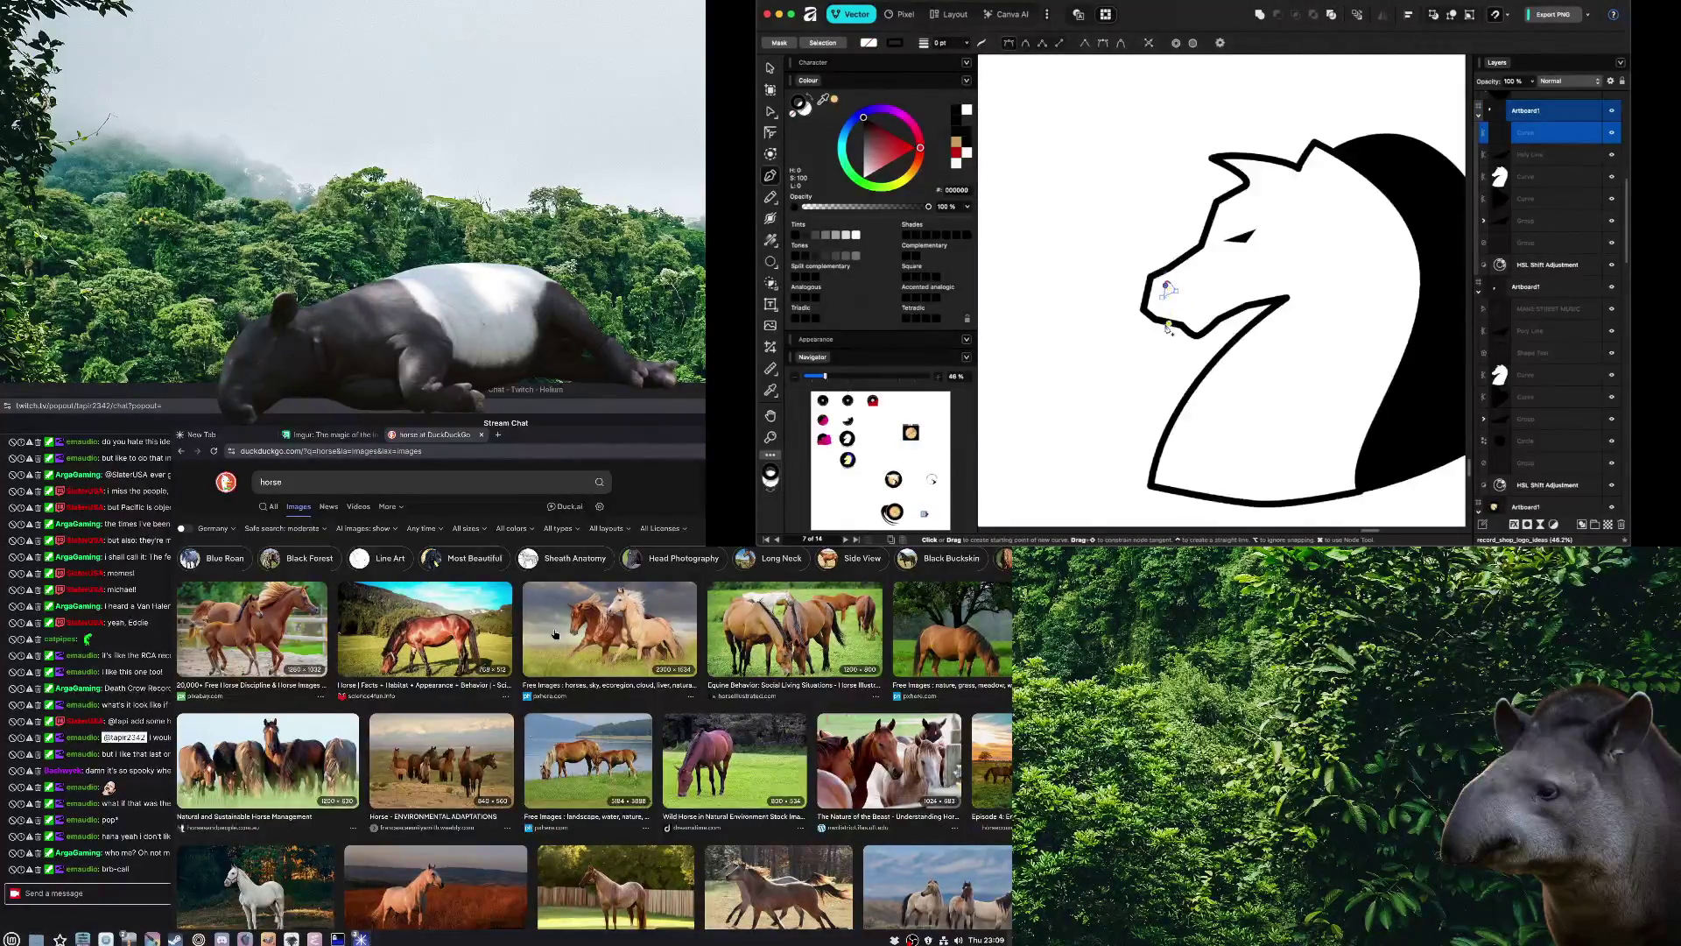
key("v")
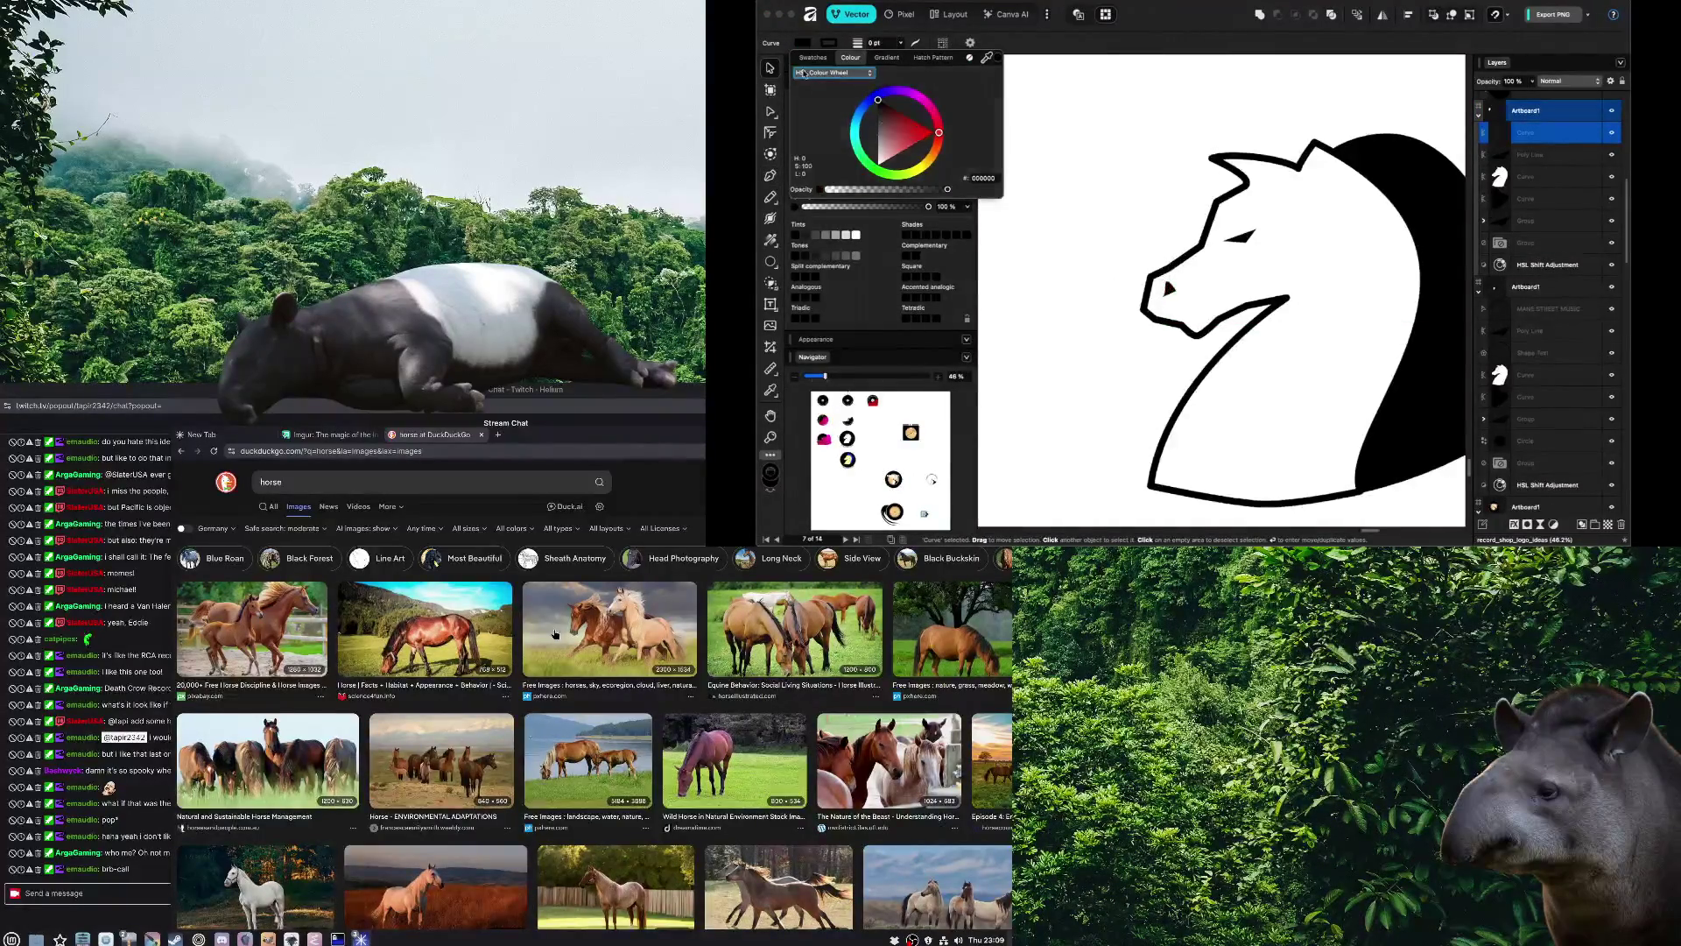
left_click(1097, 329)
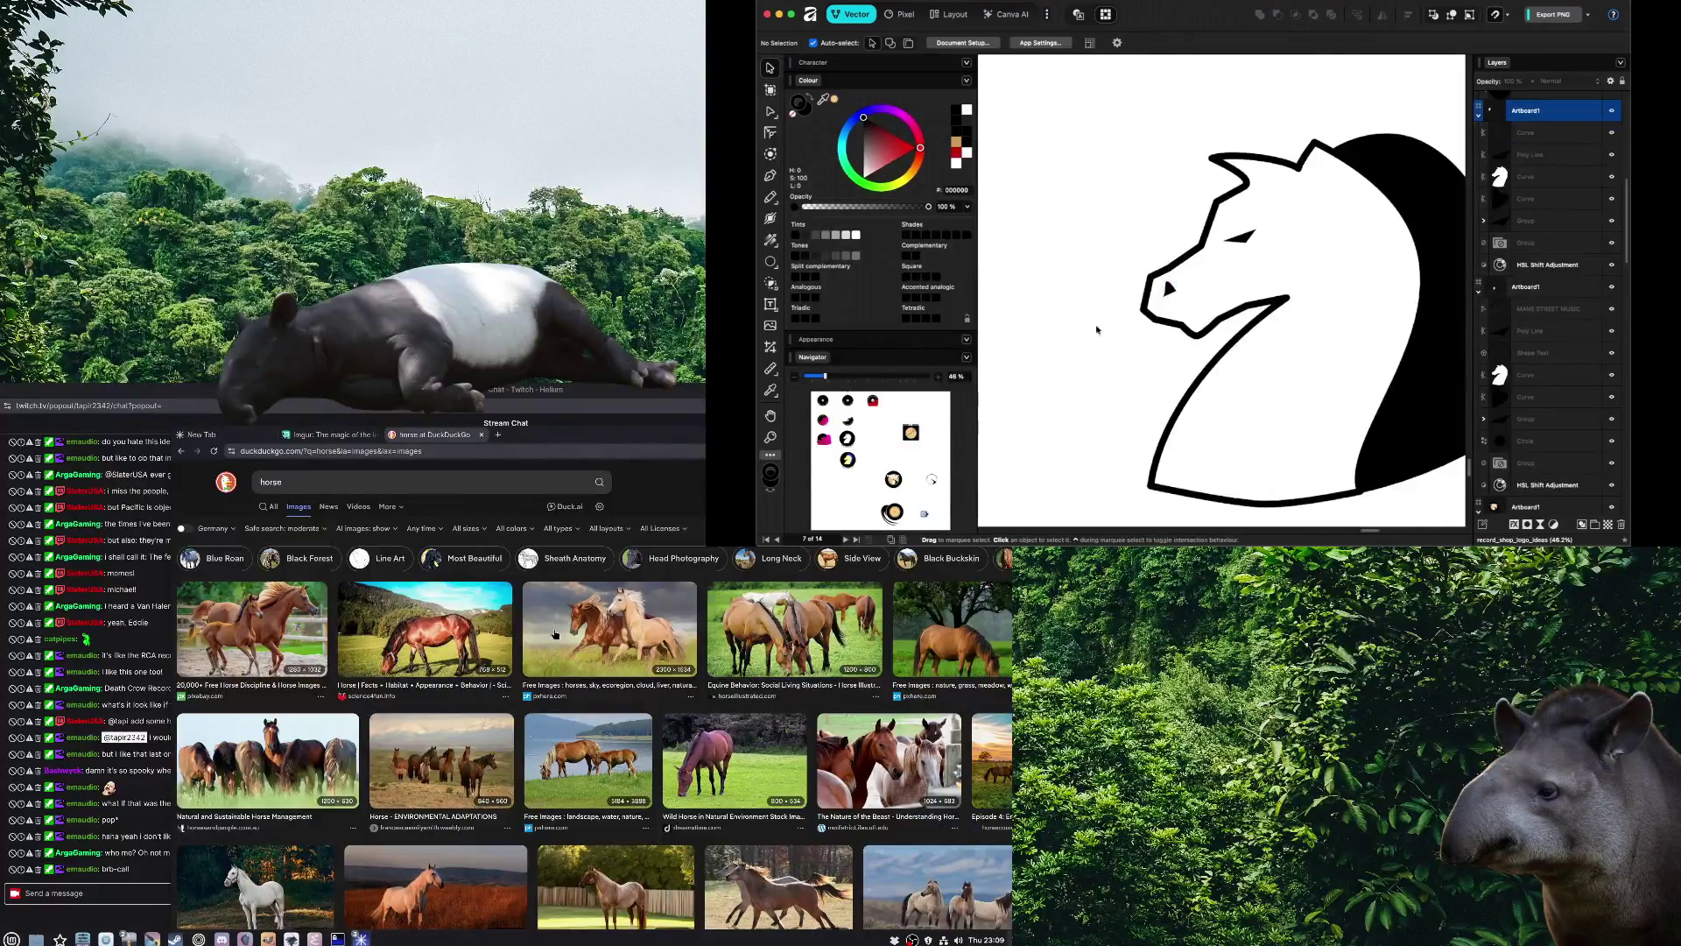
left_click(1162, 293)
left_click(1141, 391)
scroll(1139, 393, "down", 5)
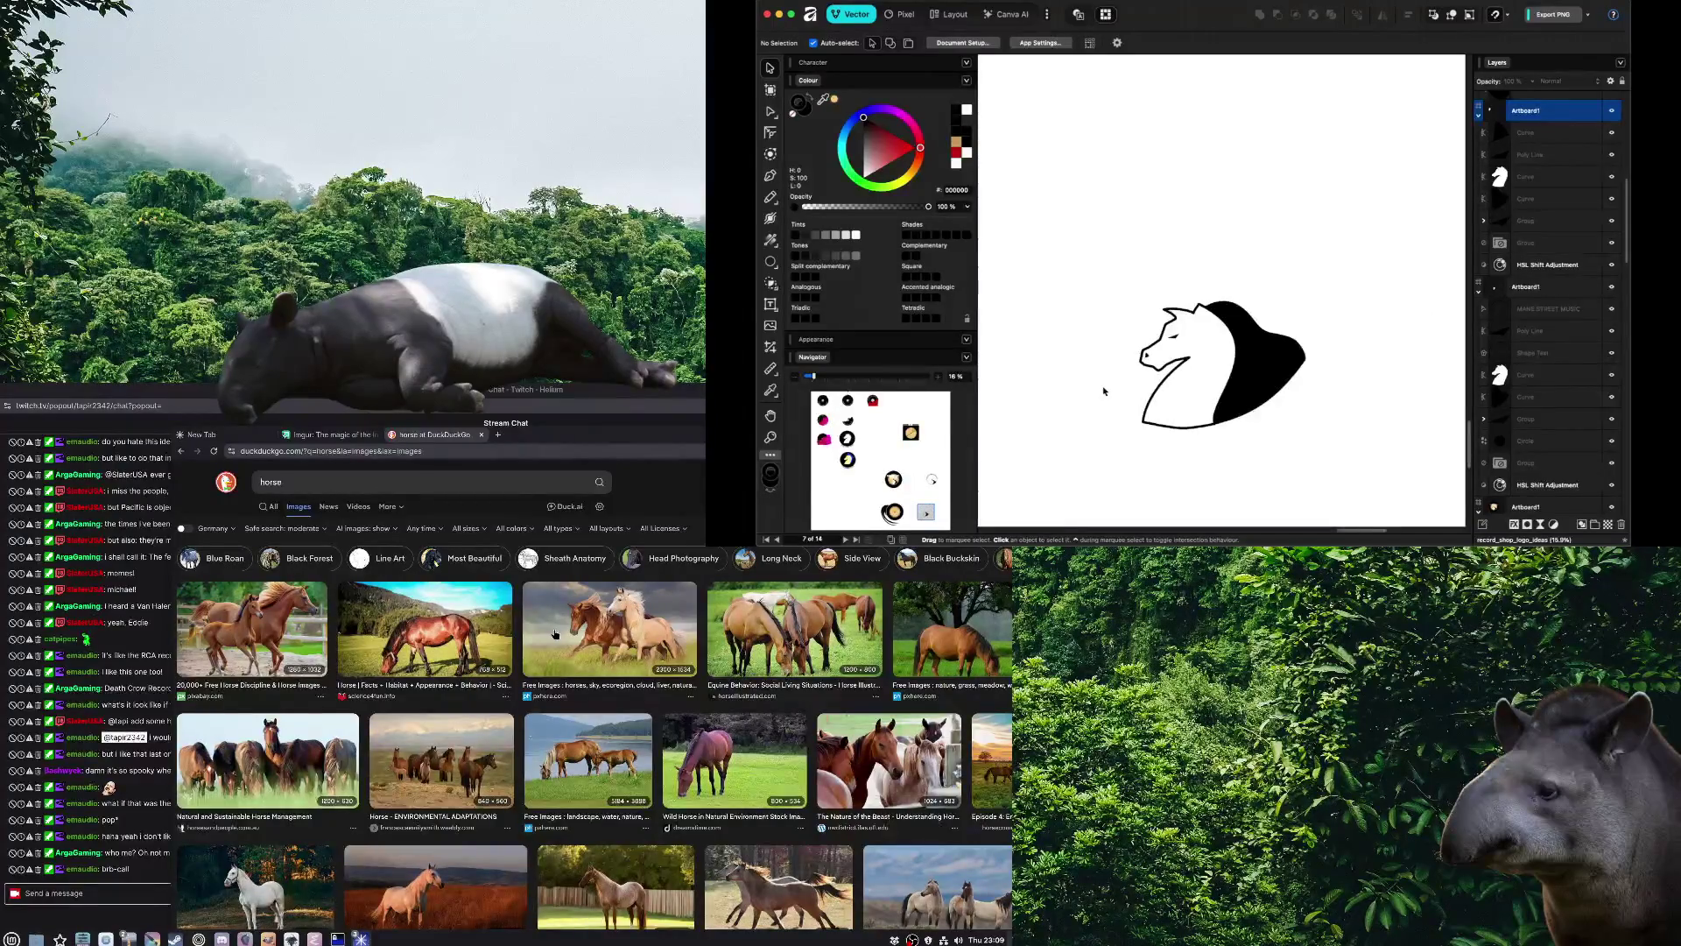
scroll(1107, 386, "up", 2)
scroll(1174, 360, "up", 2)
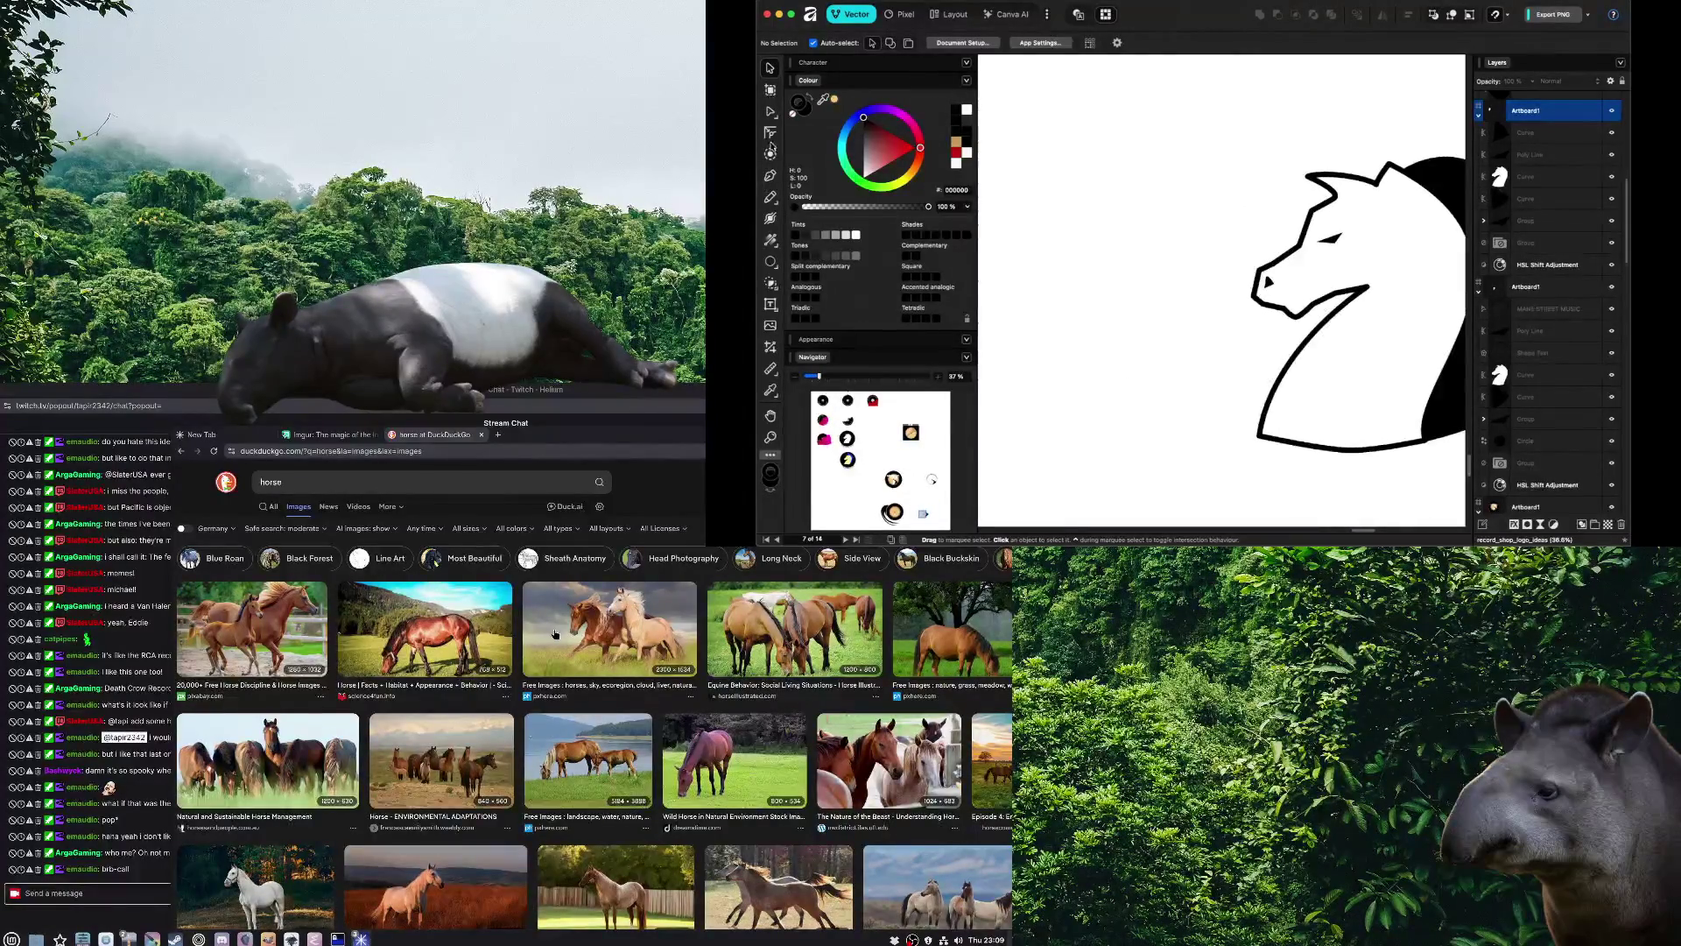
Draw a closed four-point shape in front of the horse's nose and fill it black
key("p")
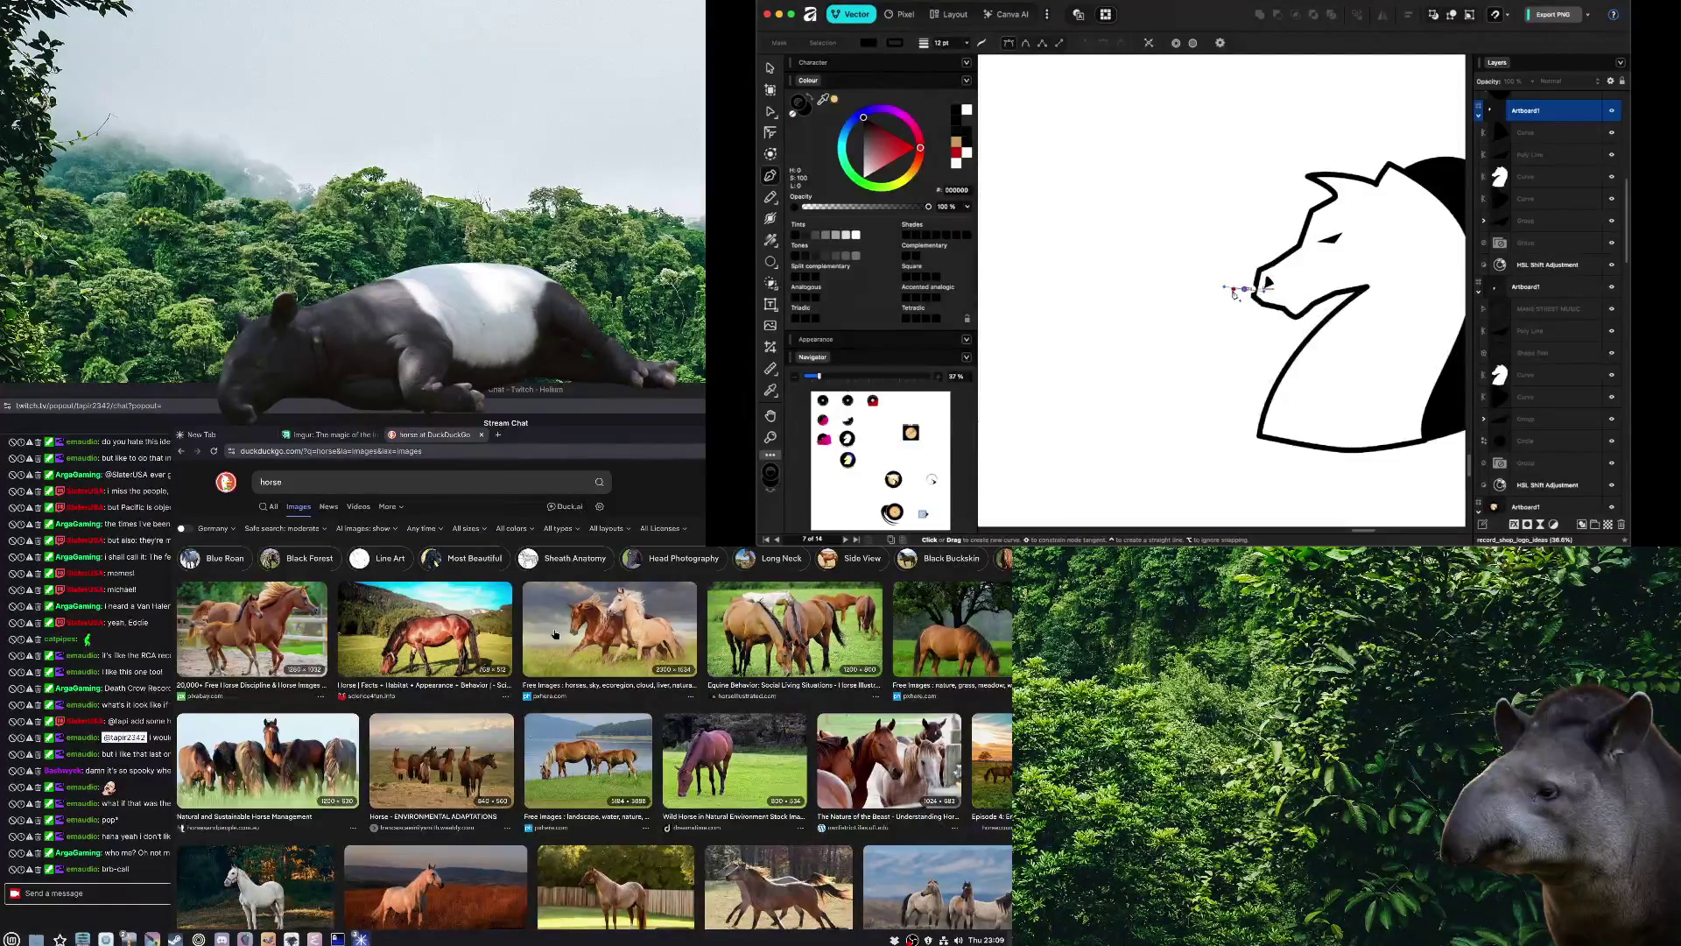
left_click(1231, 286)
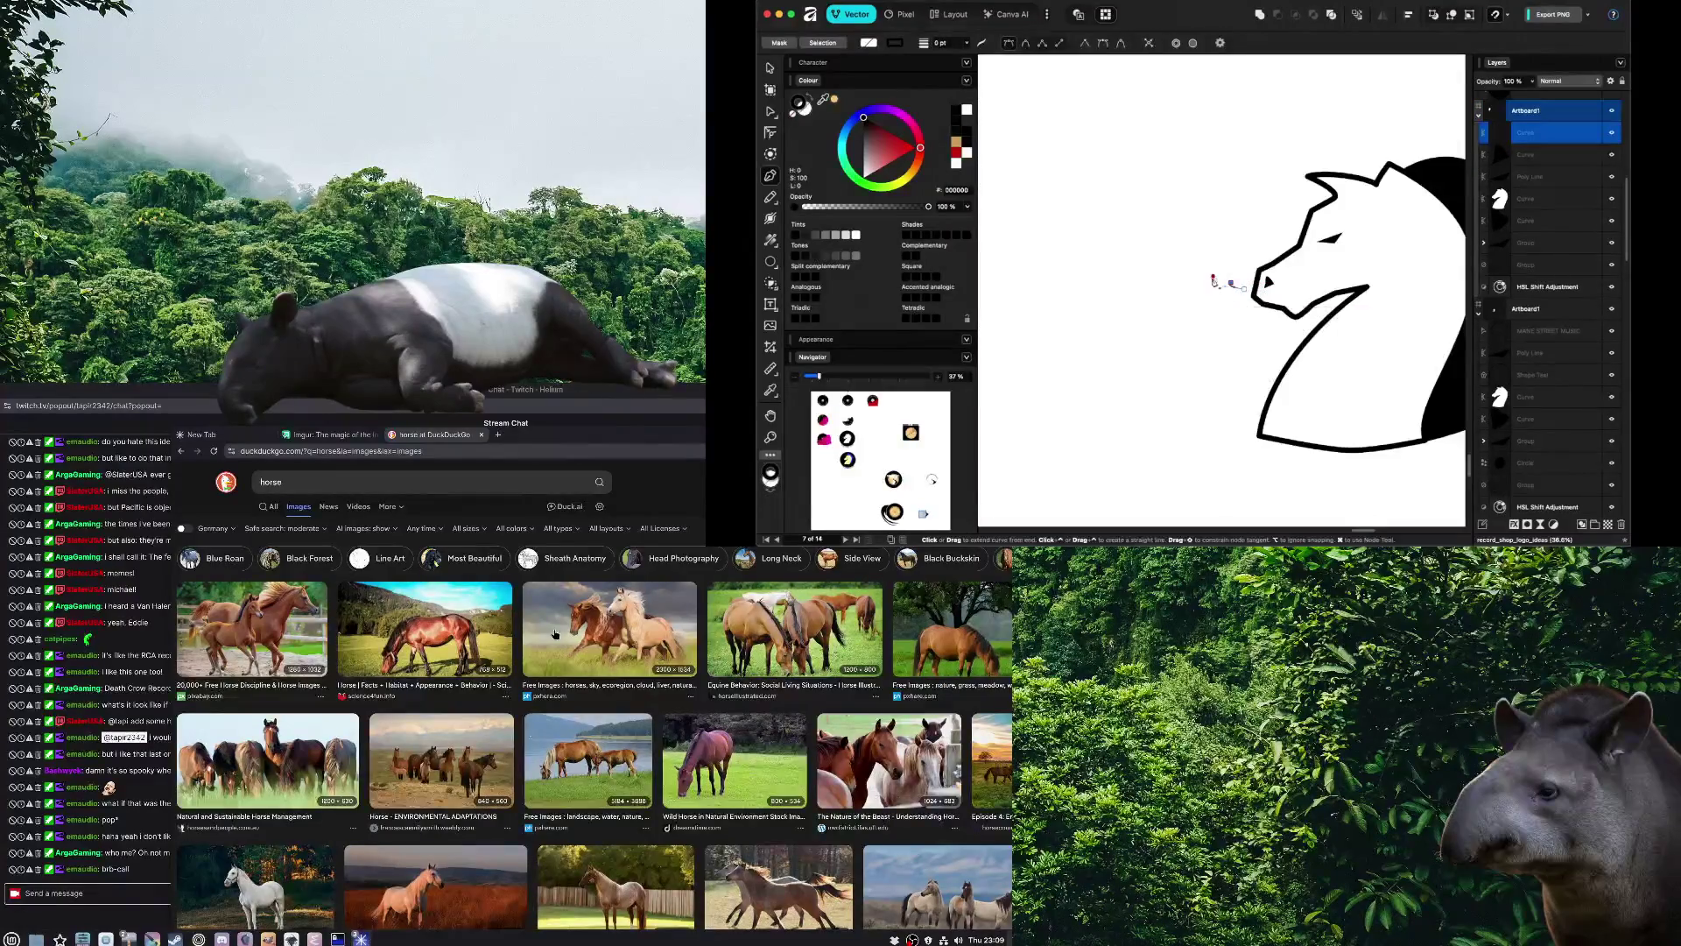
left_click(1223, 245)
left_click(1200, 329)
left_click(1246, 291)
key("v")
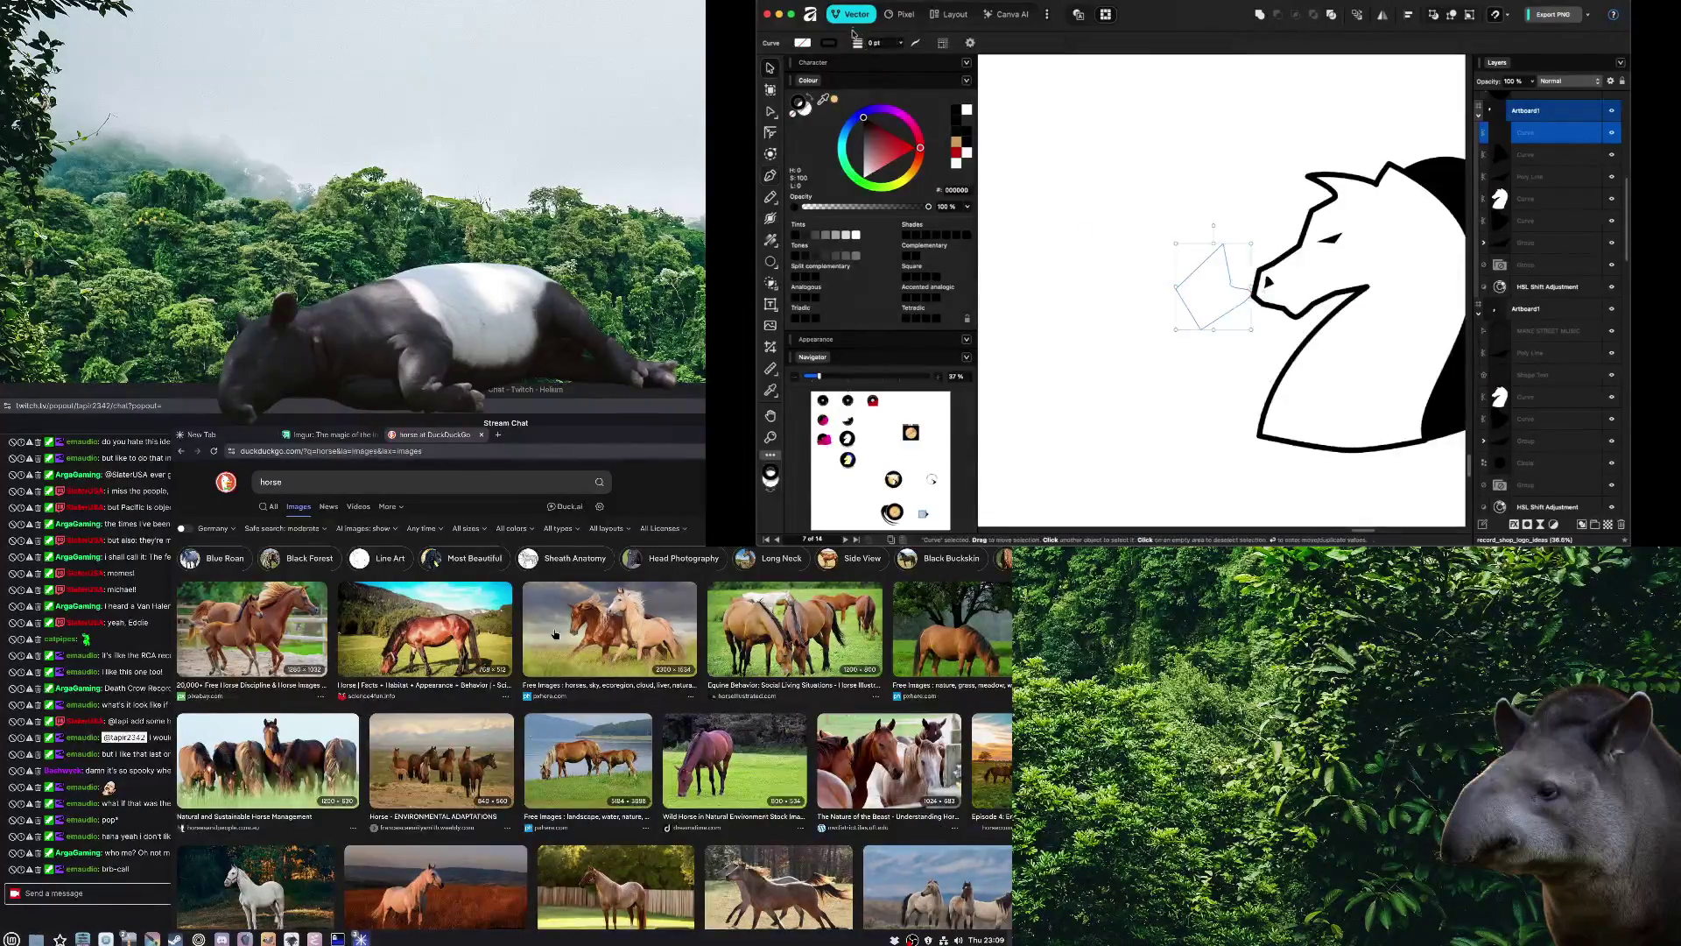
left_click(801, 45)
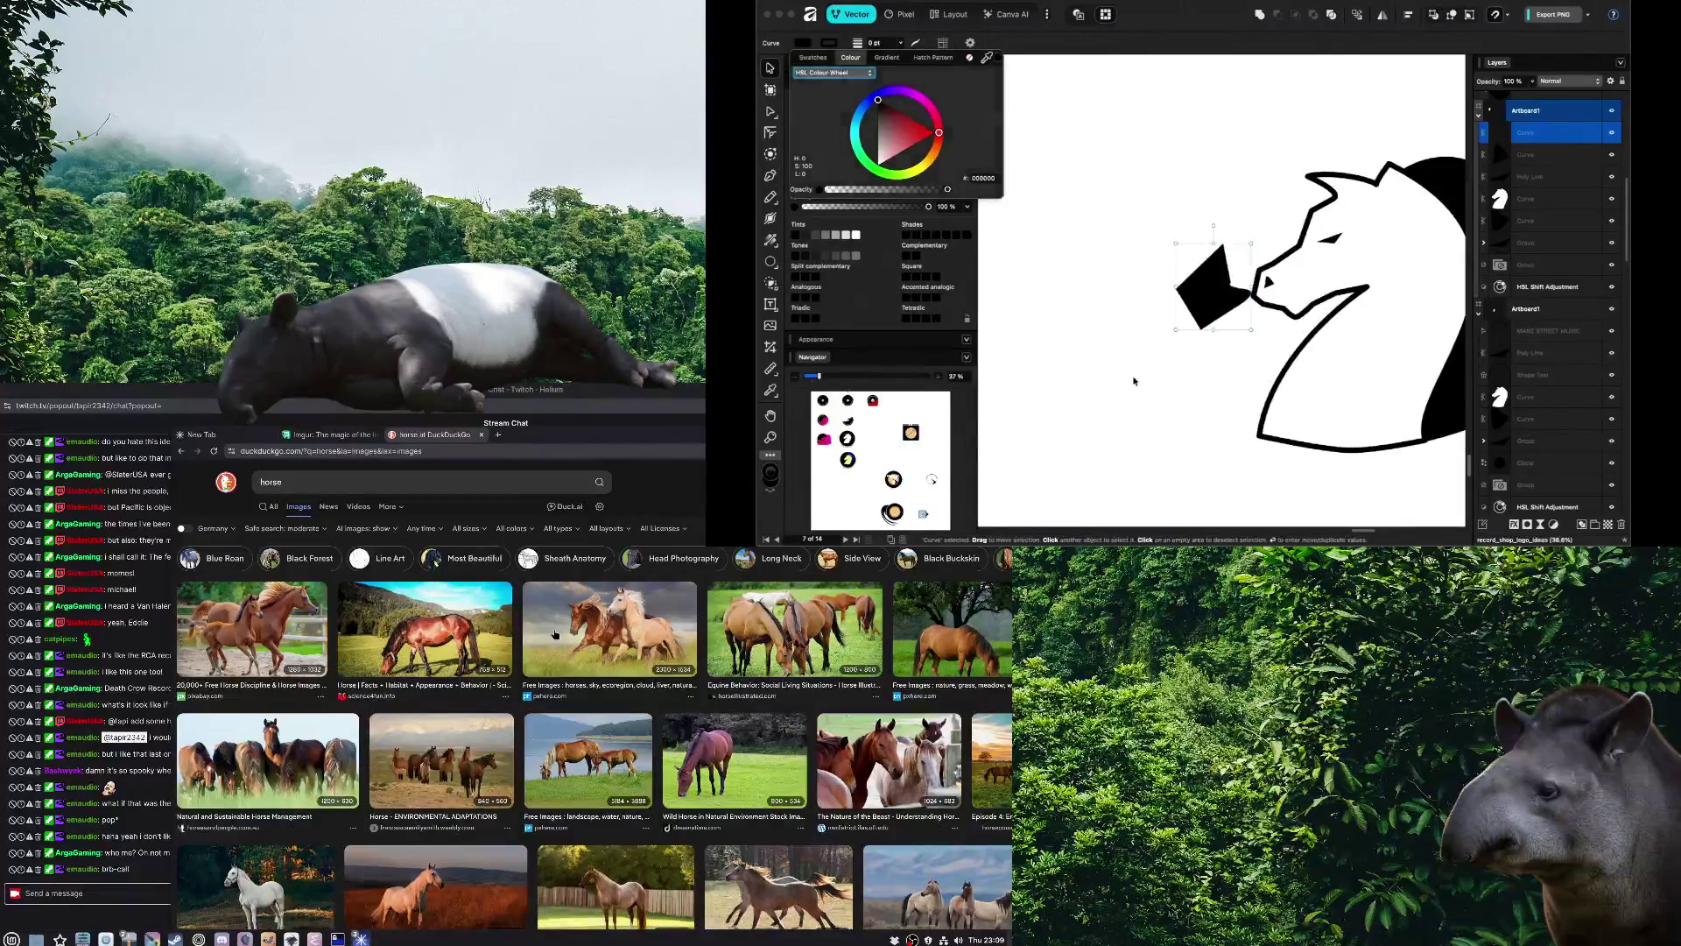
Bend the black shape's lower-left edge into a curve with the Node tool
key("p")
key("v")
left_click(1217, 317)
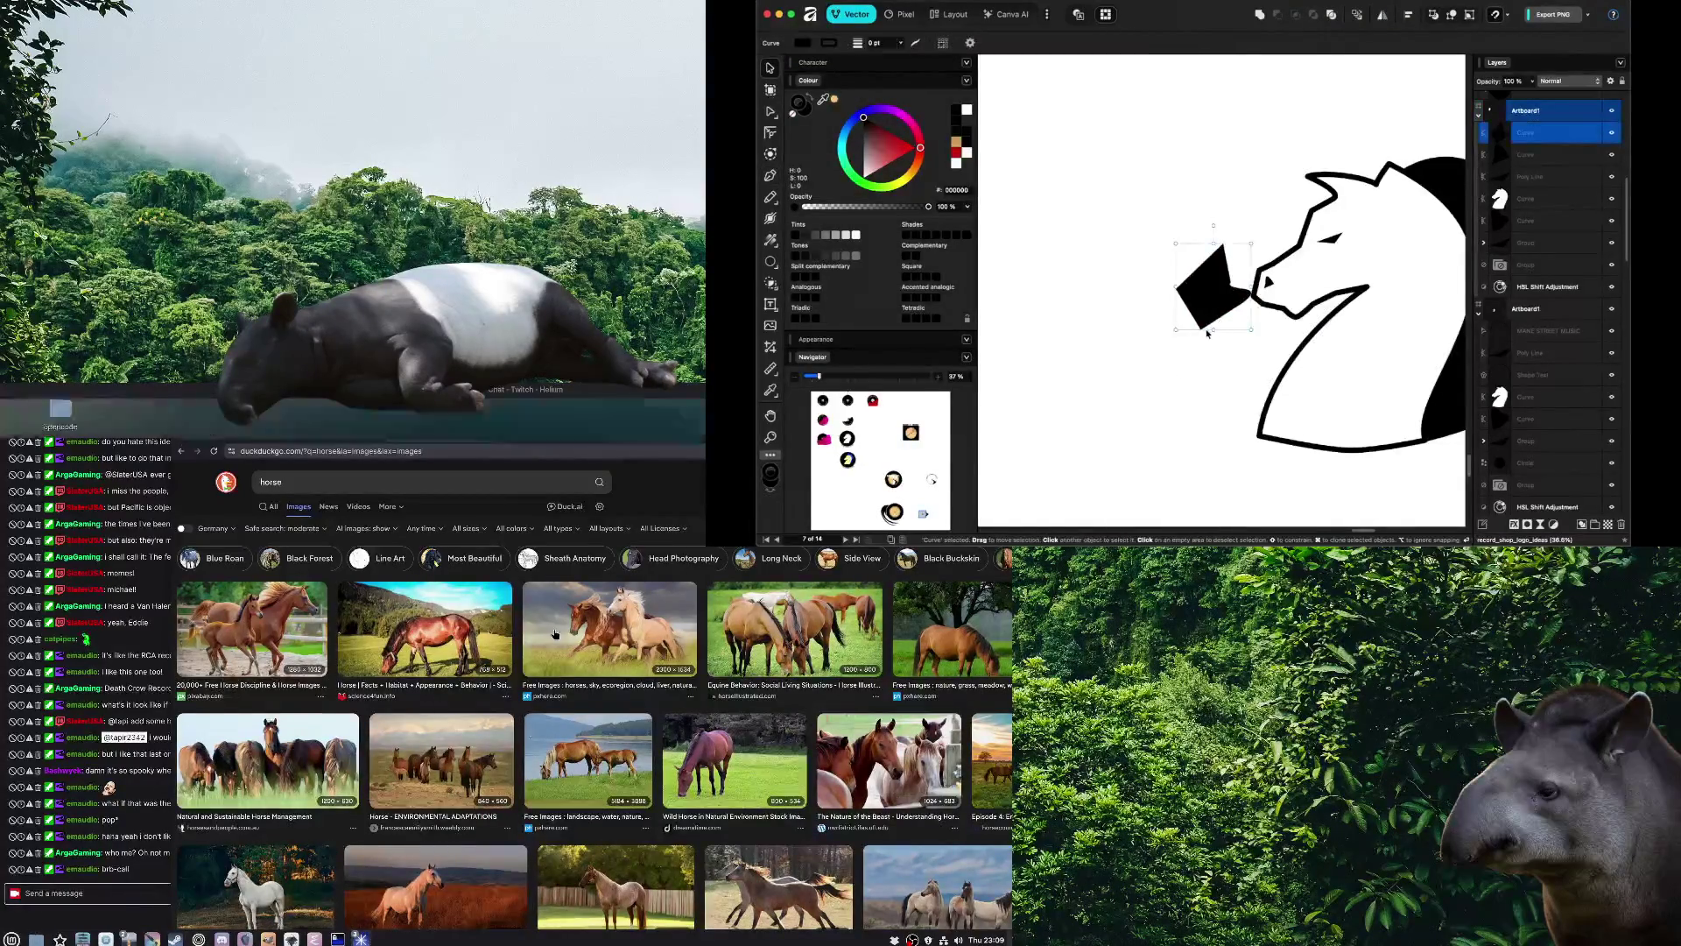
key("a")
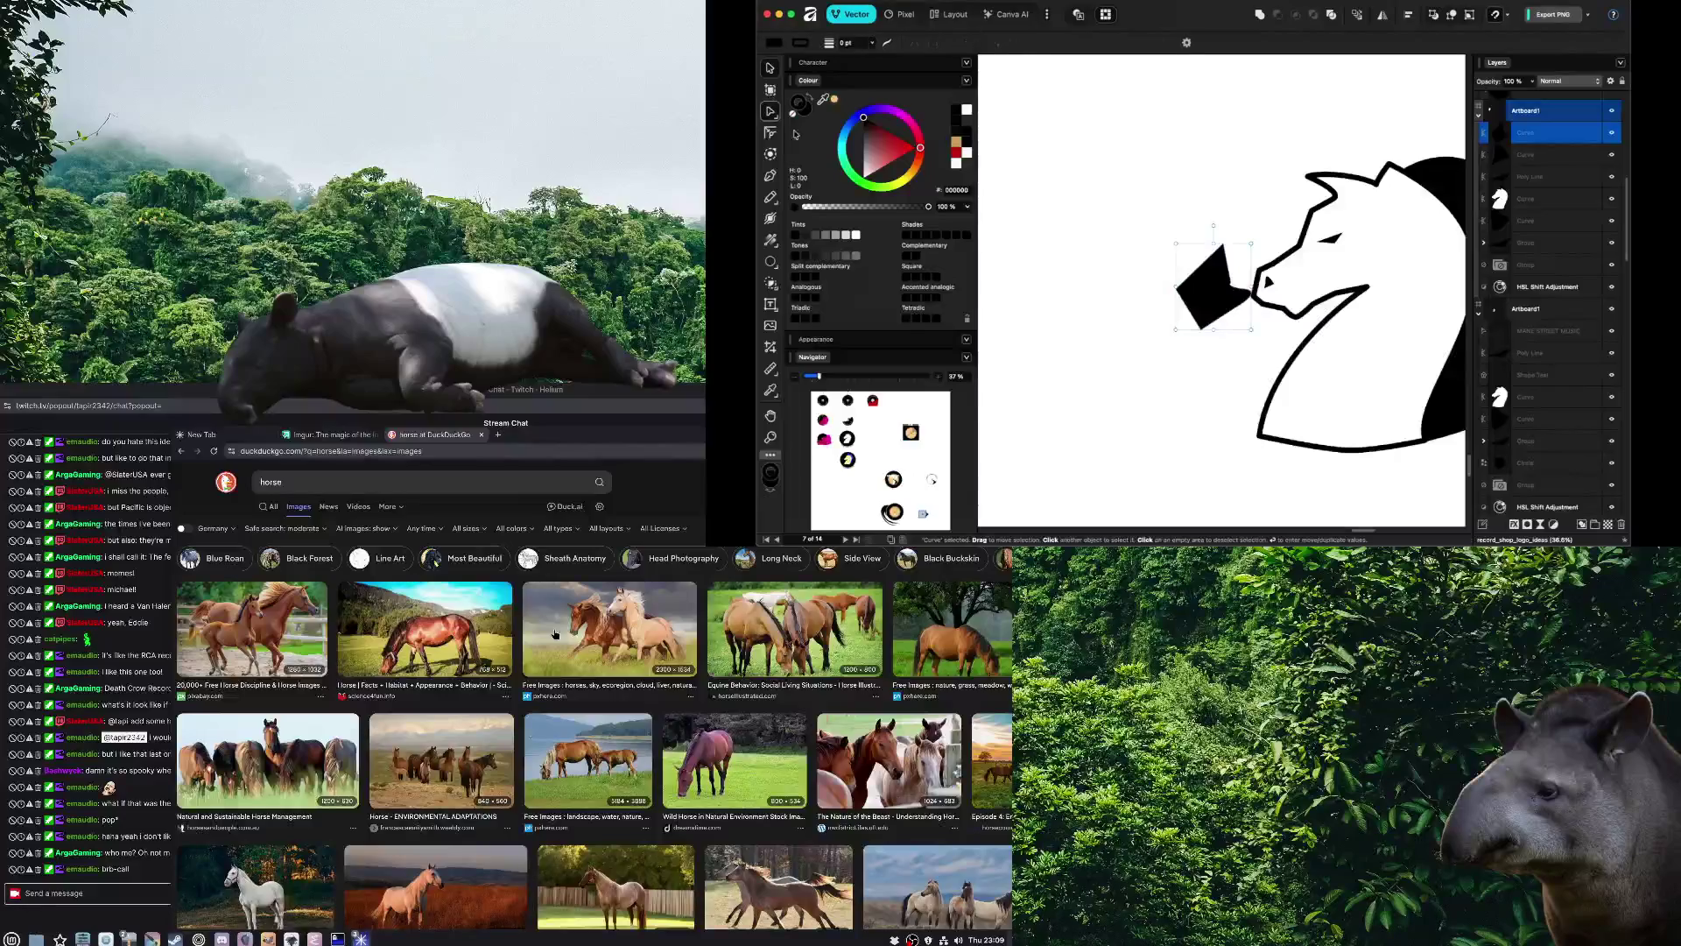
left_click_drag(1202, 332, 1215, 338)
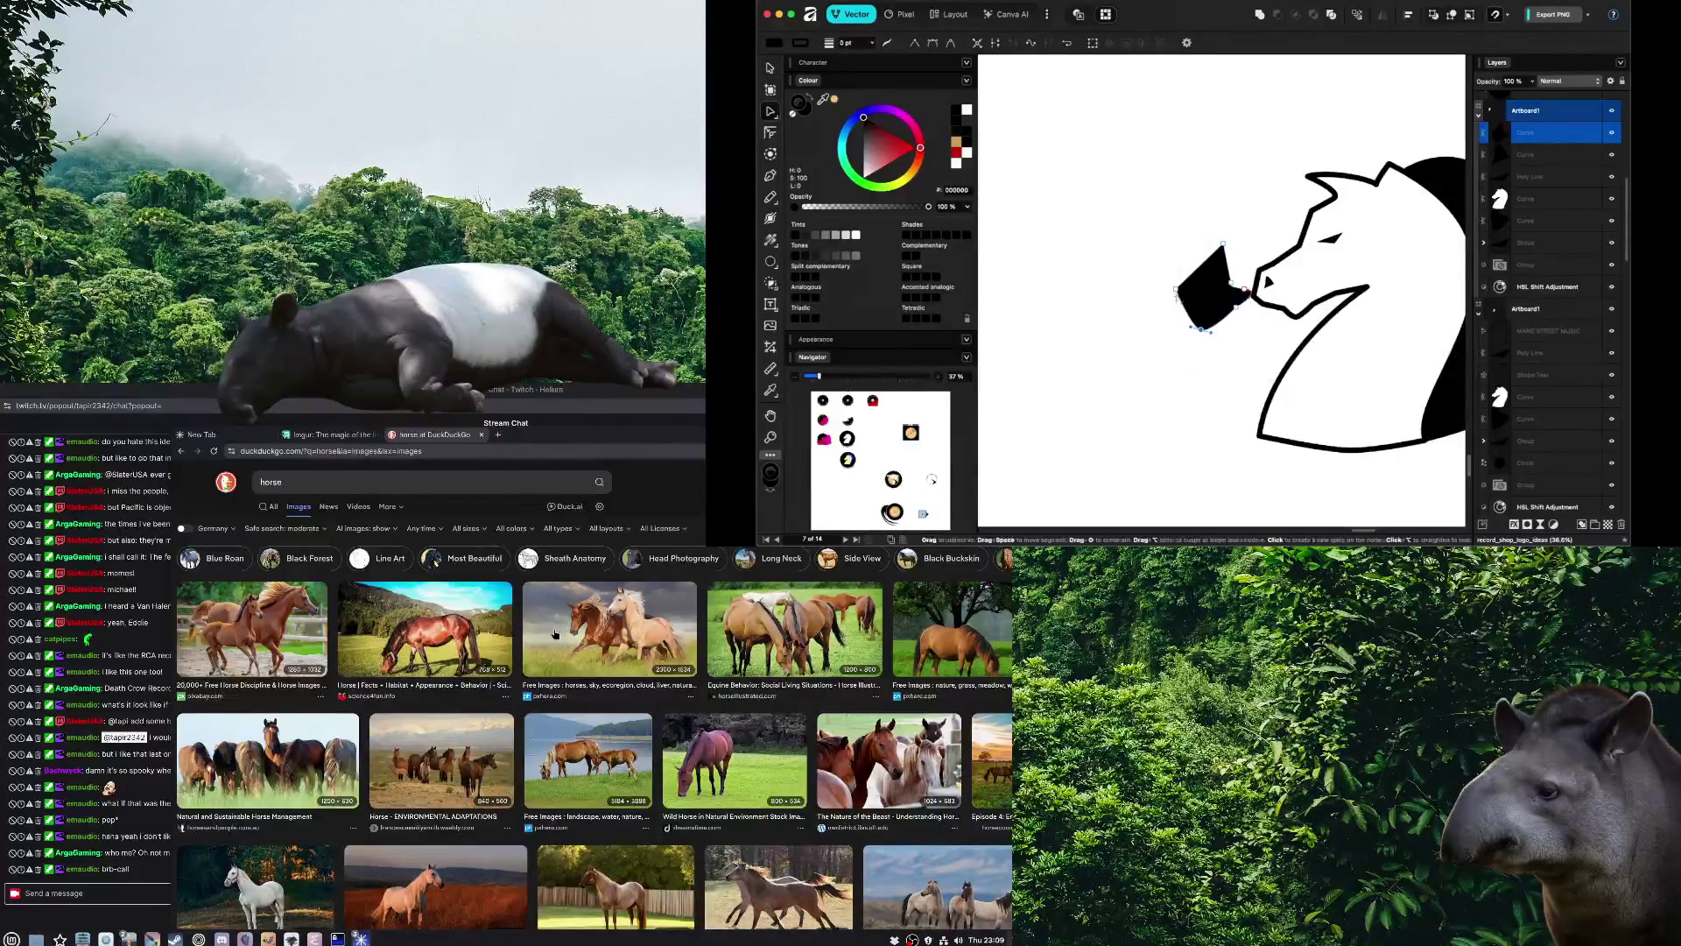
left_click(1224, 339)
scroll(1182, 315, "up", 2)
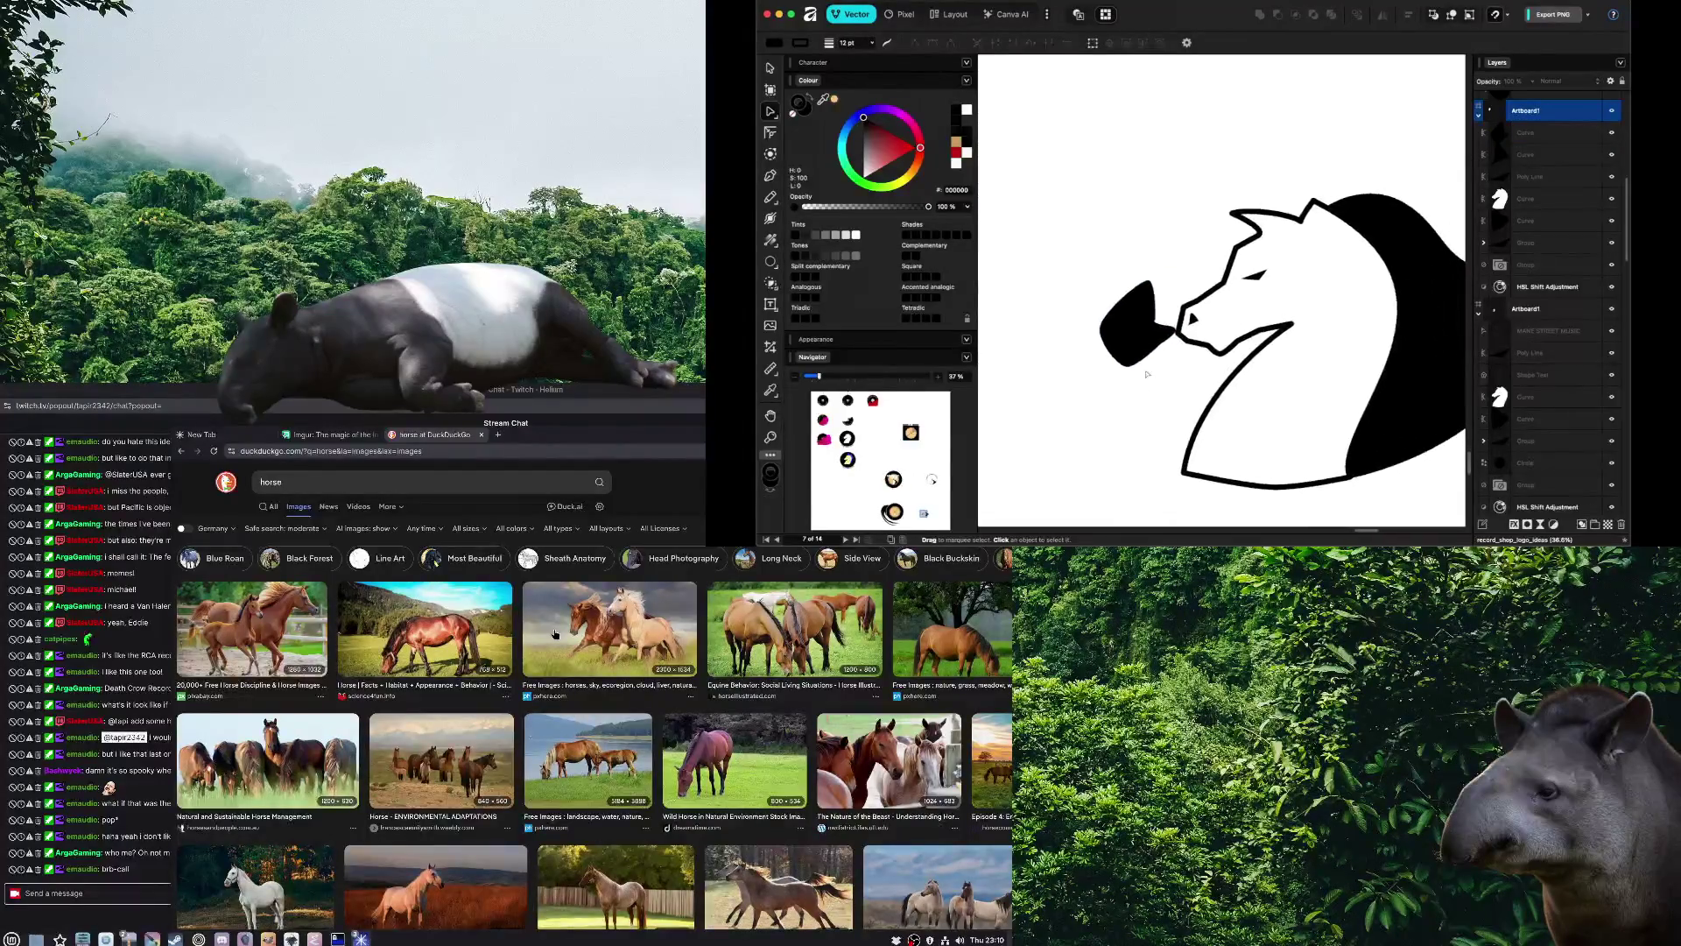
Delete the indented node and turn the right node into a stretched sharp point
left_click(1155, 316)
scroll(1173, 286, "up", 5)
left_click(1192, 237)
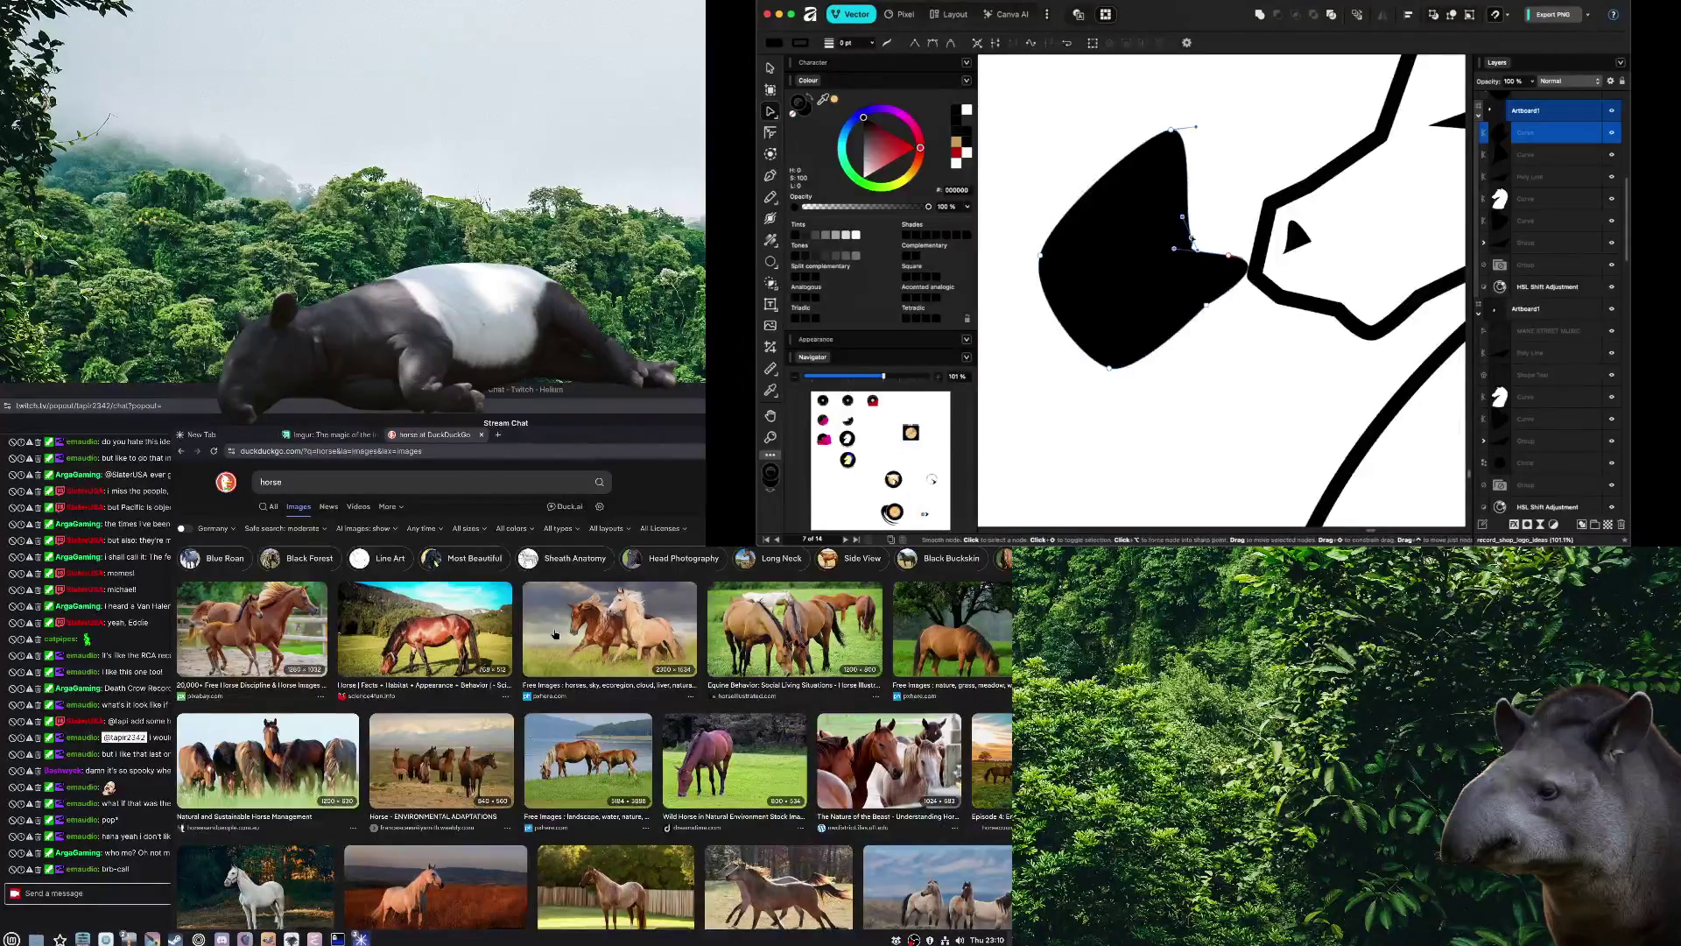
key("Delete")
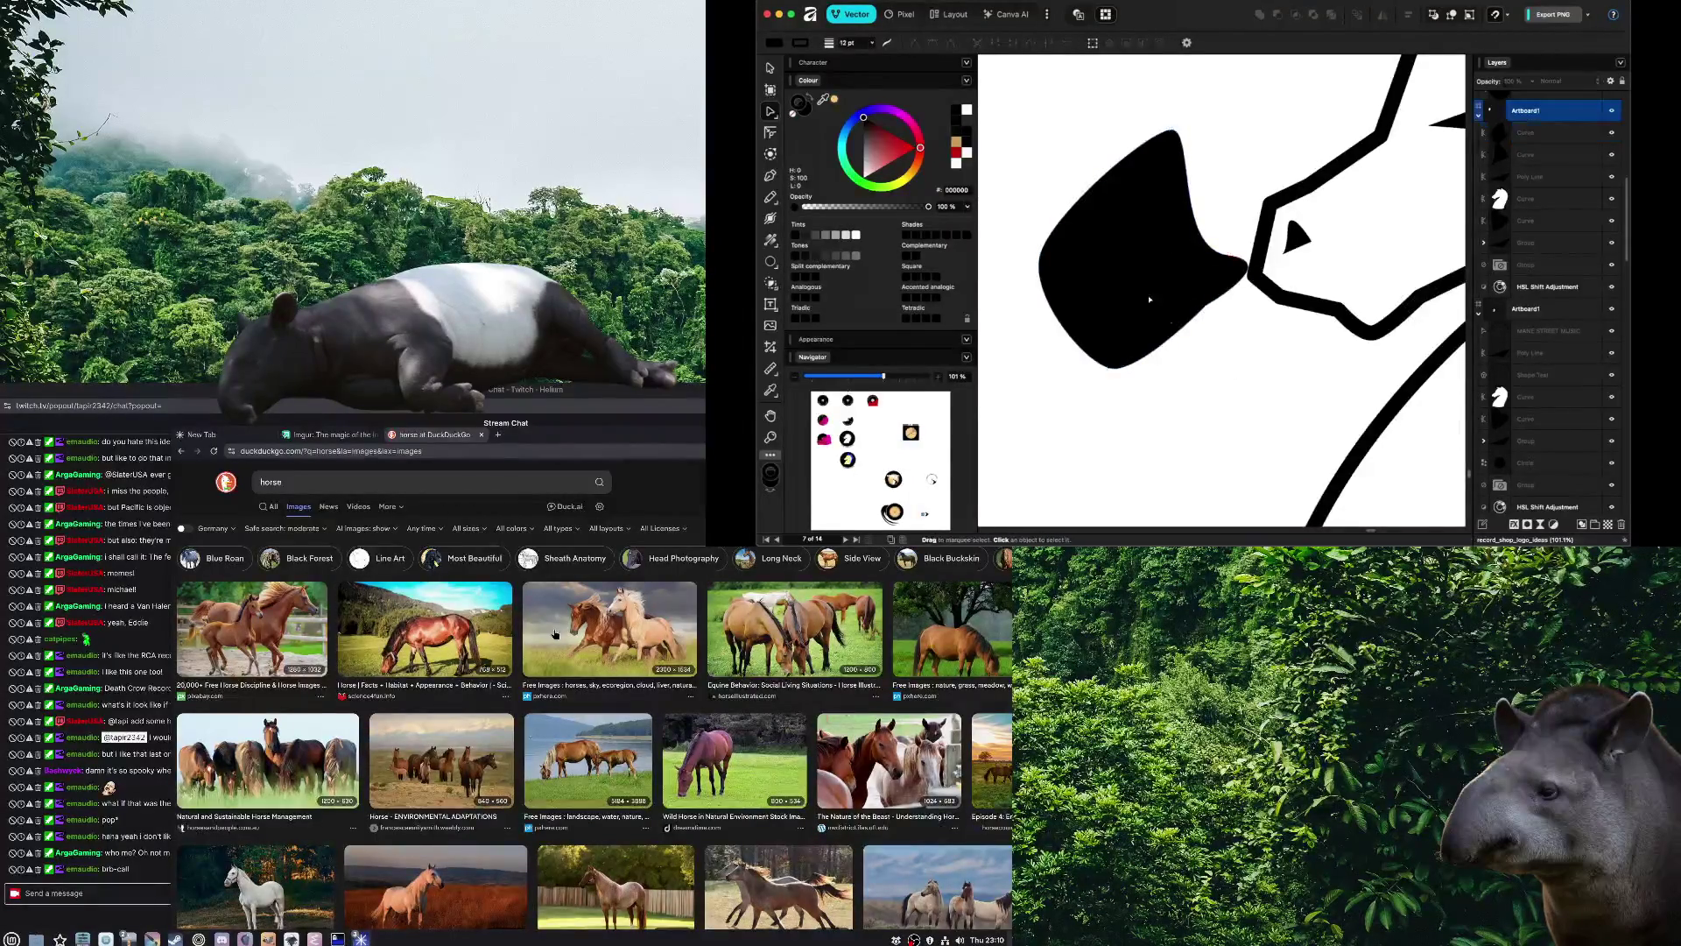
left_click_drag(1110, 368, 1214, 404)
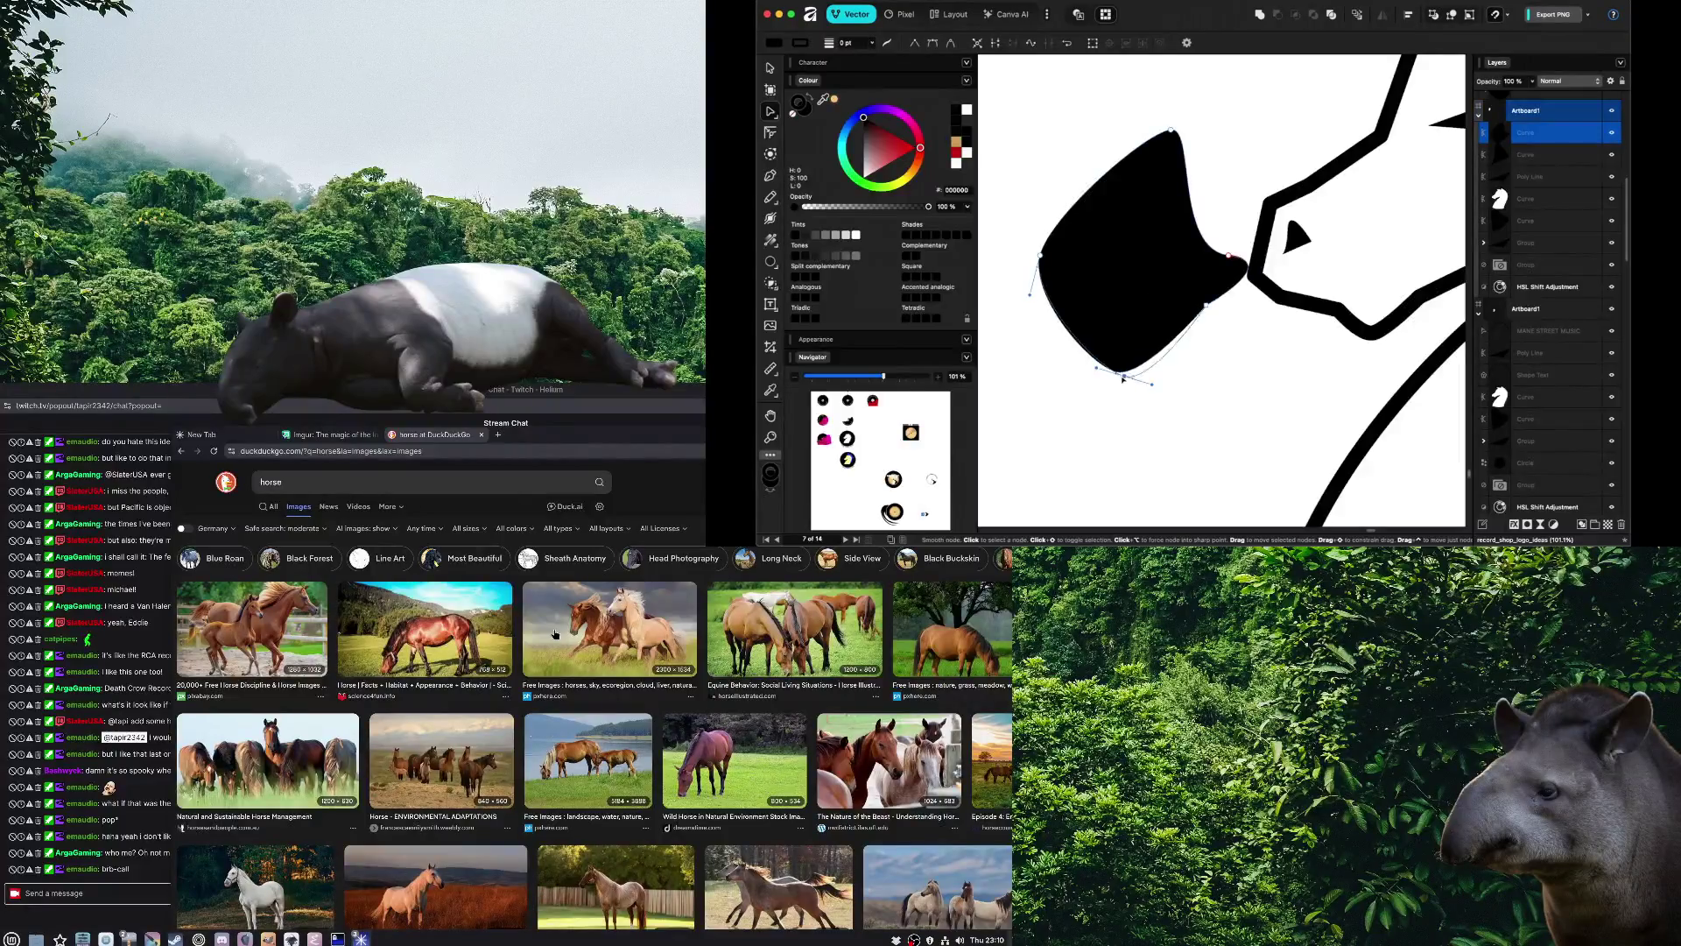
left_click(1042, 256, "alt")
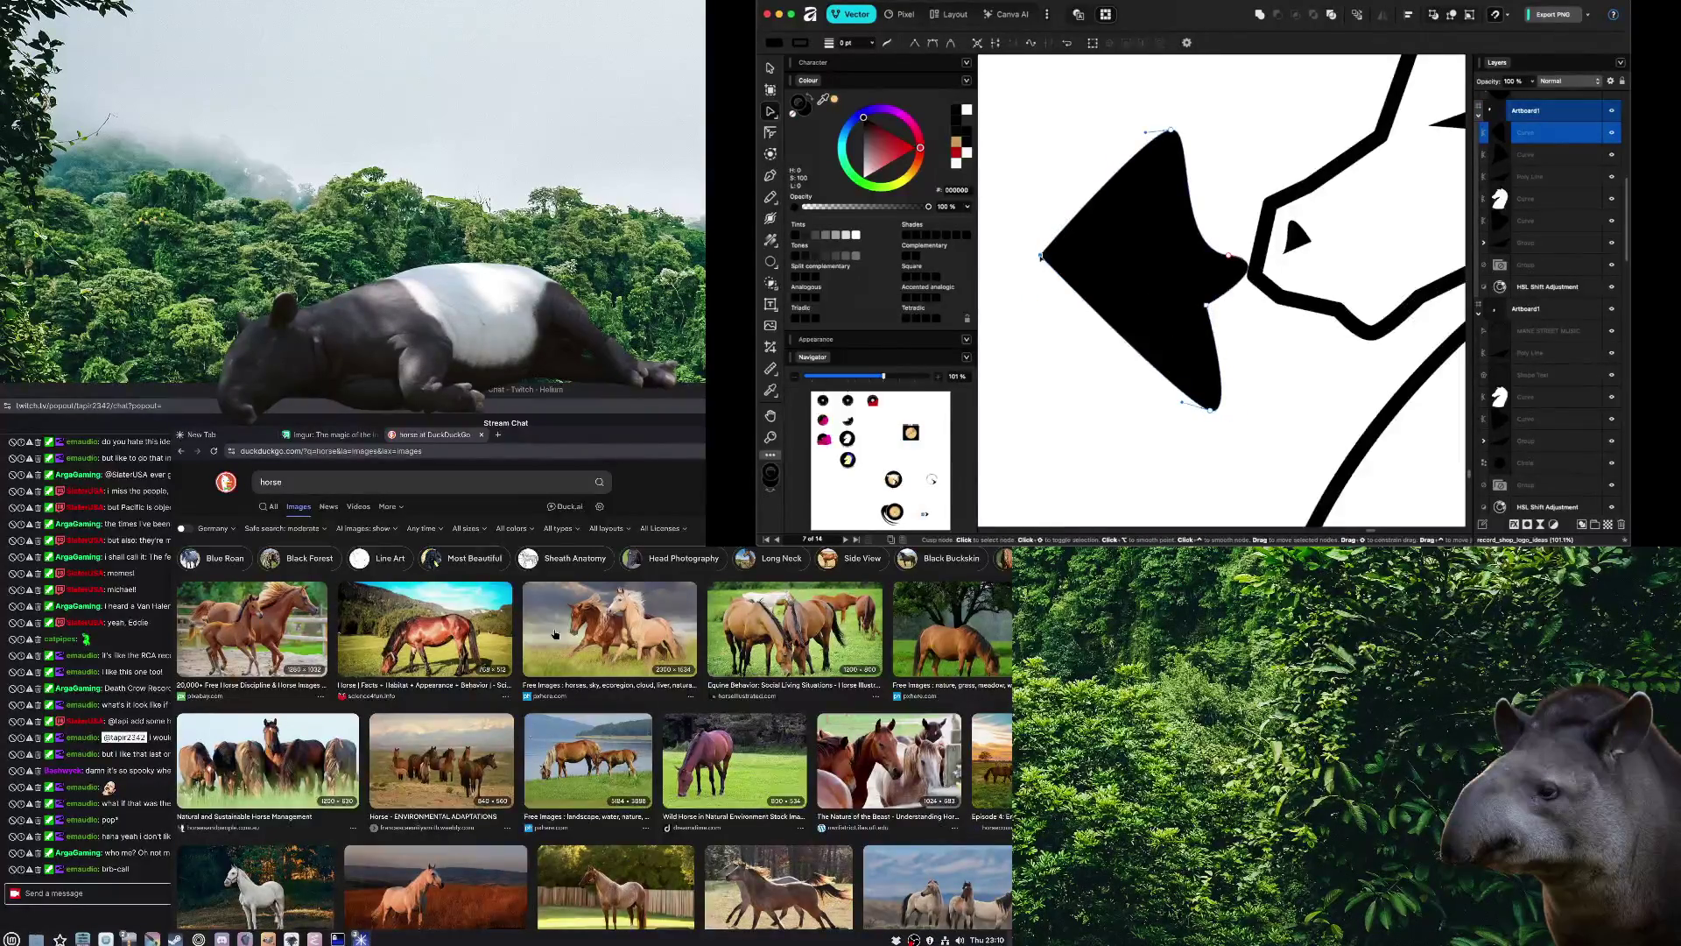
left_click_drag(1041, 256, 1056, 280)
left_click(1056, 280, "ctrl")
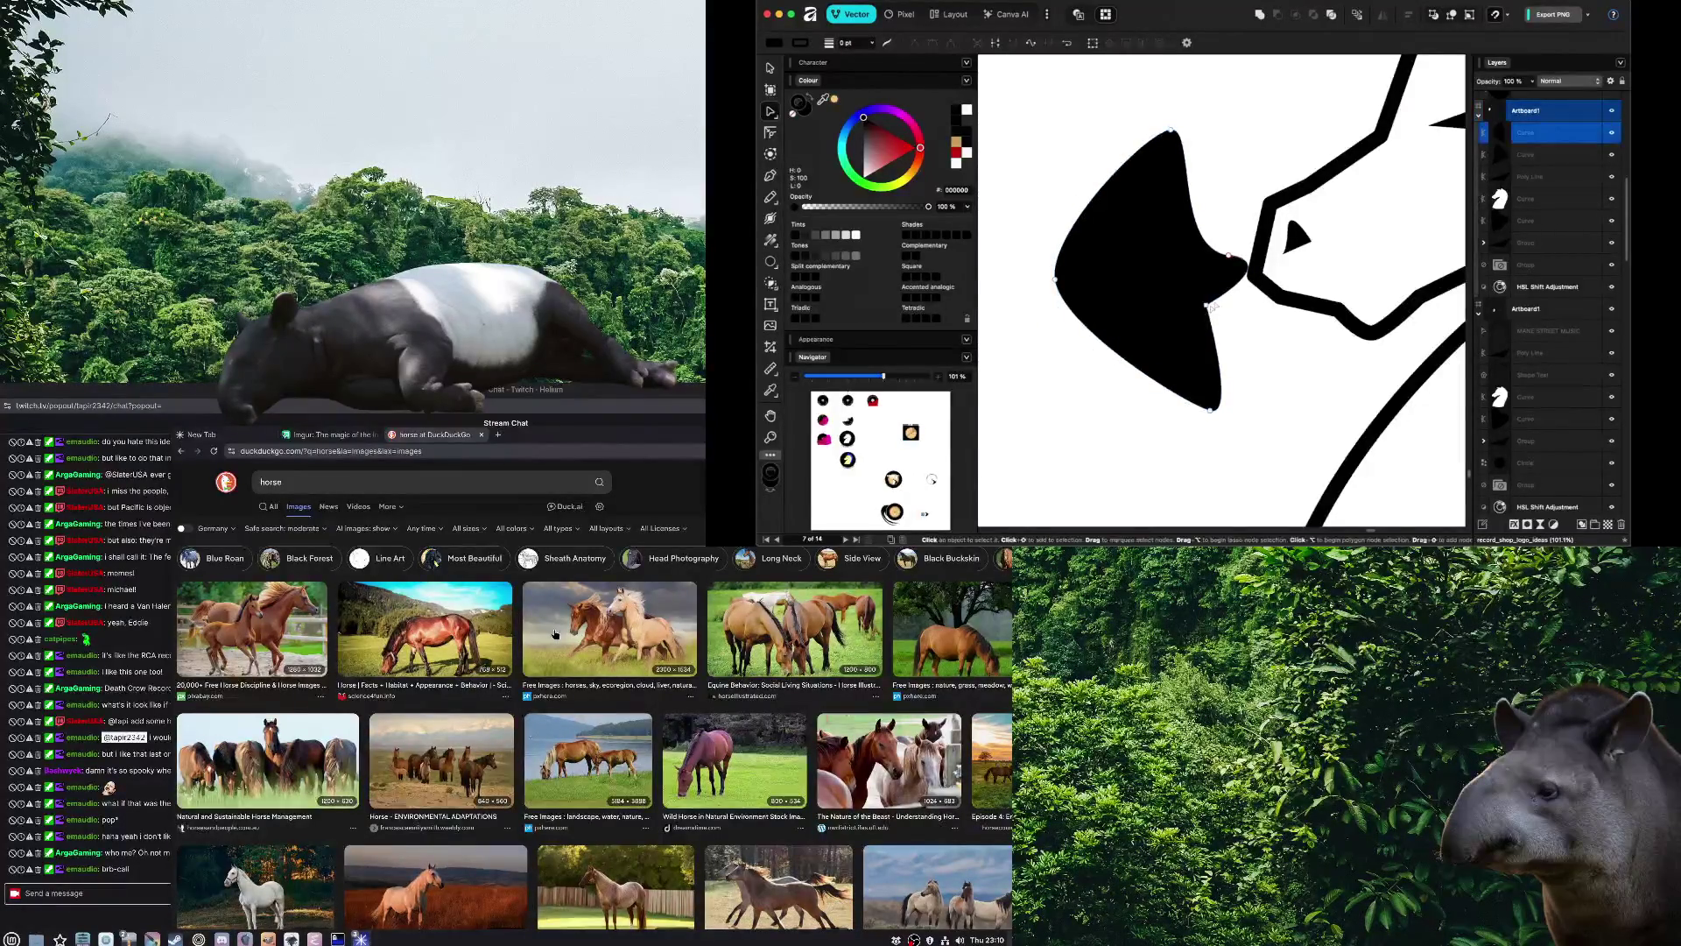
left_click(1229, 257, "alt")
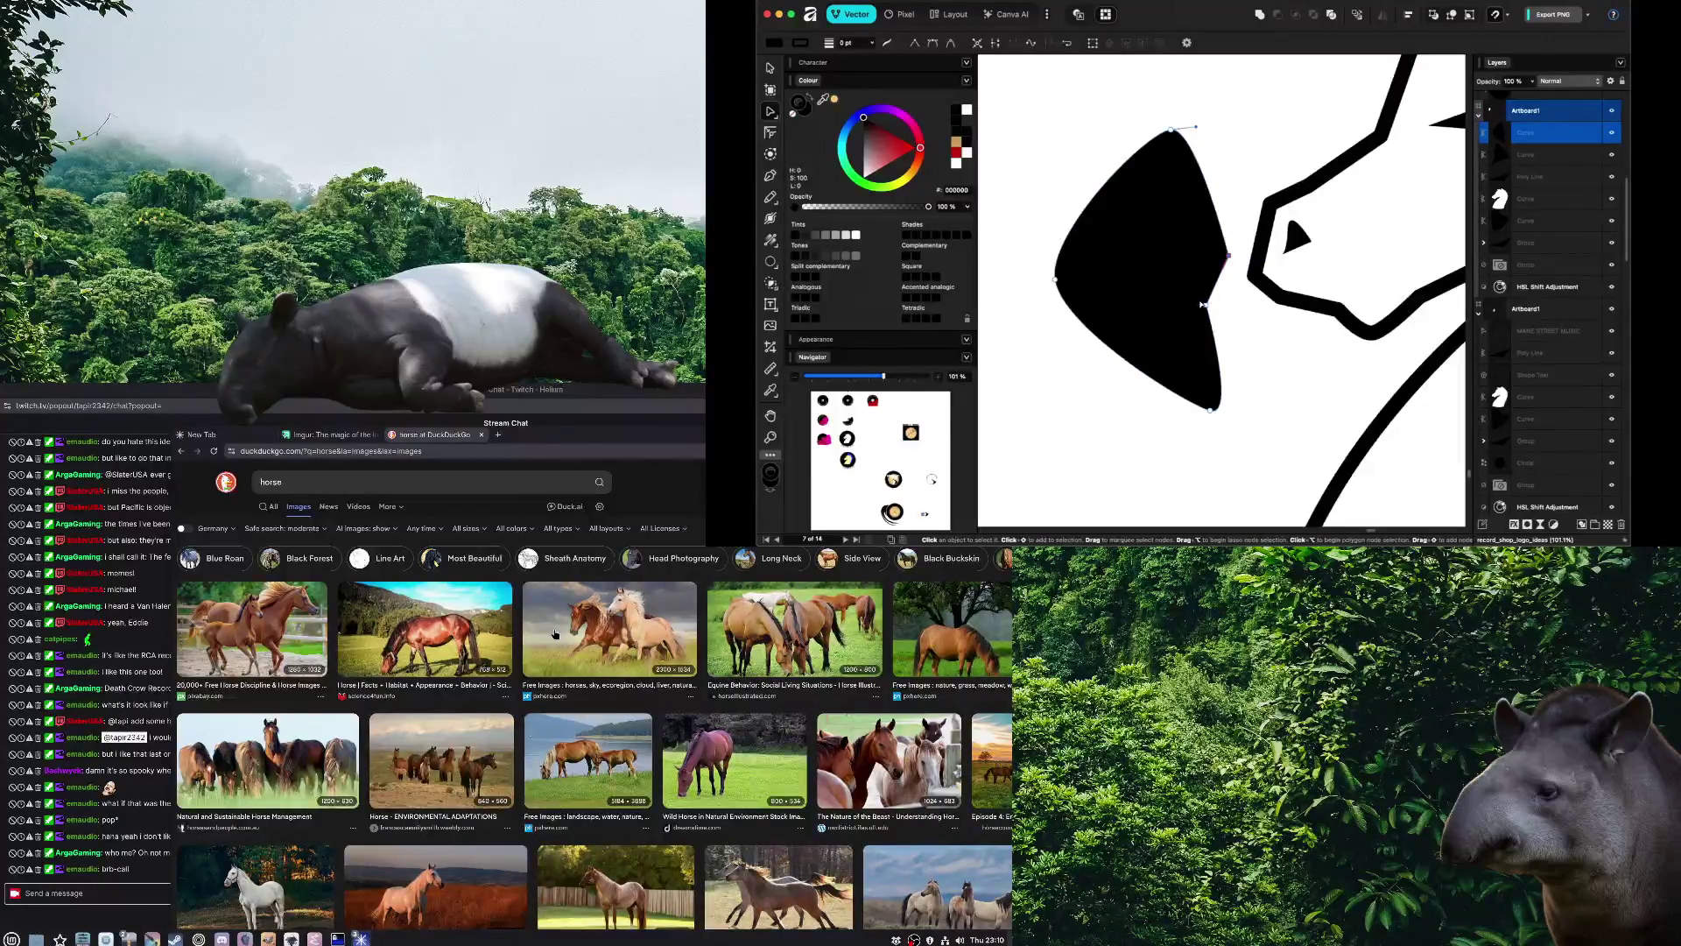
mouse_move(1203, 303)
left_mouse_down()
mouse_move(1184, 305)
mouse_move(1276, 248)
left_mouse_up()
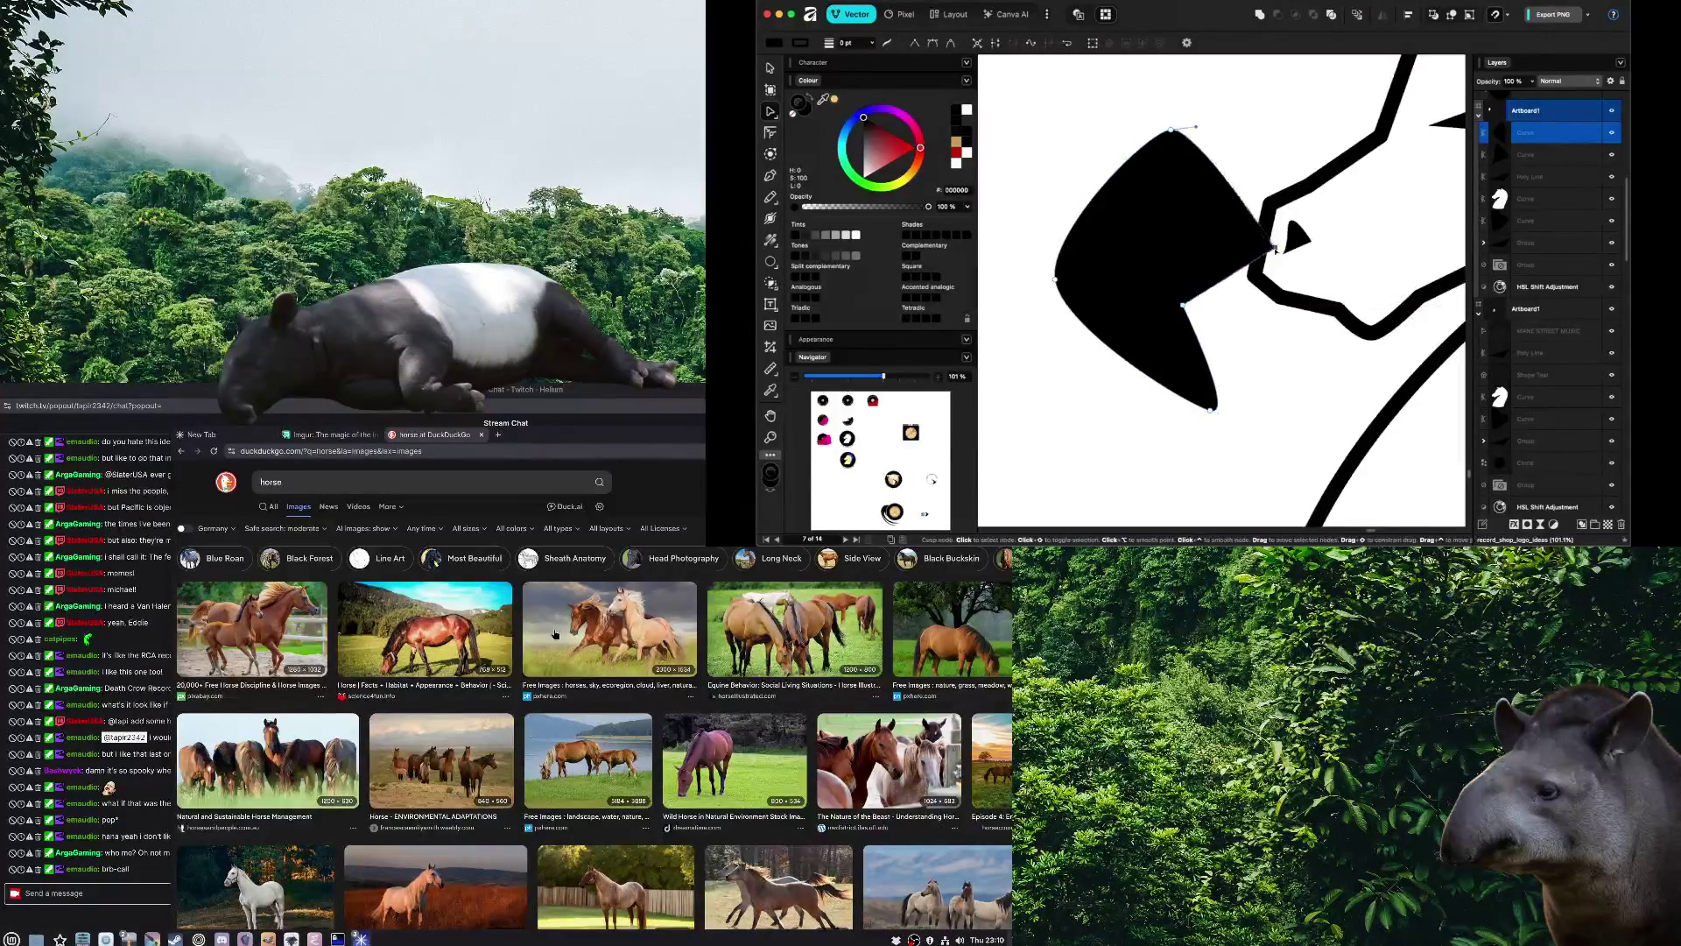
left_click(1195, 313)
Refine the black blob by lowering its top, raising the bottom tip and narrowing it
scroll(1274, 231, "down", 2)
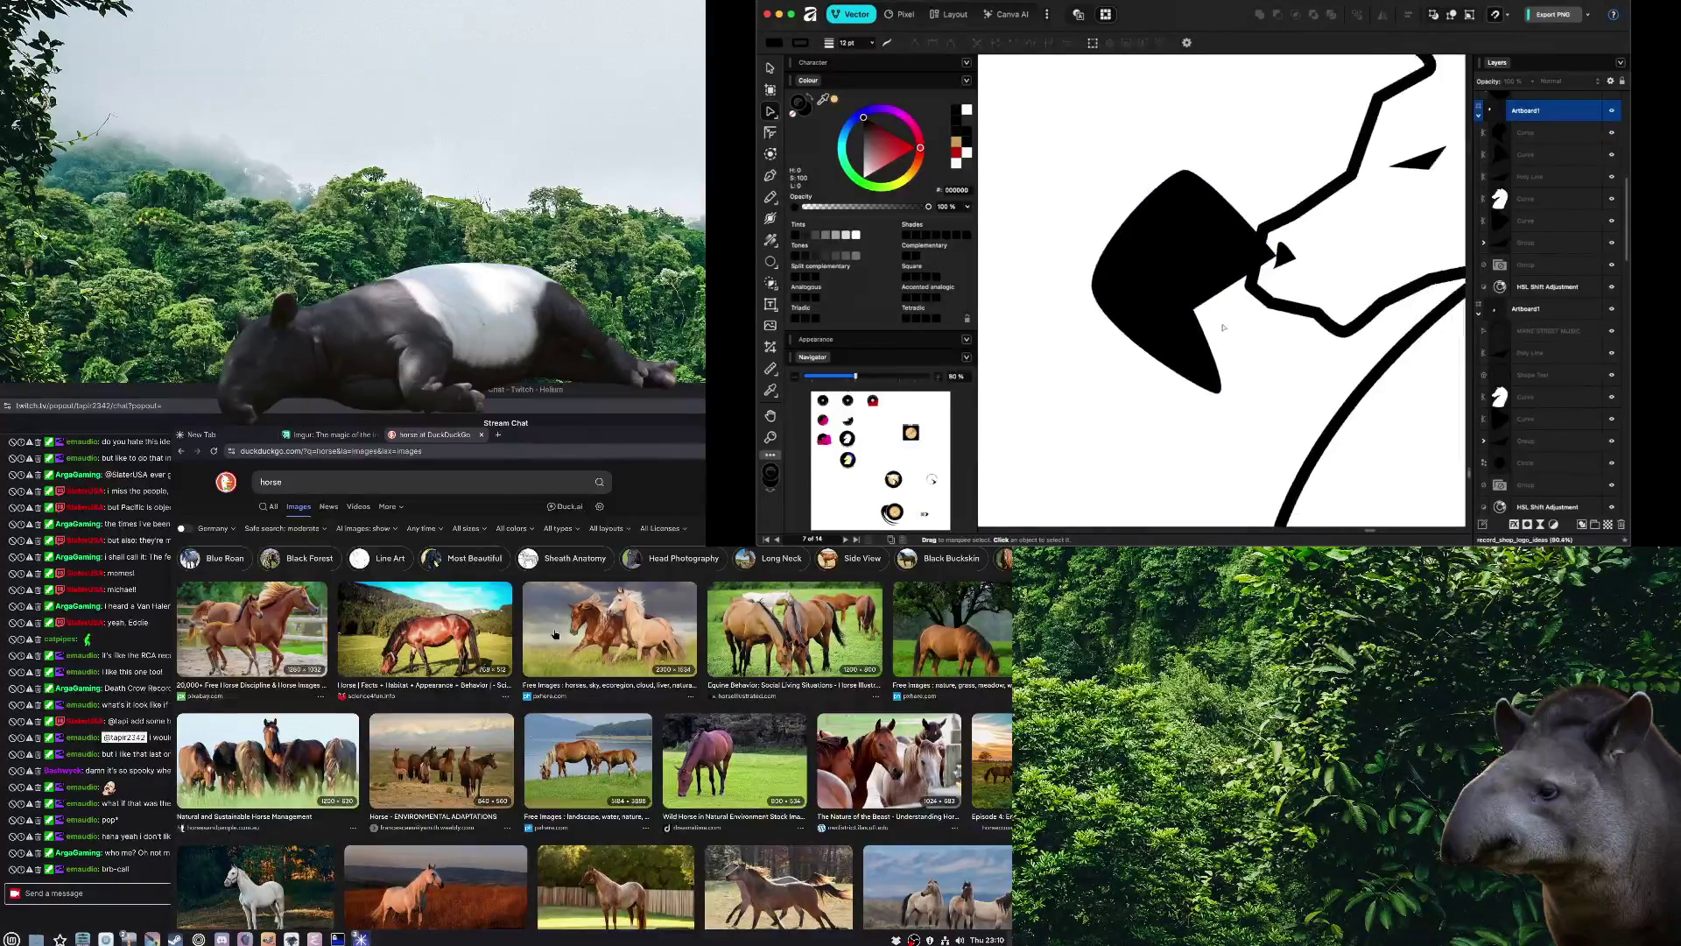
left_click(1116, 303)
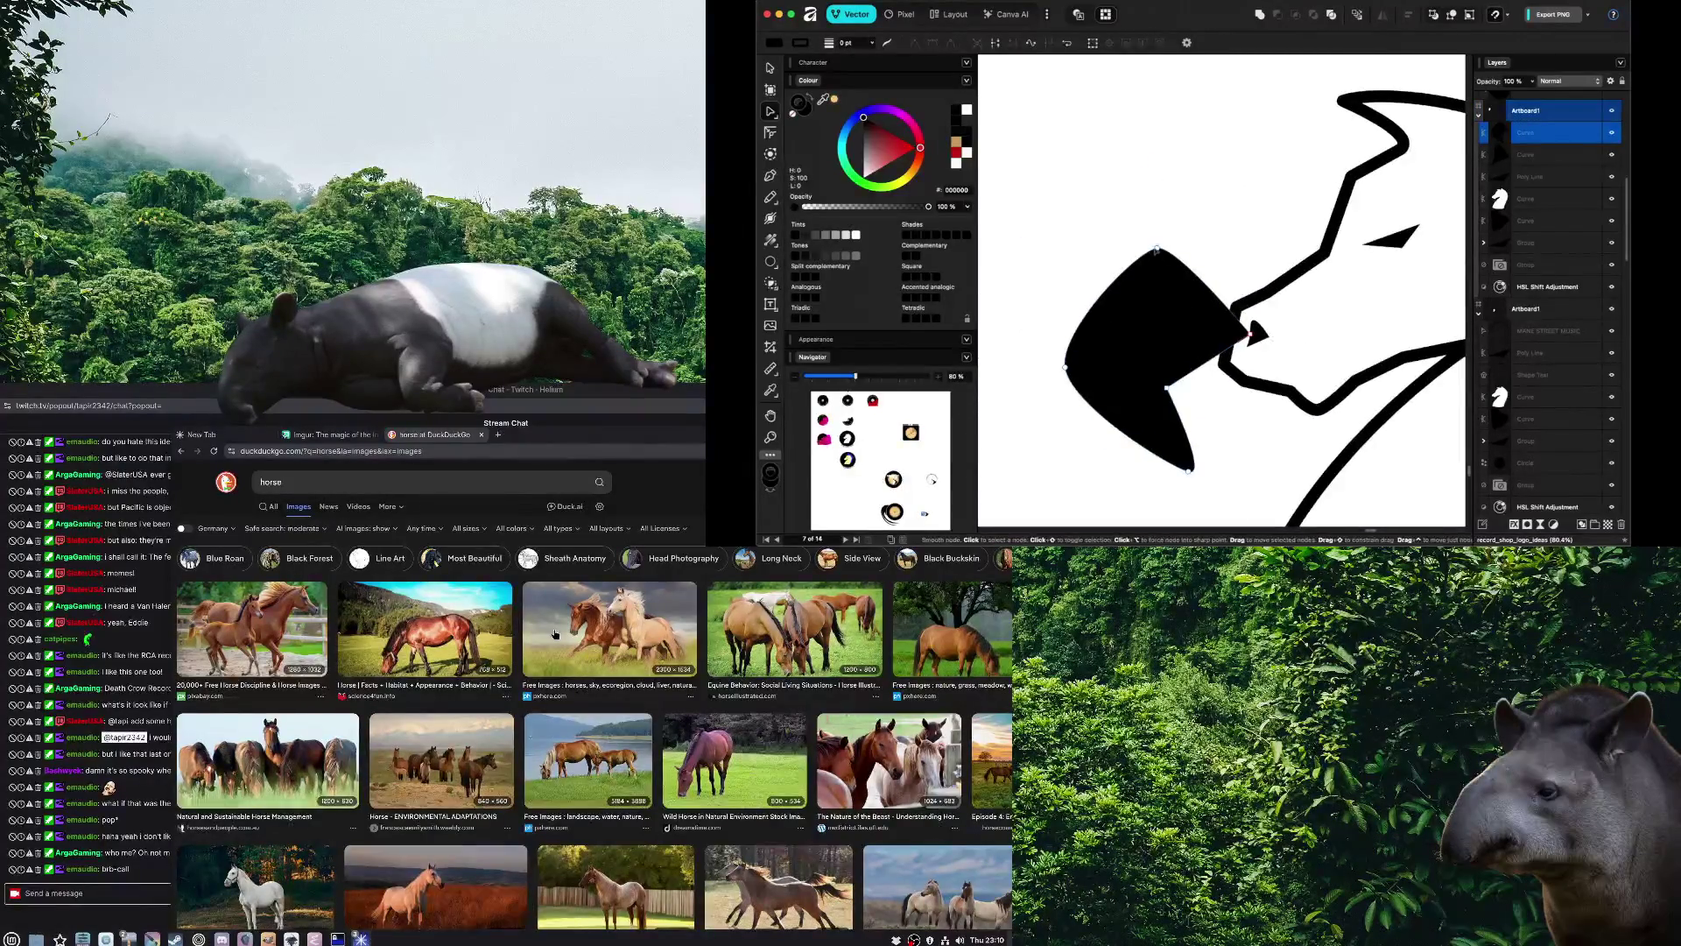
left_click_drag(1157, 249, 1157, 303)
left_click_drag(1167, 386, 1235, 399)
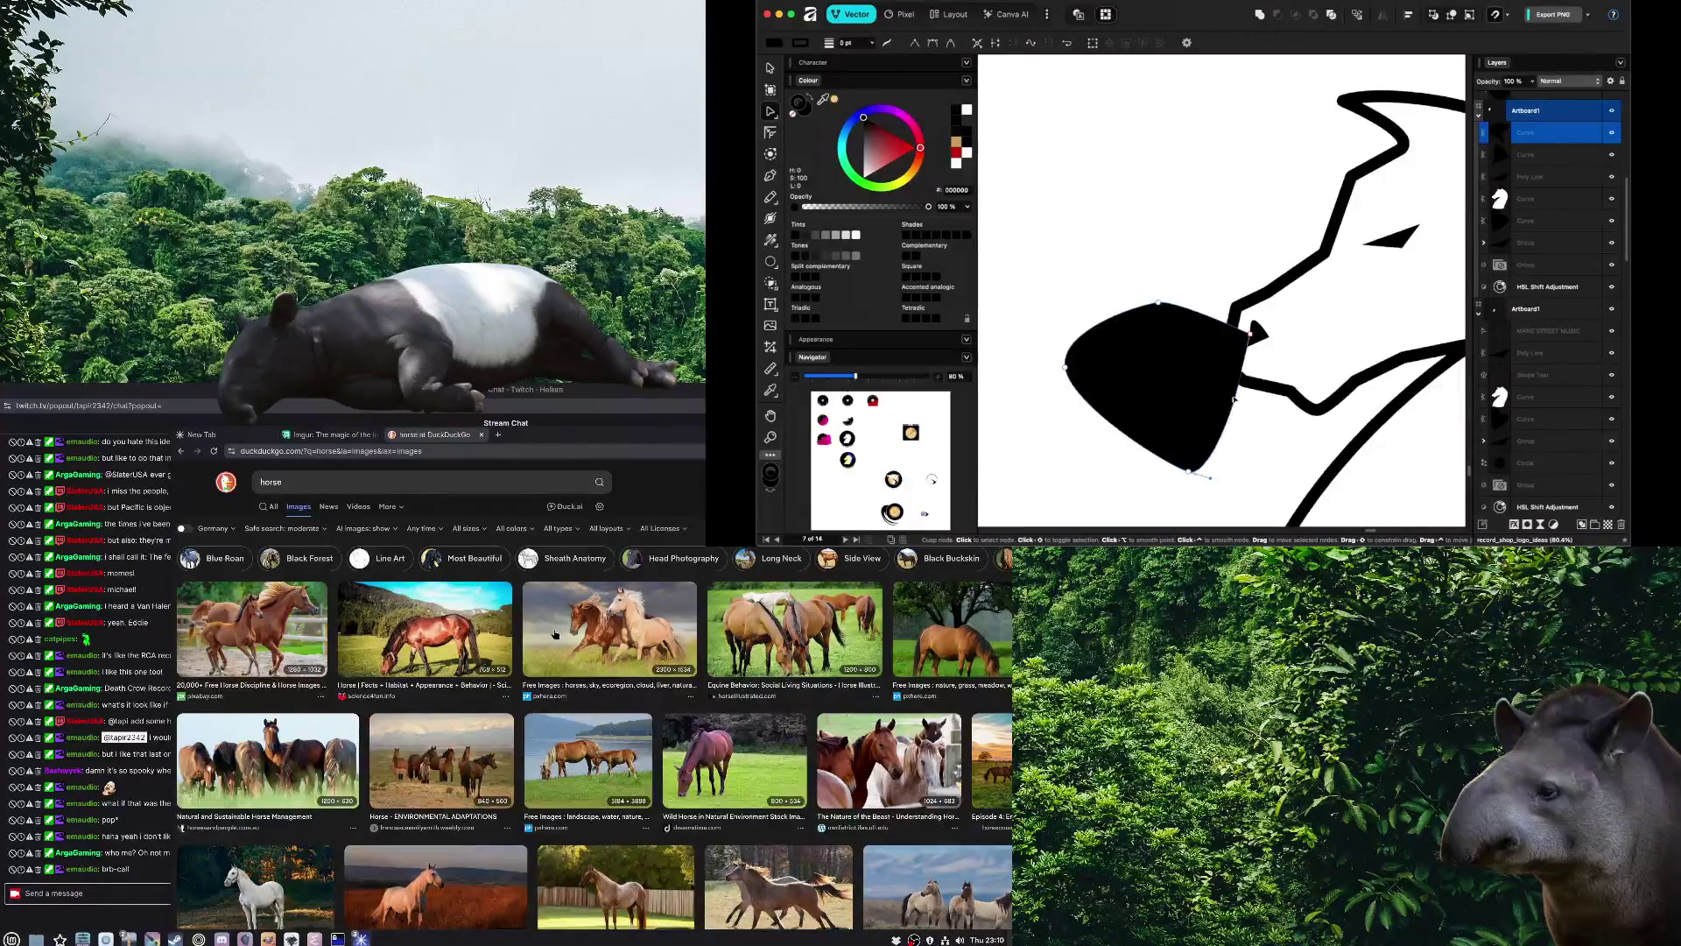
left_click_drag(1189, 471, 1212, 435)
mouse_move(1065, 366)
left_mouse_down()
mouse_move(1200, 372)
mouse_move(1051, 372)
left_mouse_up()
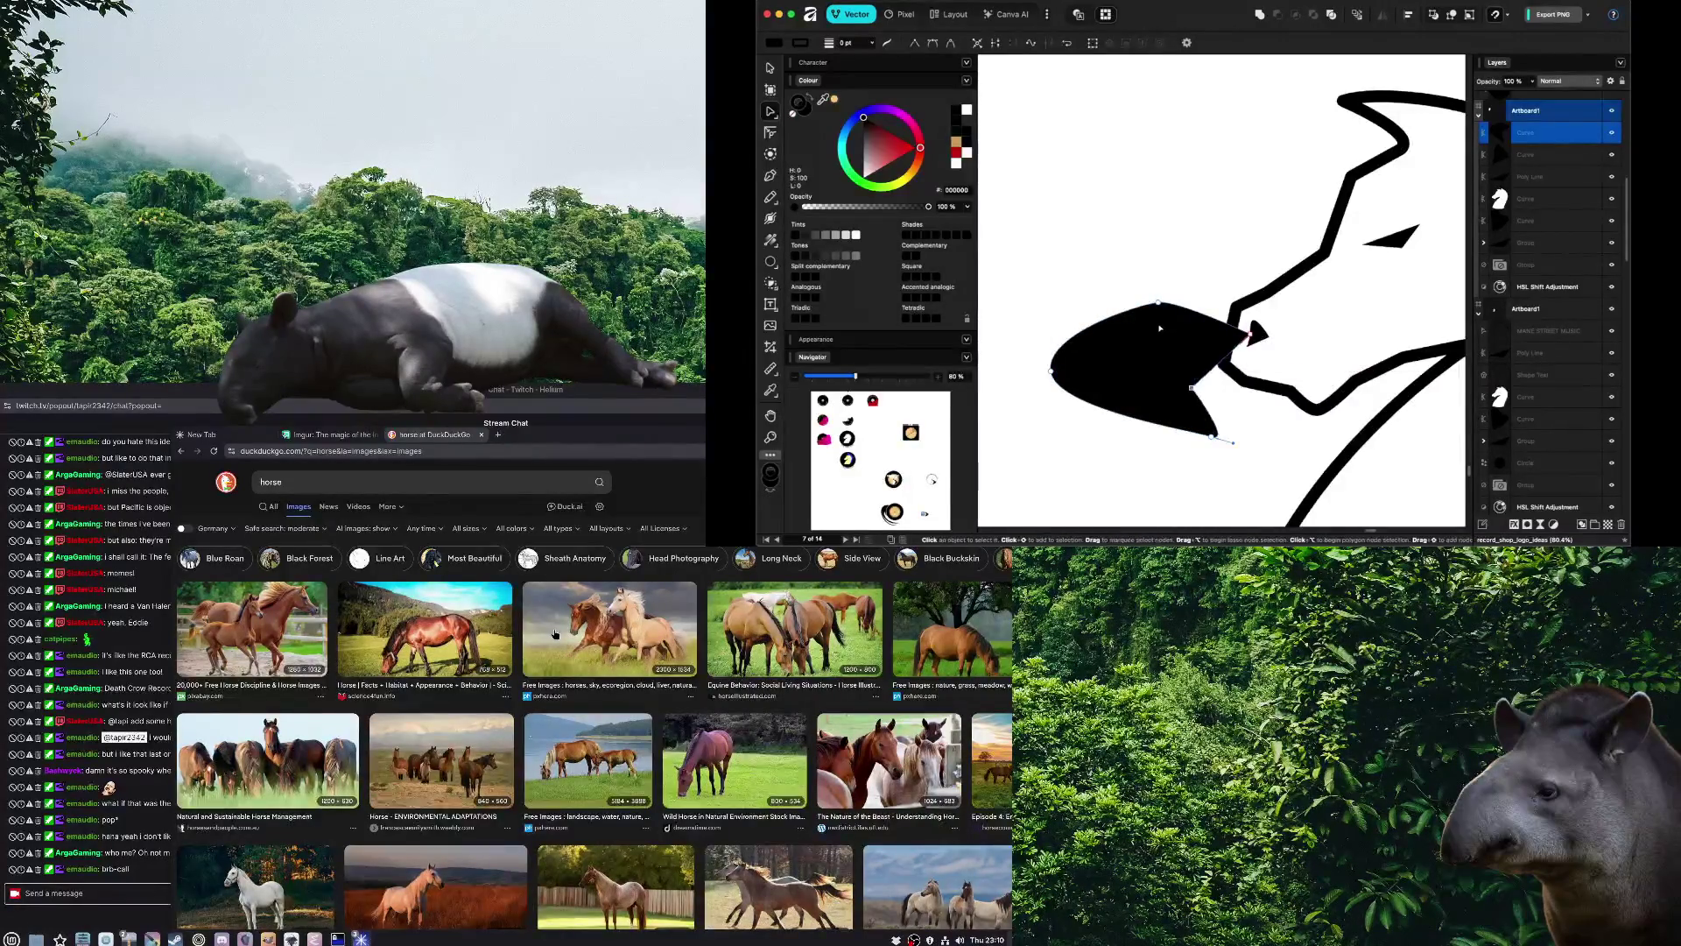
left_click_drag(1157, 303, 1160, 336)
left_click(1250, 439)
scroll(1249, 439, "down", 5)
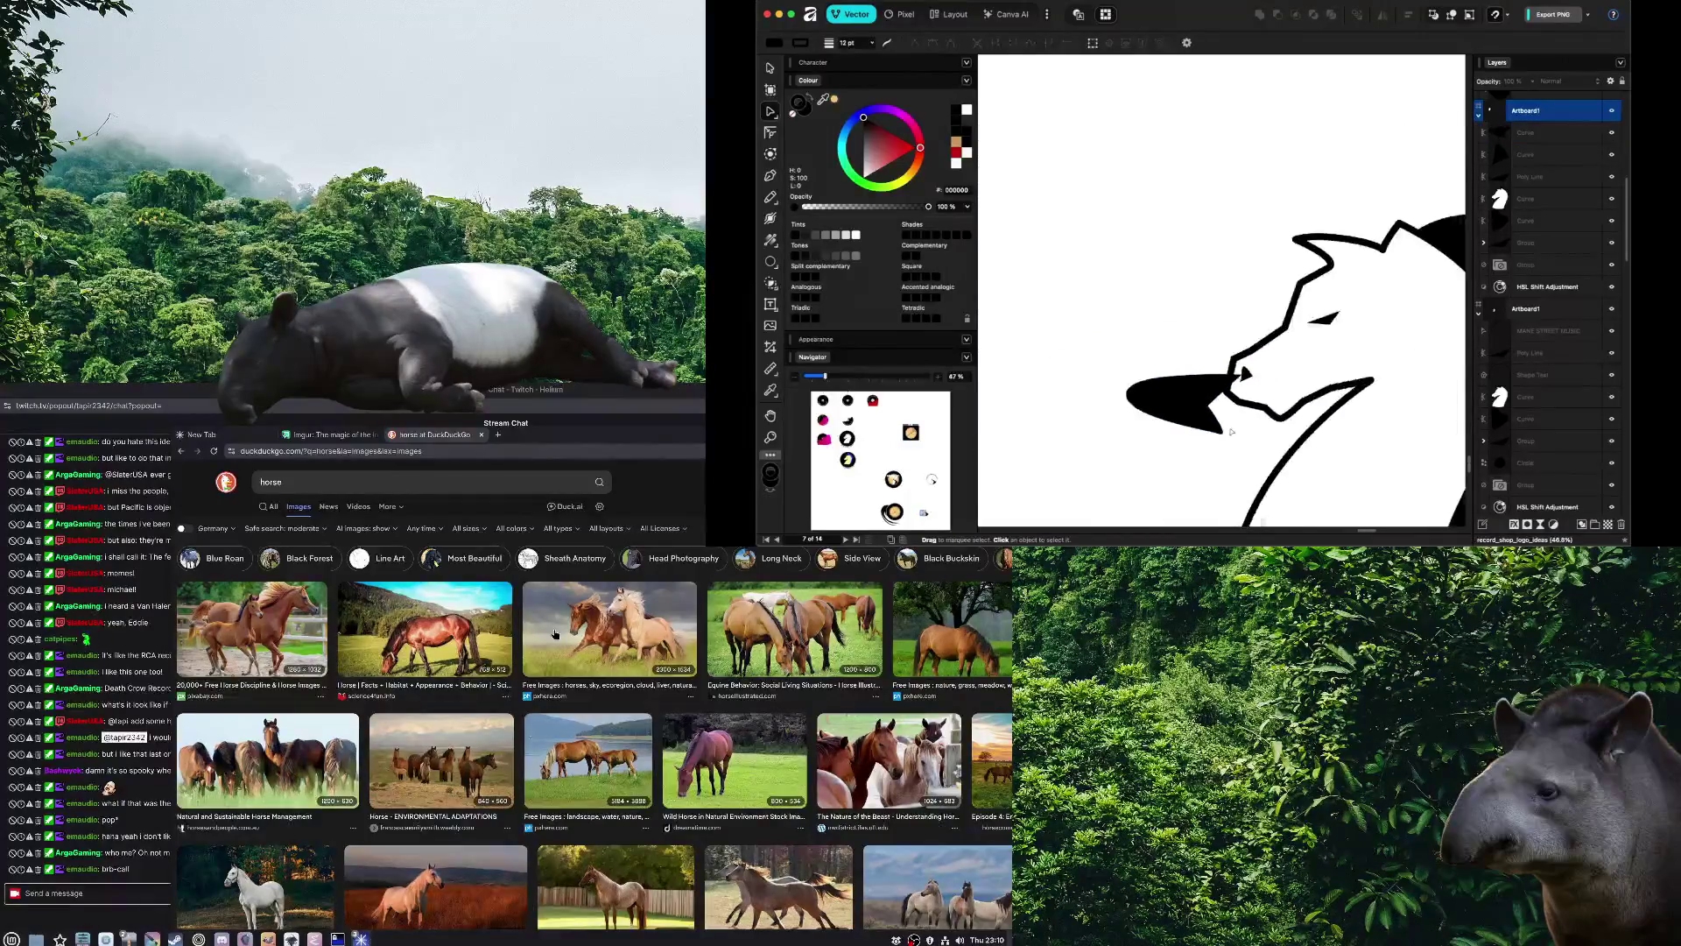
Bend the black shape's flat top edge into a curve and reshape its notch and lower node
scroll(1217, 429, "up", 3)
scroll(1214, 427, "up", 4)
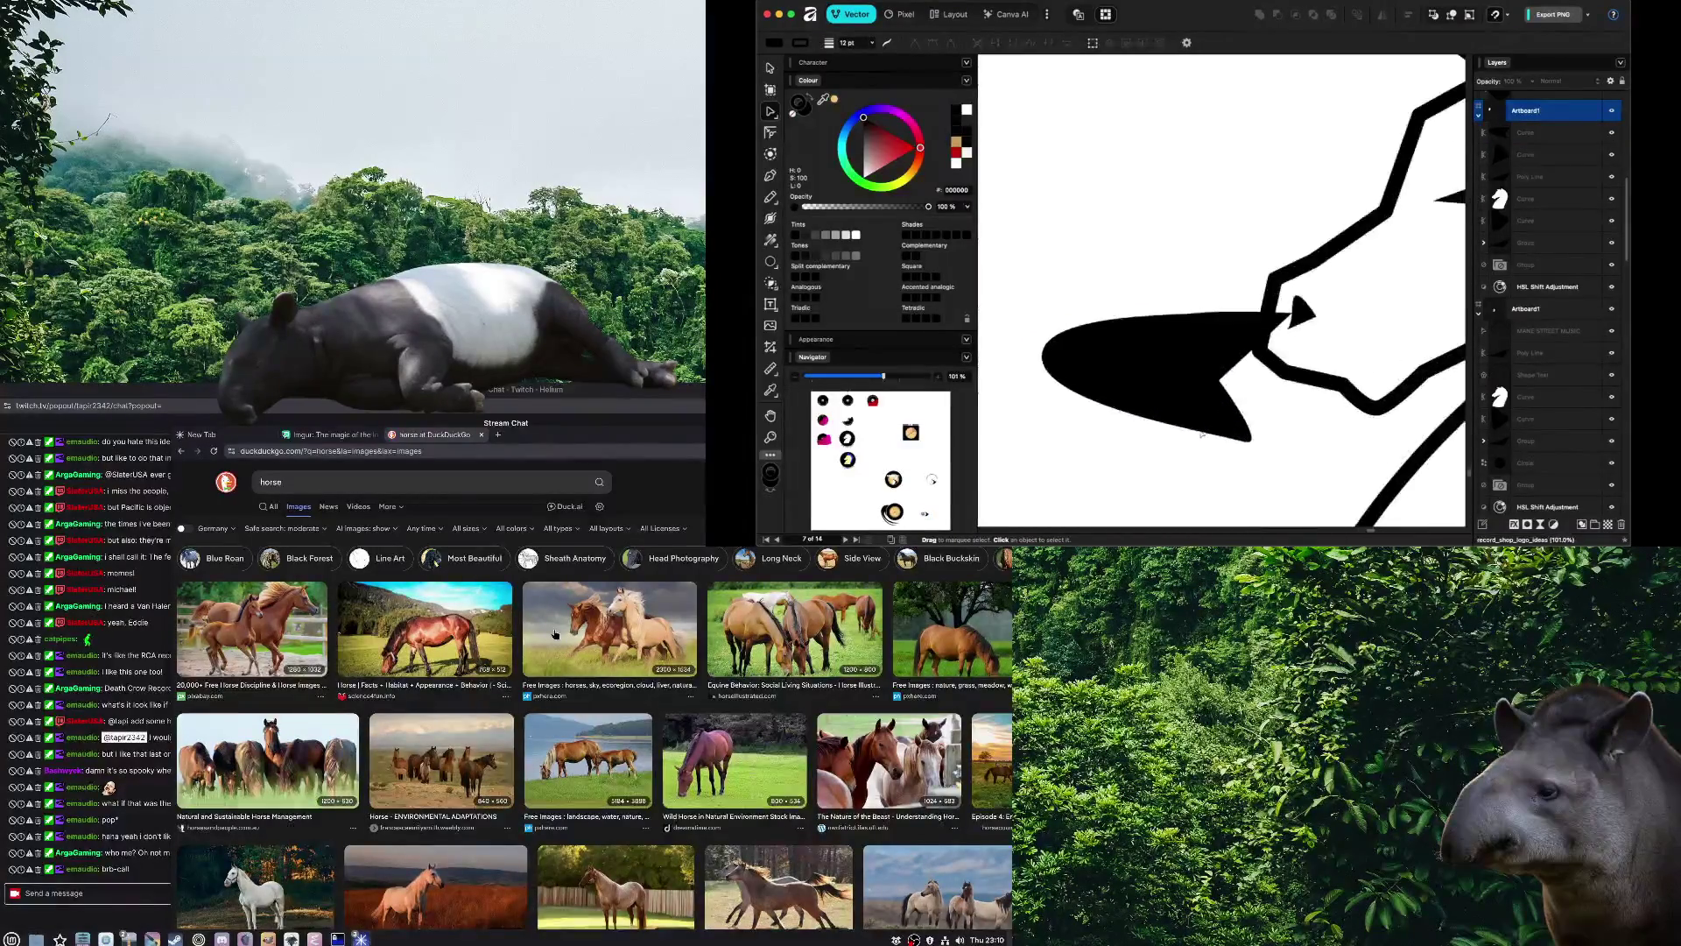
left_click(1147, 395)
mouse_move(1176, 319)
left_mouse_down()
mouse_move(1231, 271)
mouse_move(1165, 330)
mouse_move(1110, 328)
left_mouse_up()
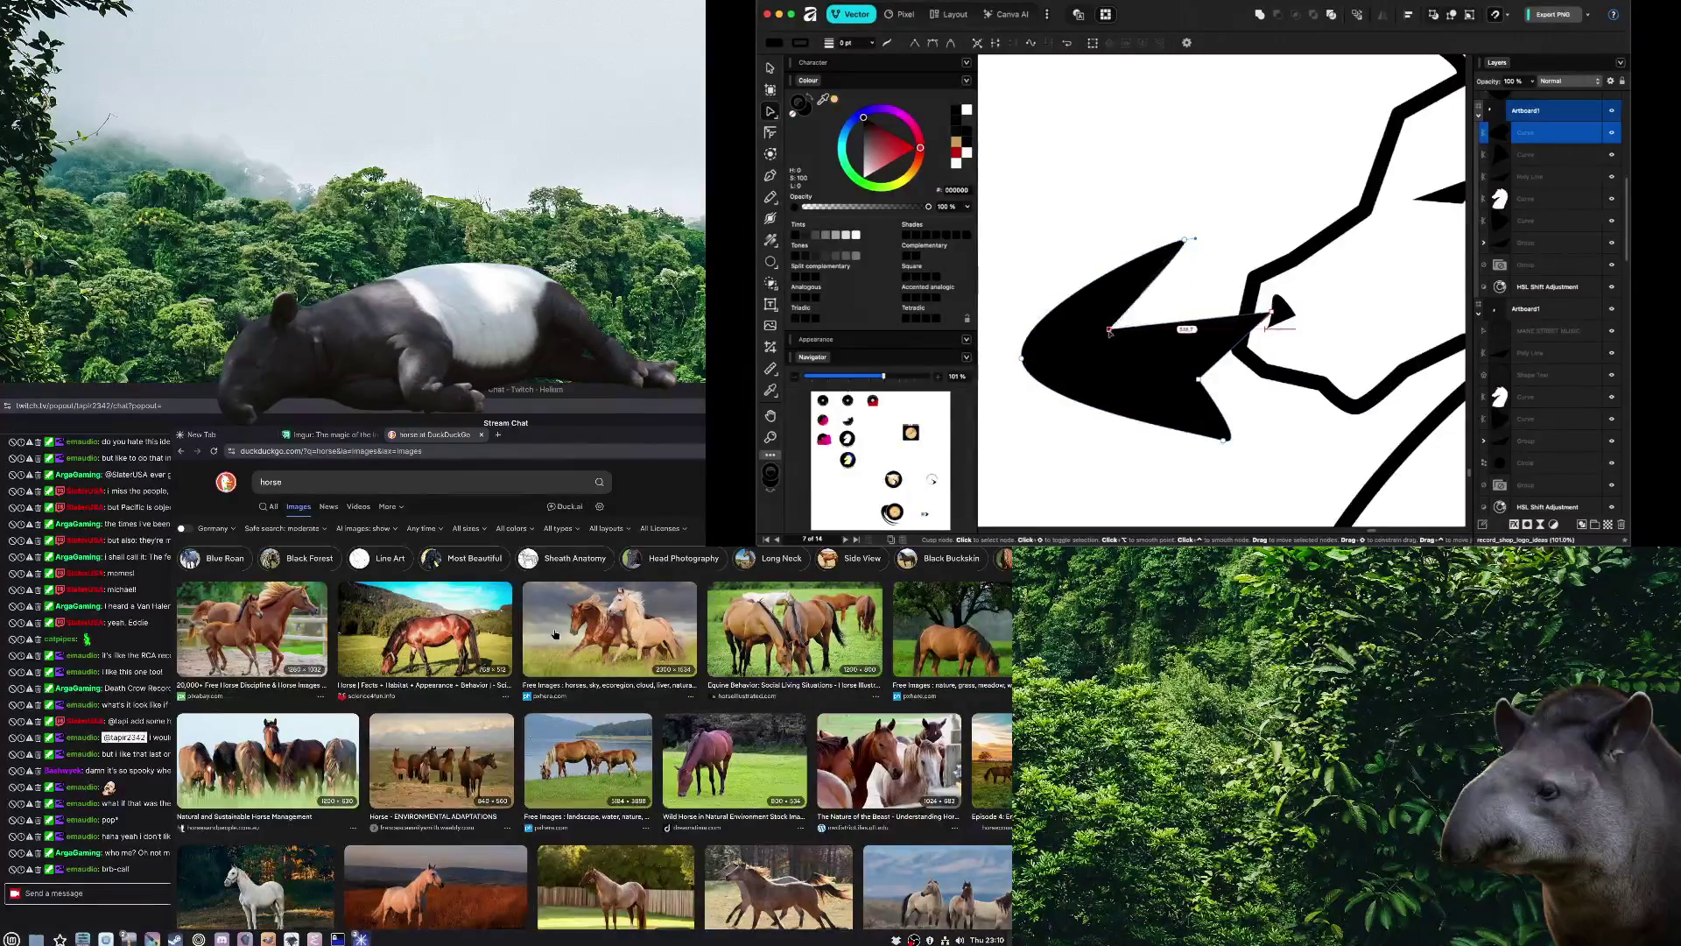
left_click_drag(1199, 379, 1159, 415)
left_click(1173, 440)
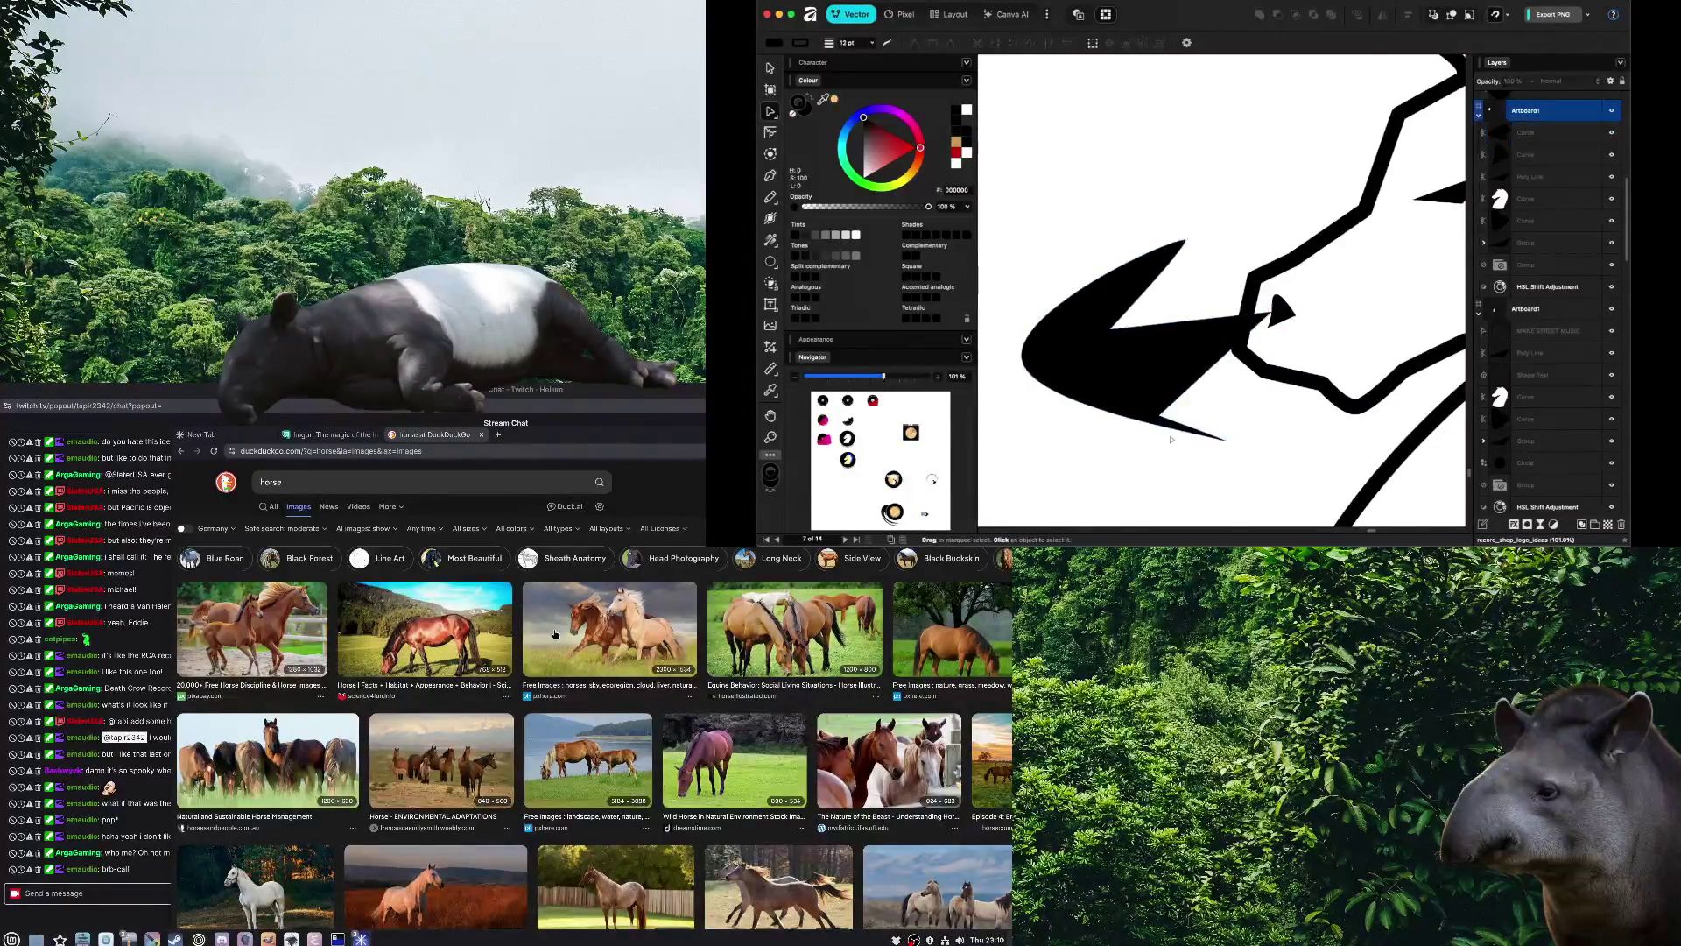
scroll(1163, 404, "down", 2)
scroll(1161, 411, "down", 2)
scroll(1156, 420, "down", 2)
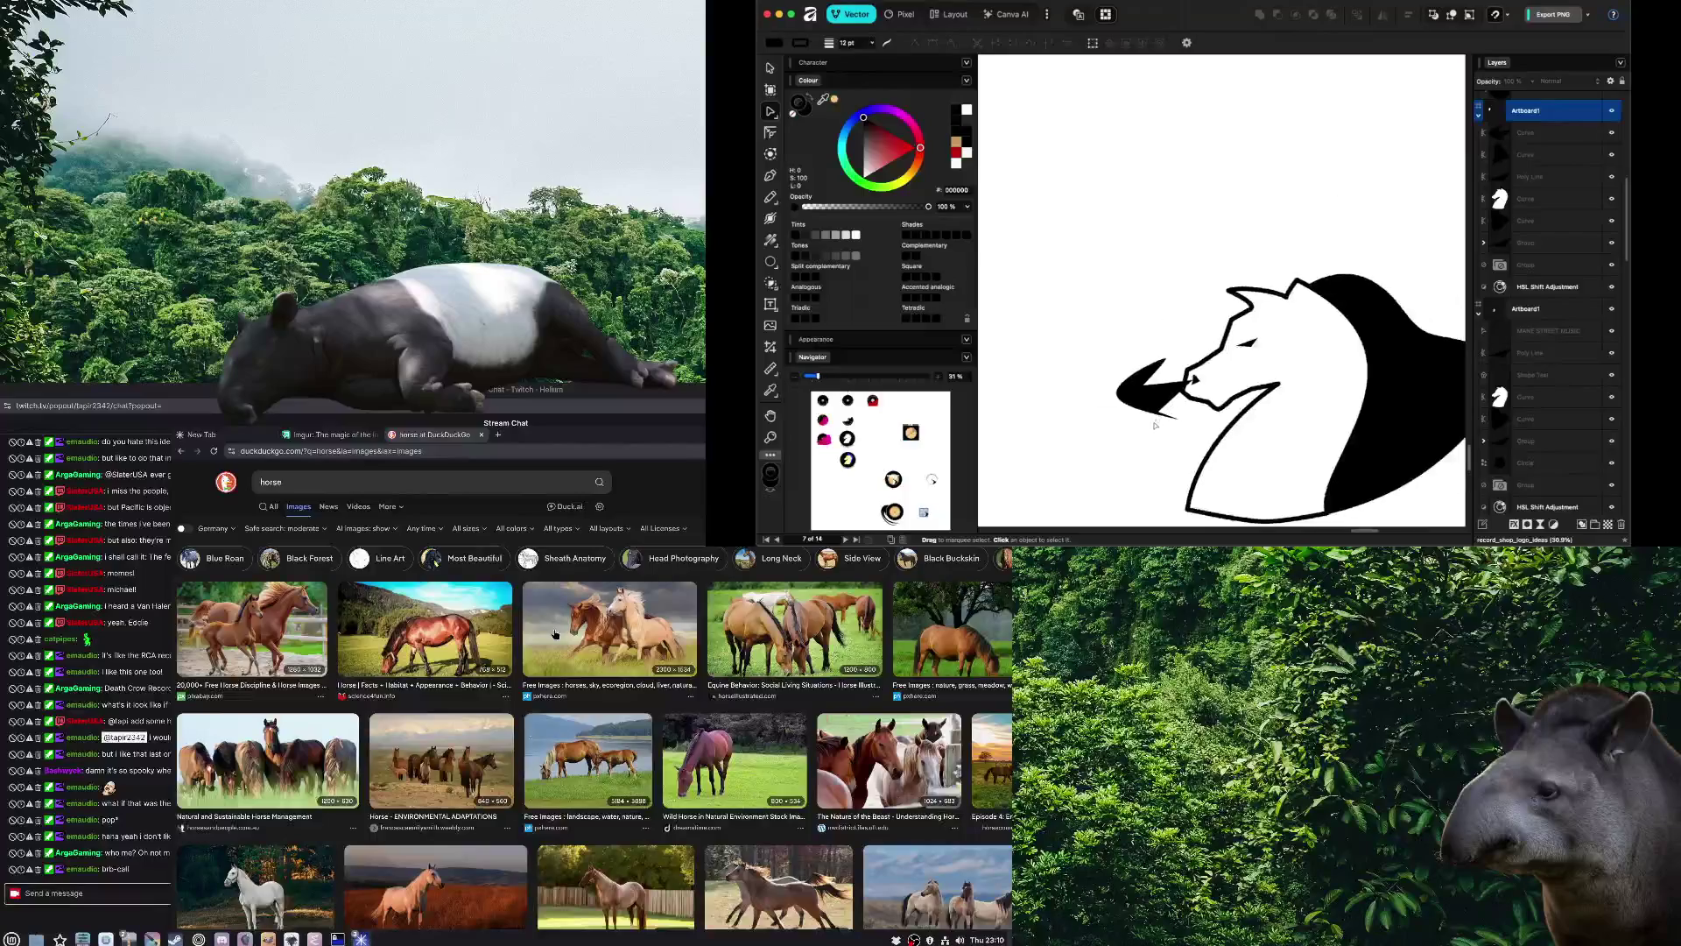
Widen the white notch in the black wedge and move the wedge's tip further left
left_click(1156, 411)
left_click_drag(1157, 410, 1189, 385)
left_click(1189, 385)
left_click(1176, 394)
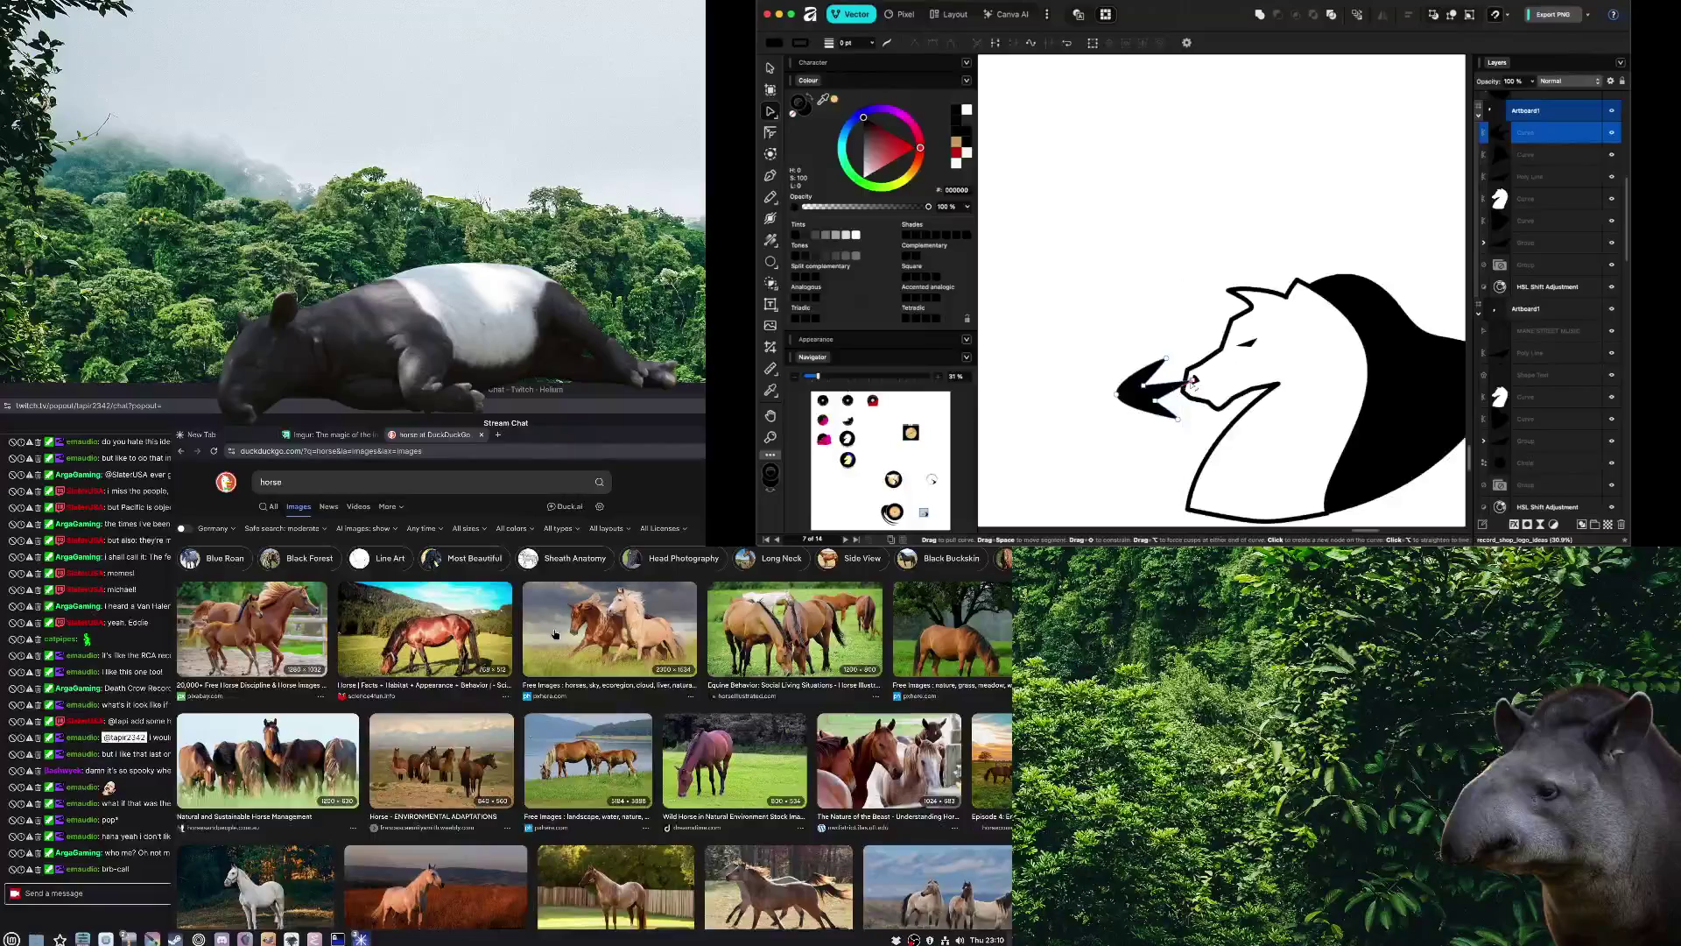
left_click(1135, 410)
left_click(1135, 410)
left_click_drag(1117, 393, 1108, 392)
left_click(1117, 442)
Delete the black wedge in front of the horse's nose and return to the Move tool
scroll(1117, 443, "down", 3)
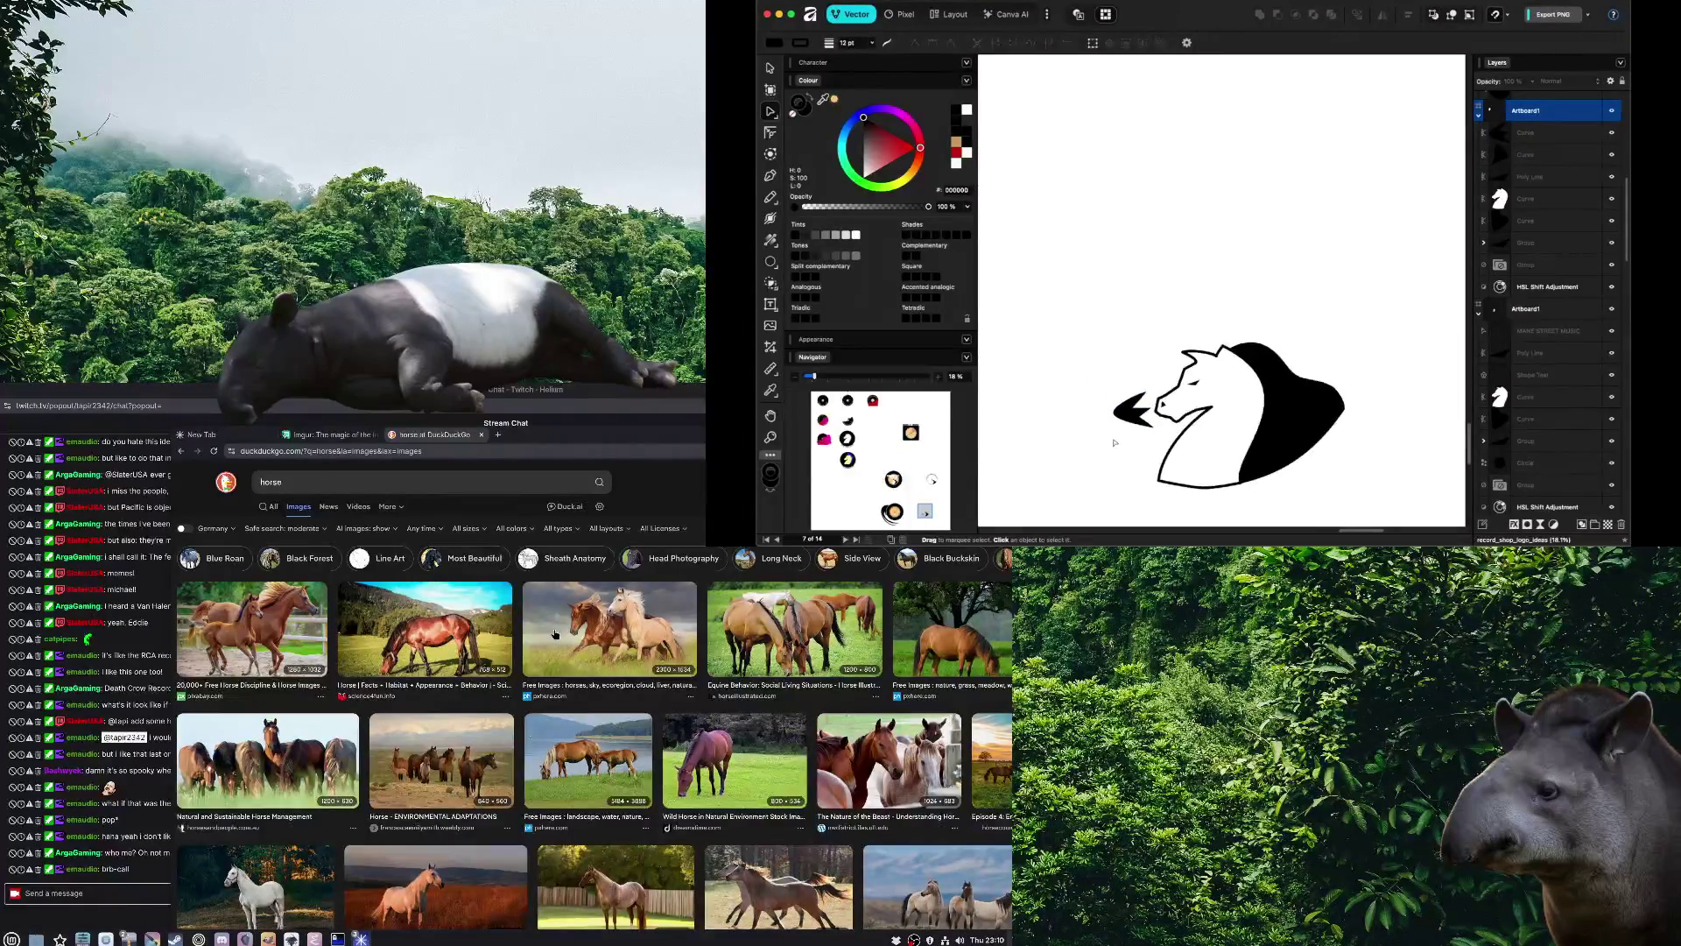
scroll(1114, 442, "up", 3)
scroll(1129, 412, "up", 2)
left_click(1150, 386)
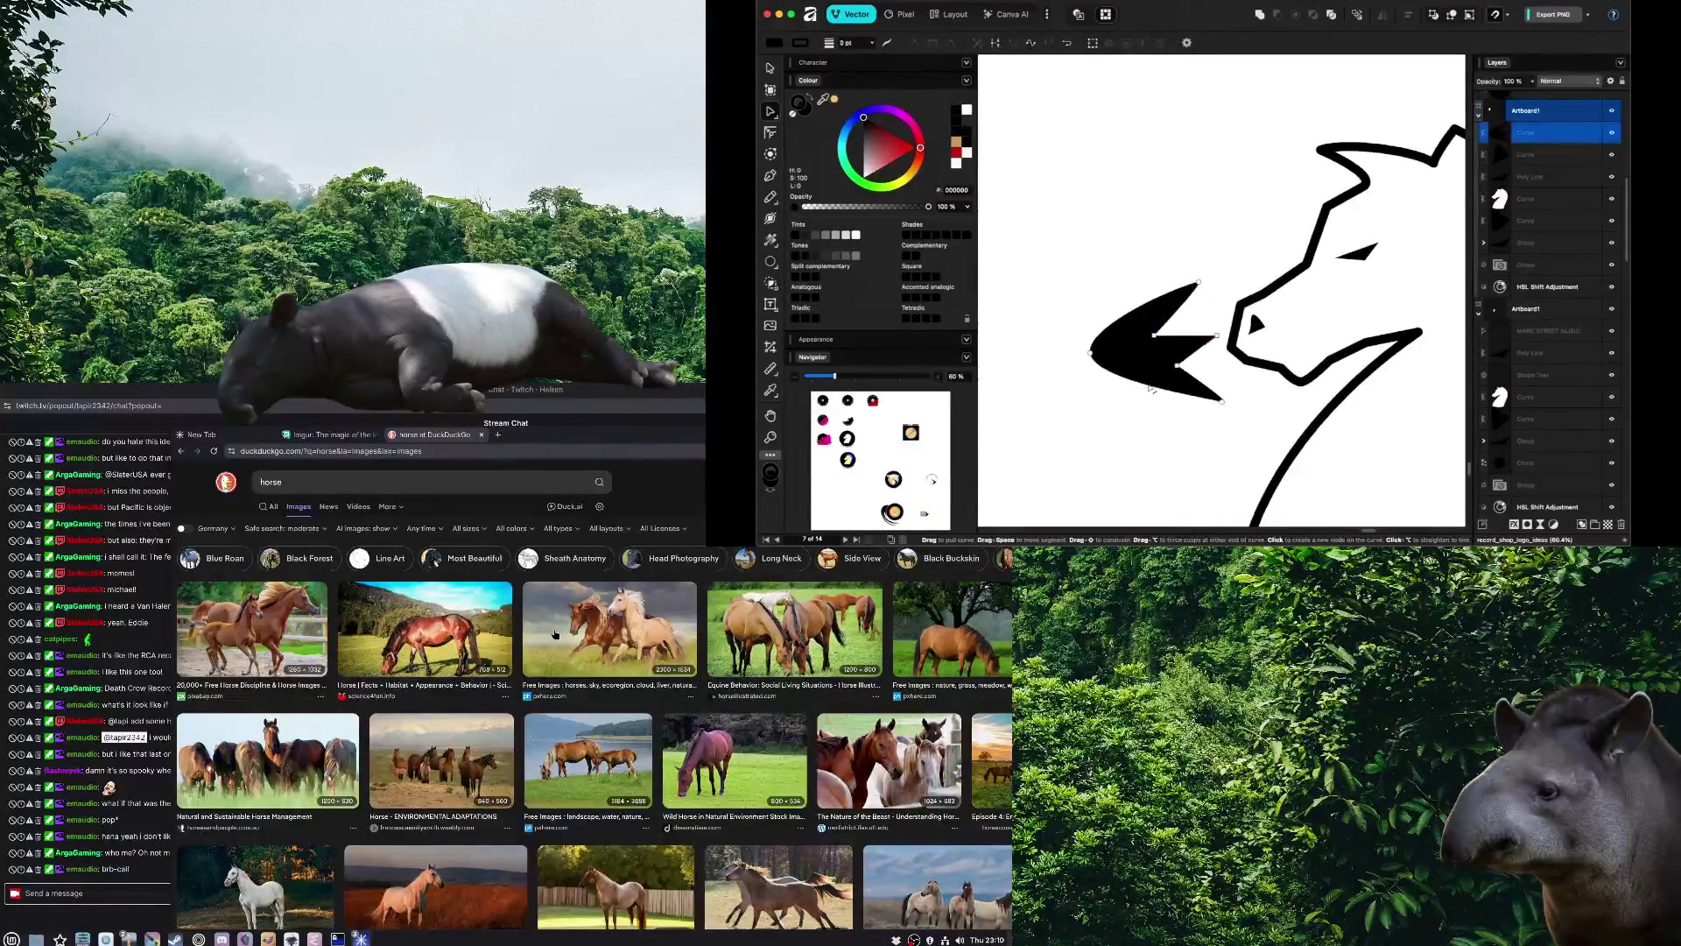
scroll(1144, 392, "down", 2)
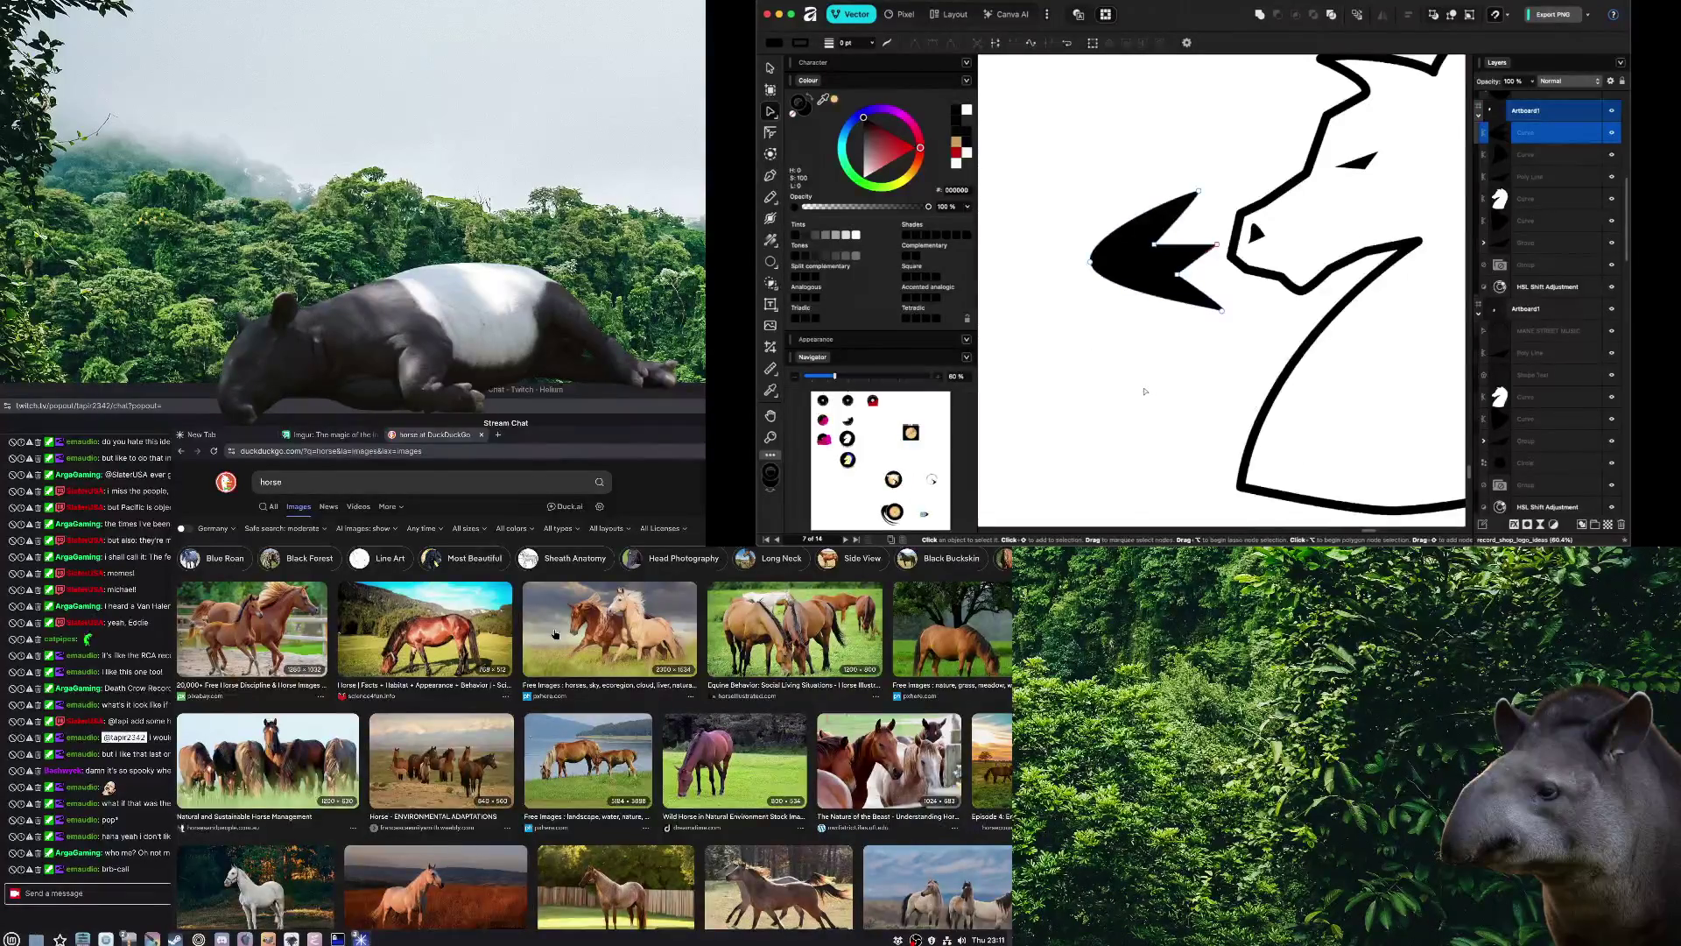
key("Delete")
scroll(1138, 381, "down", 5)
scroll(1135, 370, "up", 2)
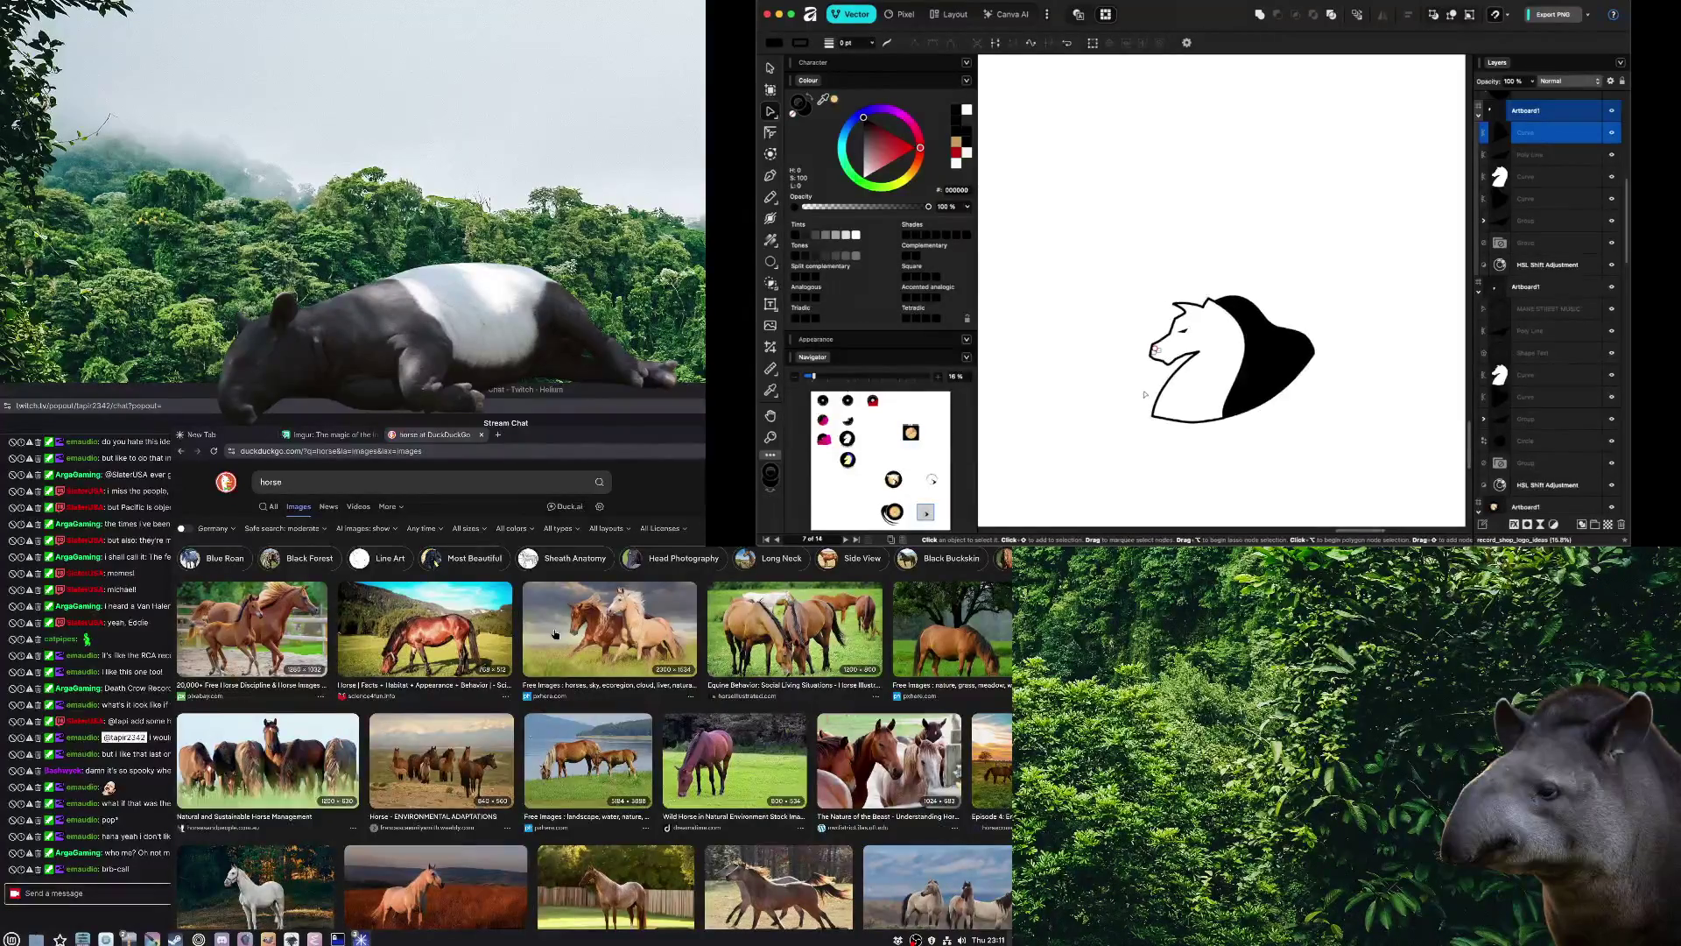
left_click(1121, 417)
key("v")
scroll(1138, 411, "down", 3)
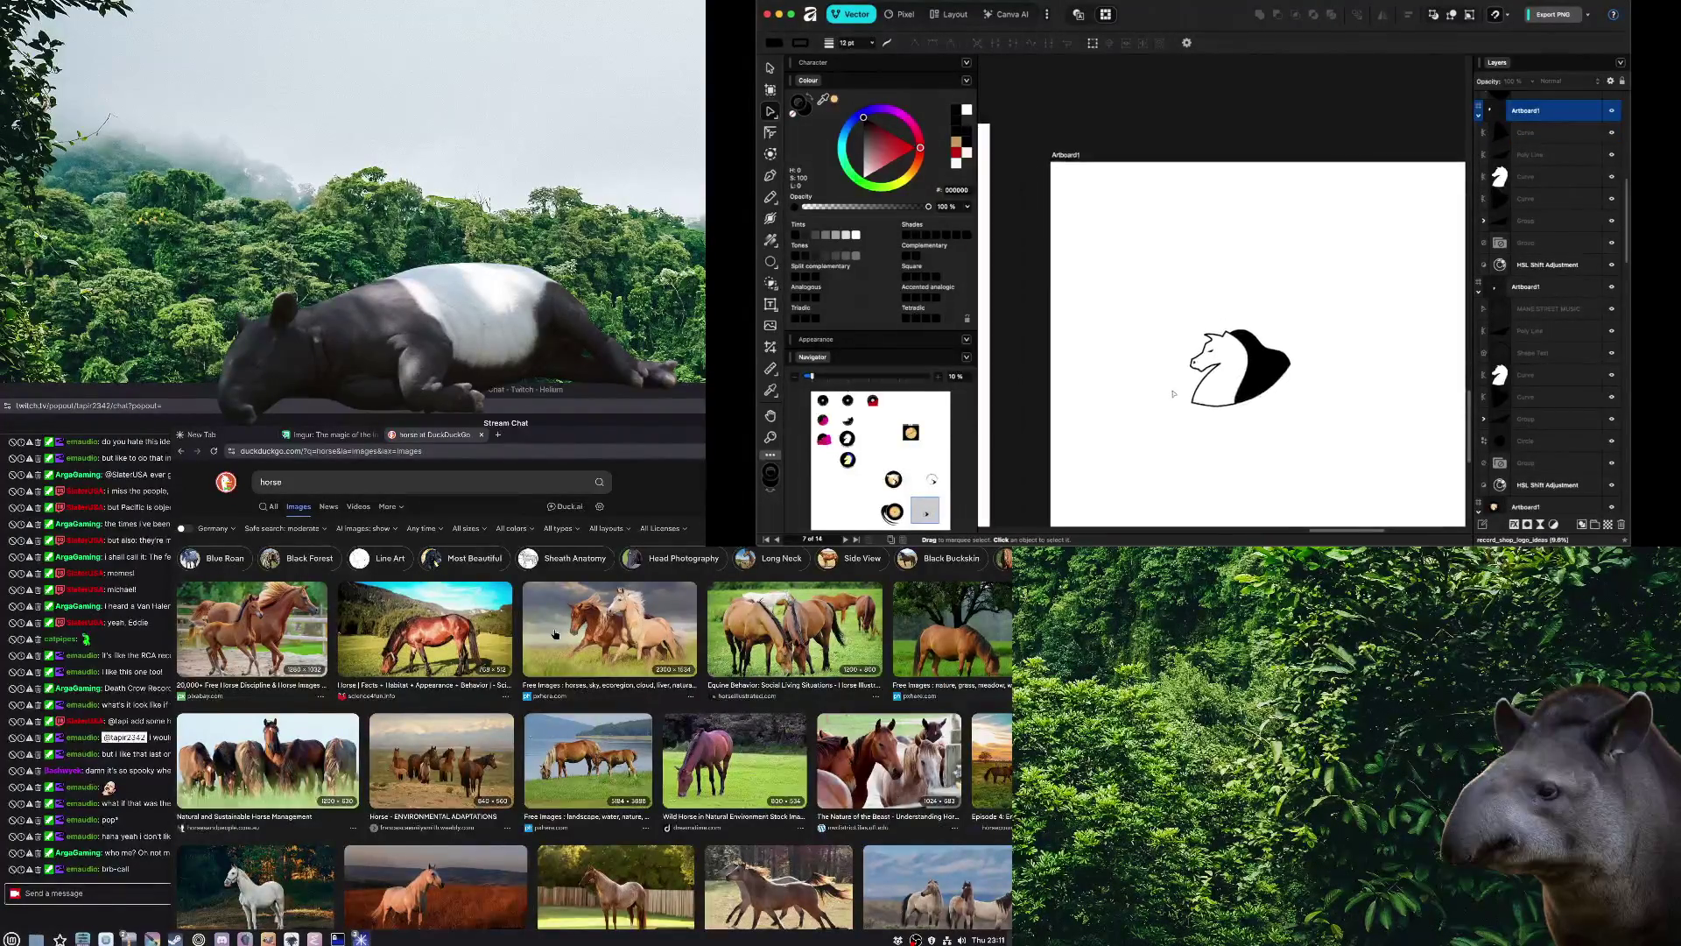
Draw a large circle over the horse head and send it to the back
left_click(771, 262)
left_click_drag(1065, 207, 1237, 362)
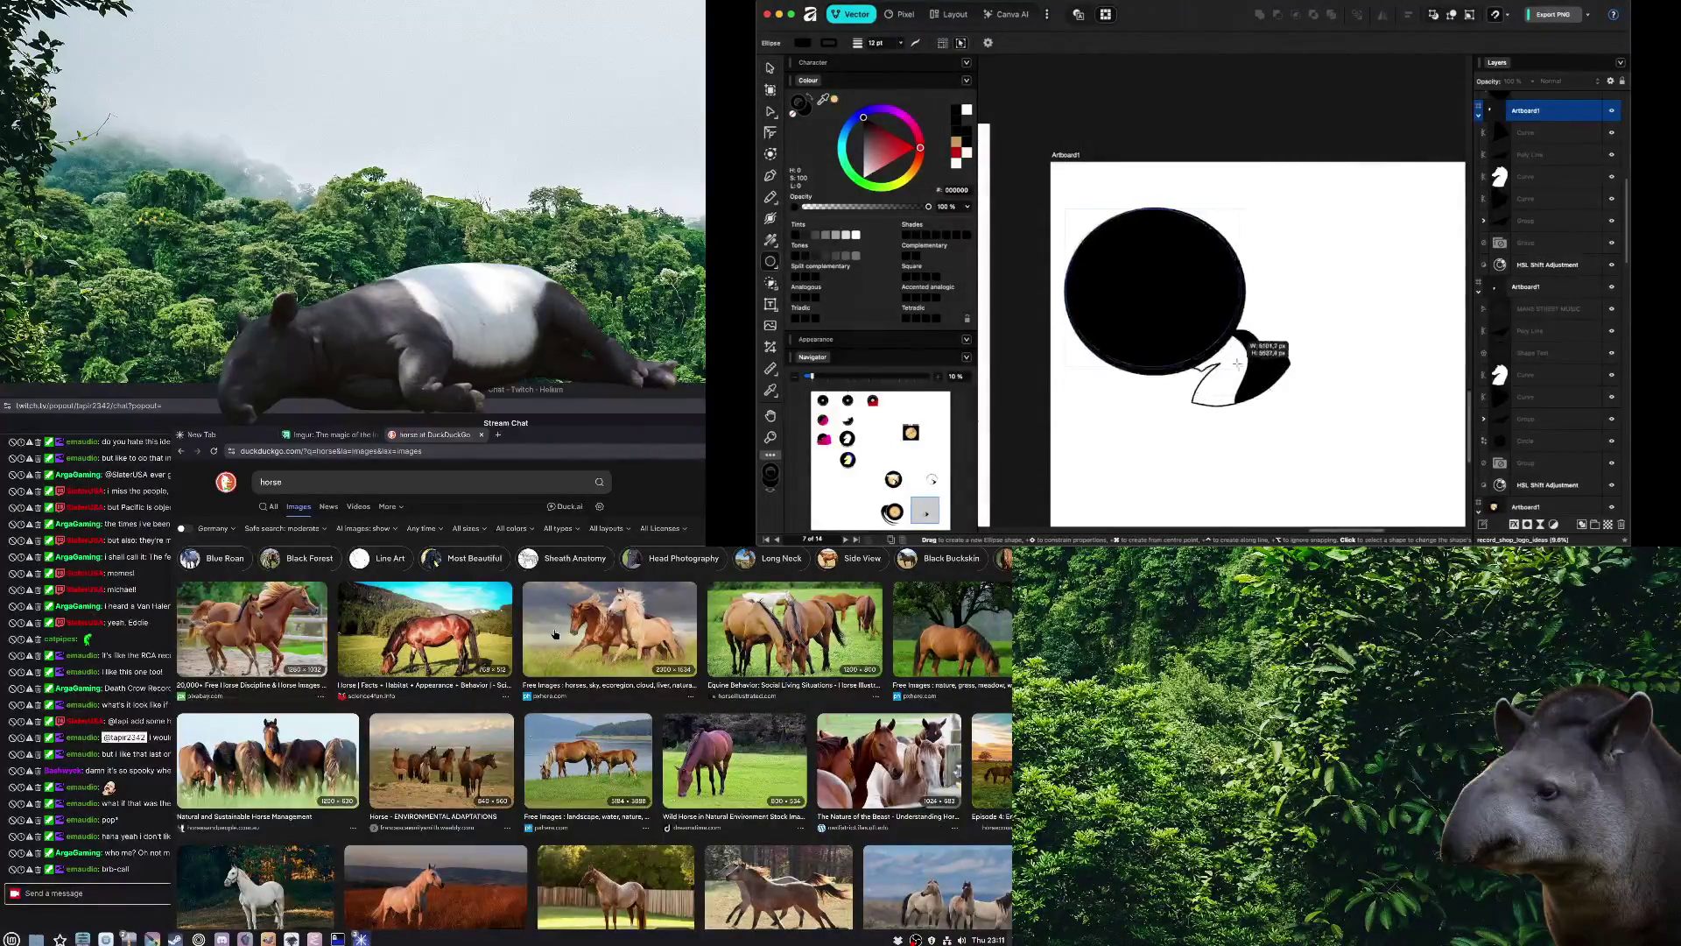
mouse_move(1237, 362)
left_mouse_down()
mouse_move(1259, 394)
mouse_move(1242, 350)
left_mouse_up()
key("v")
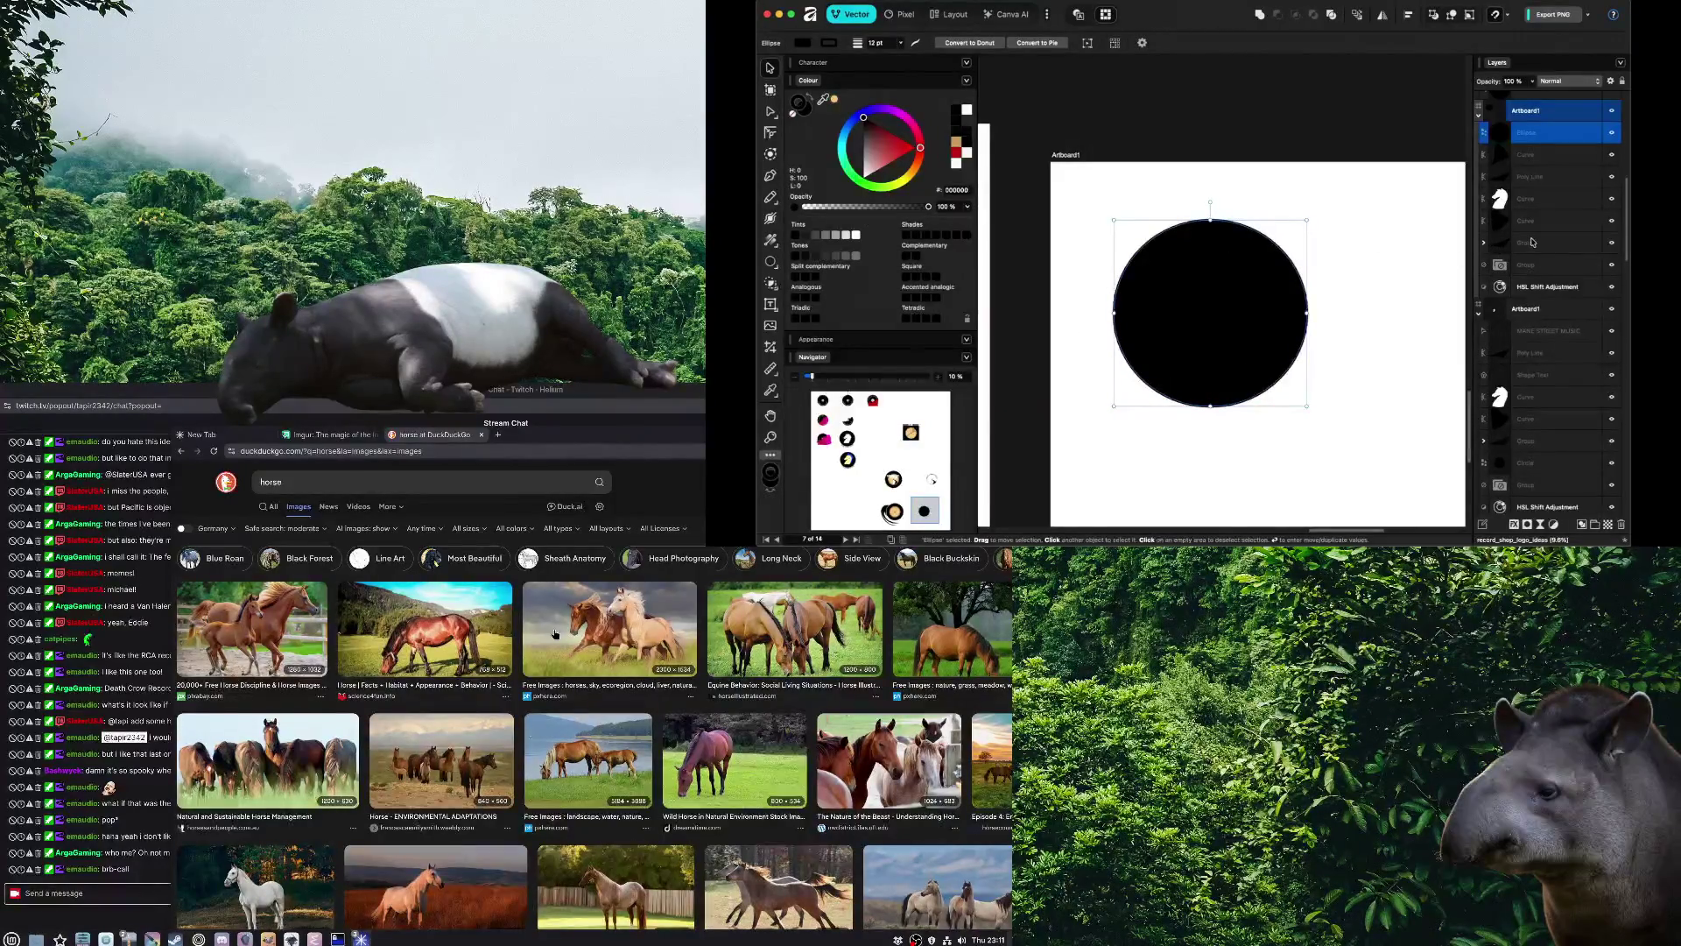
right_click(1269, 298)
mouse_move(1354, 502)
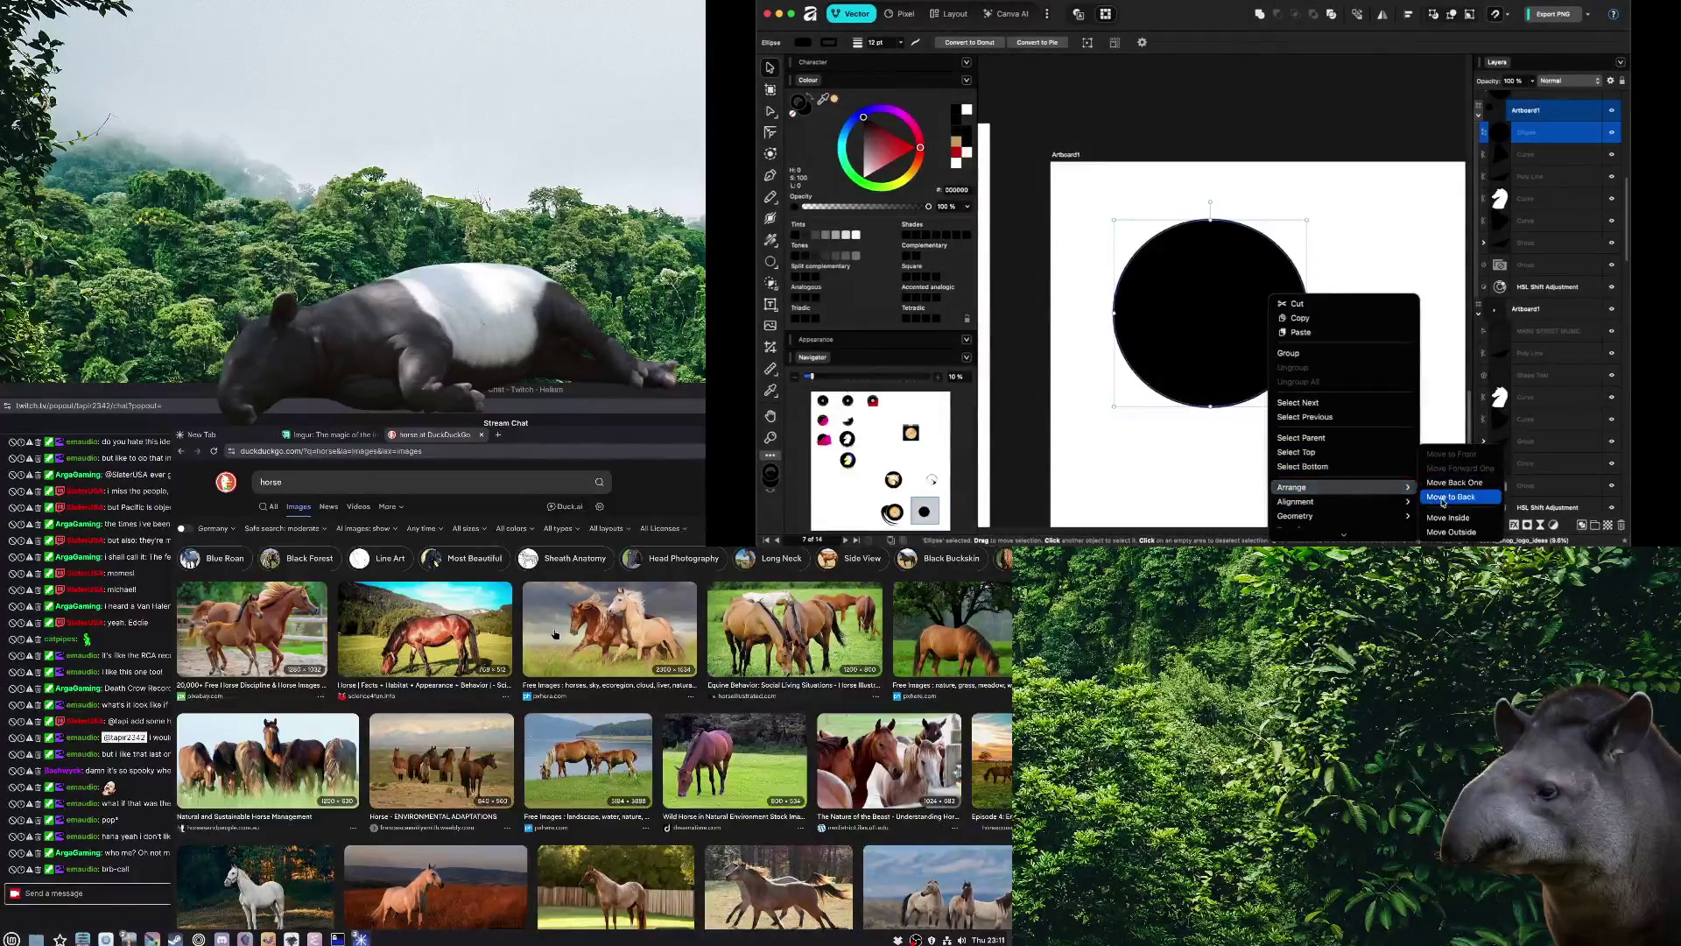
left_click(1470, 500)
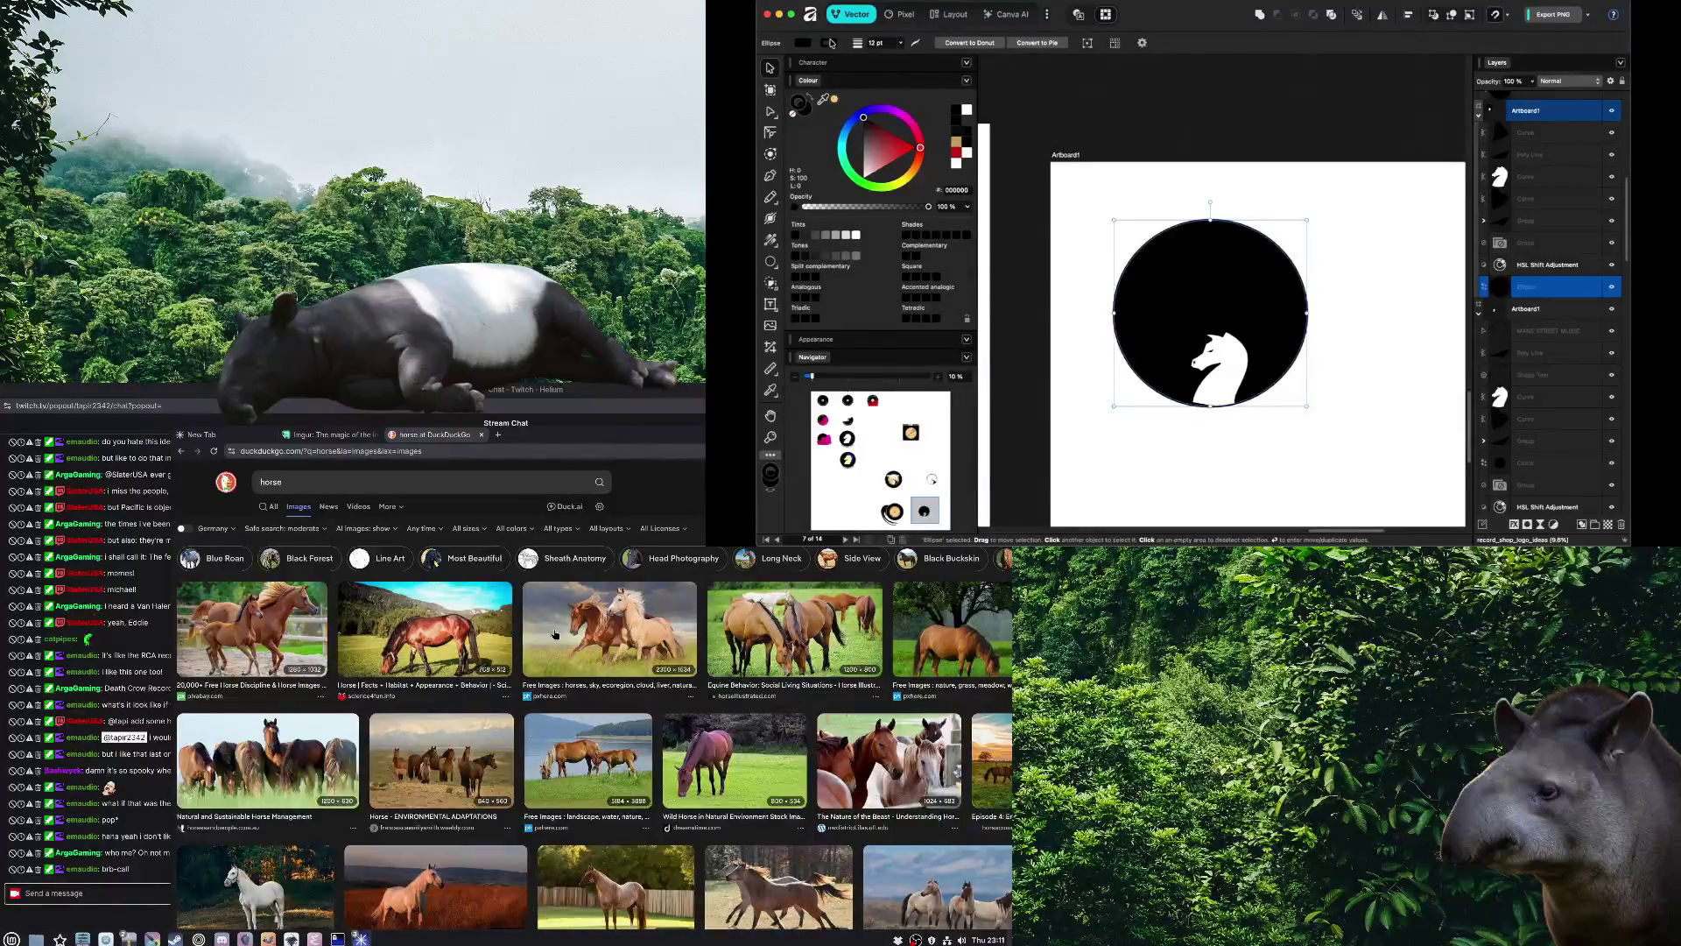
Set the circle's fill to a deep red in the colour picker
left_click(898, 147)
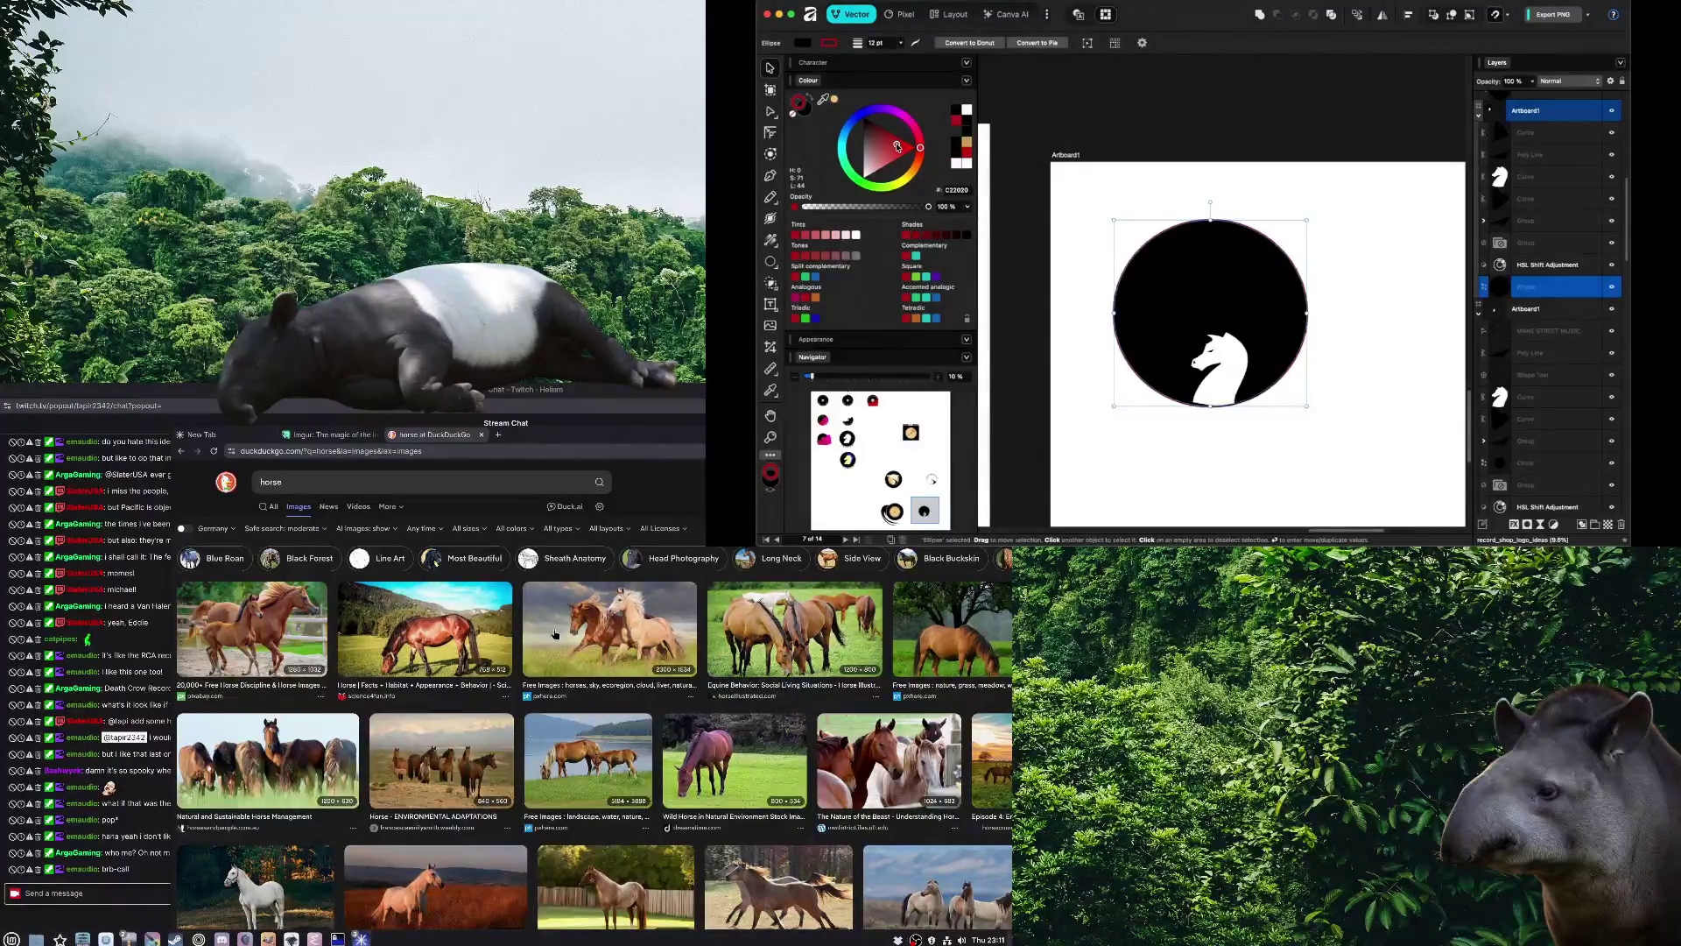
left_click(802, 42)
left_click(908, 130)
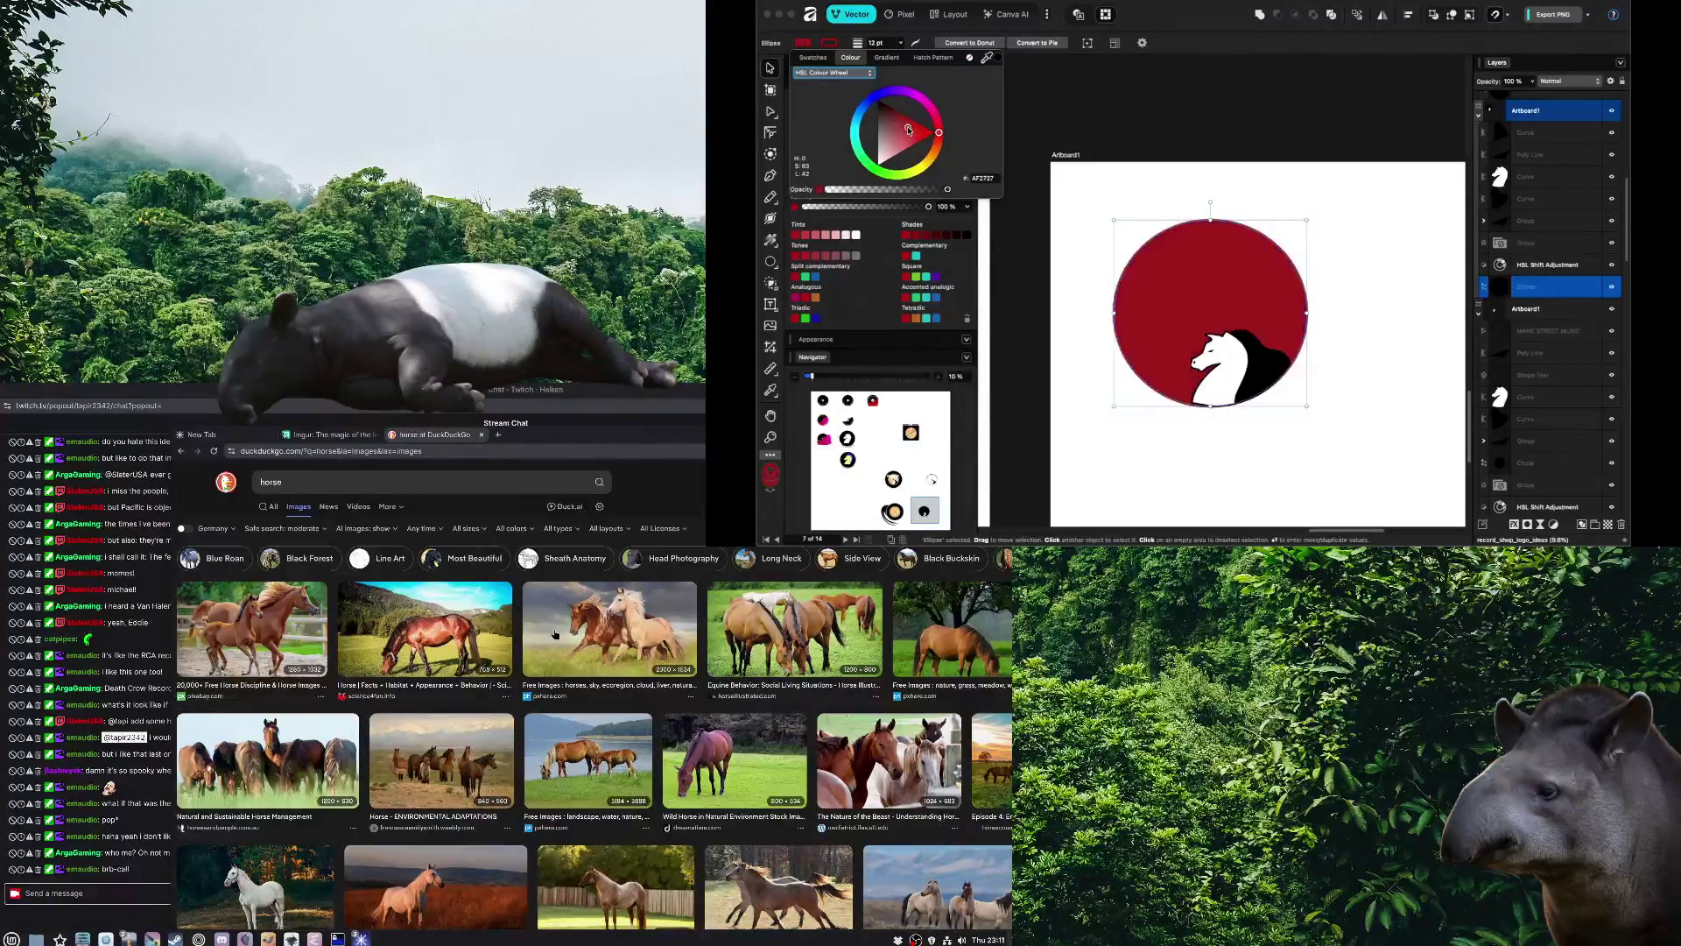
left_click_drag(918, 131, 917, 123)
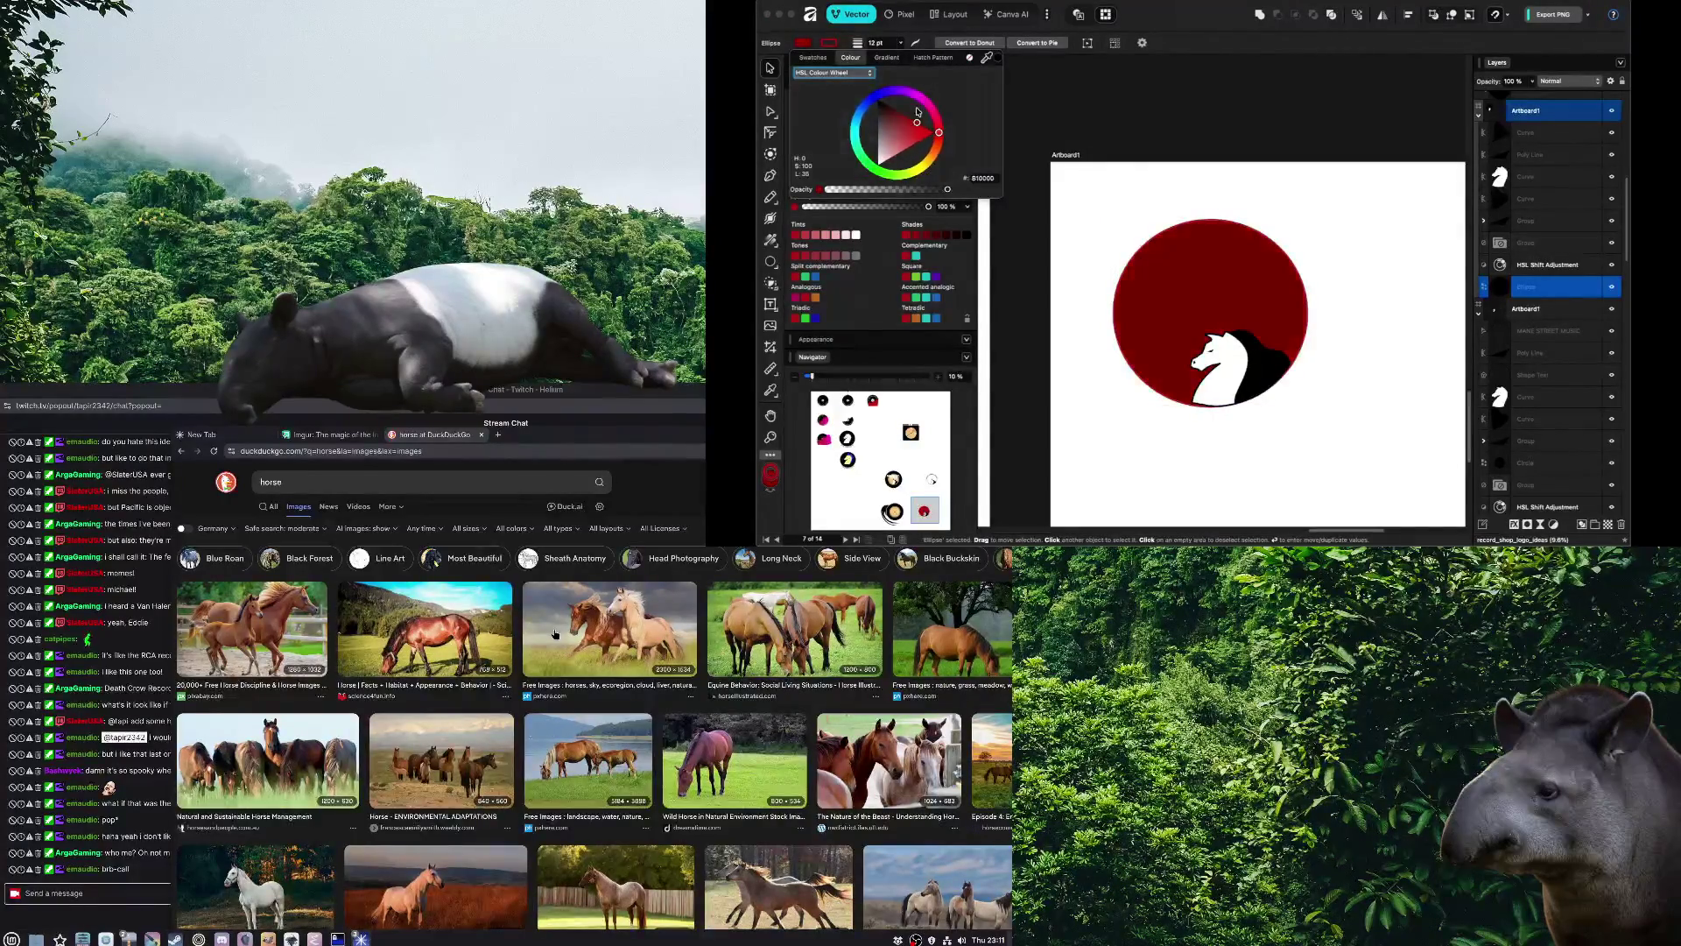
left_click(932, 108)
left_click_drag(940, 116, 943, 138)
left_click(1032, 228)
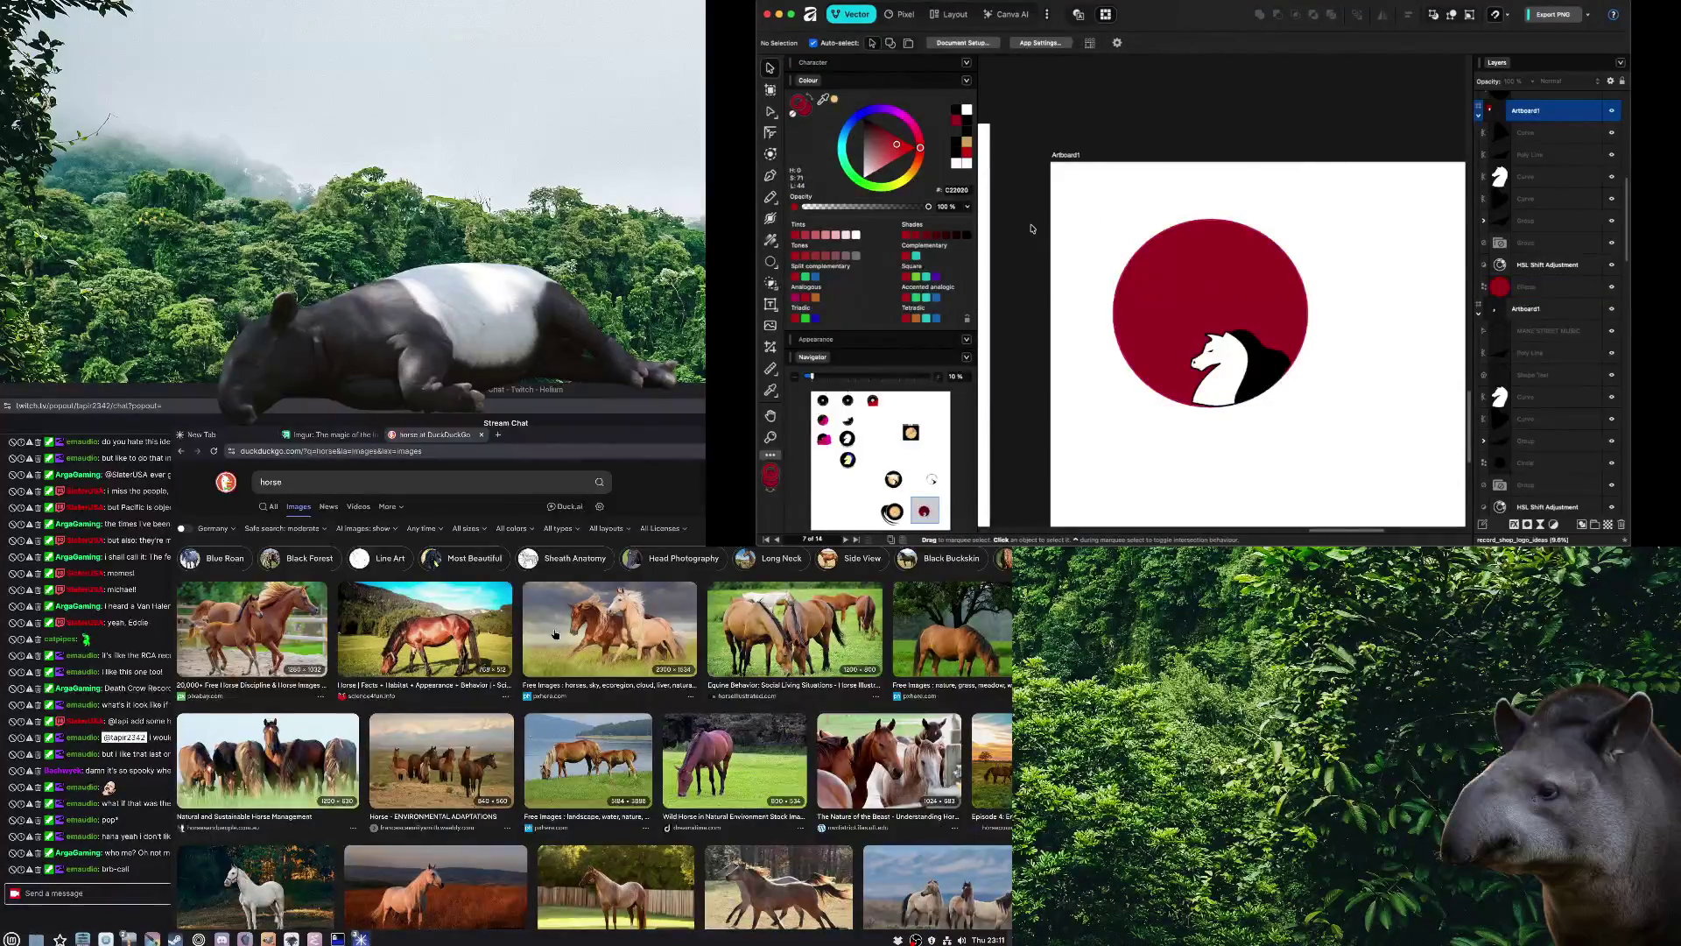
Make the horse head's bottom node a corner, shift it left, and curve the base along the circle
scroll(1139, 368, "up", 2)
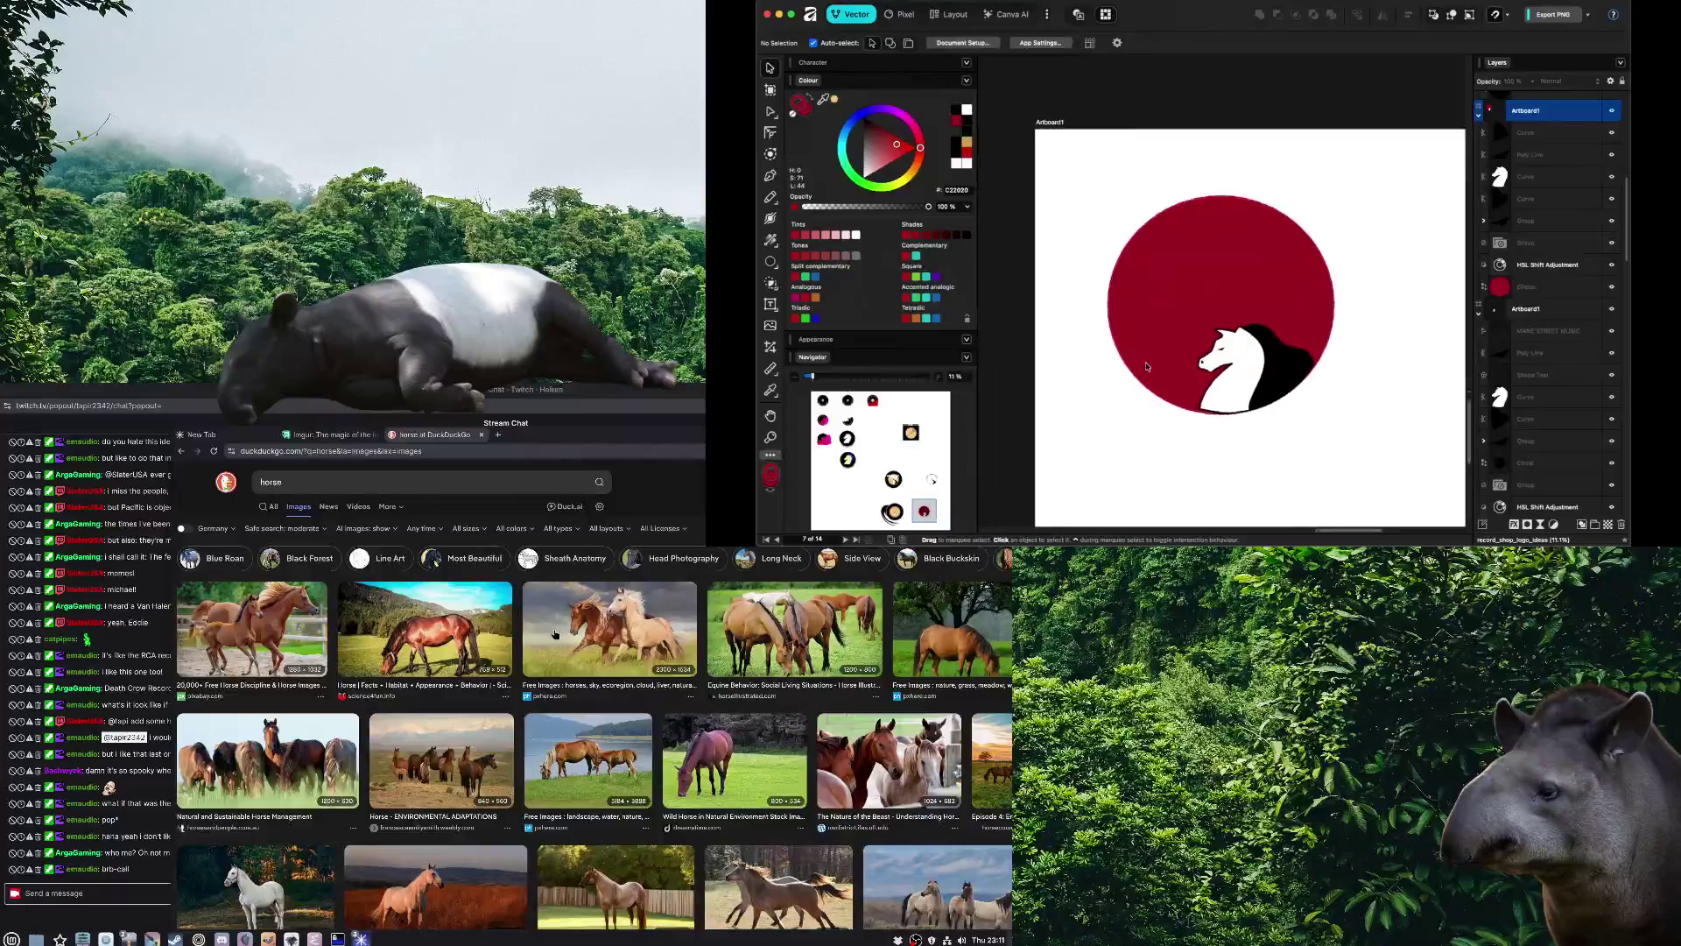
left_click_drag(1147, 366, 1104, 361)
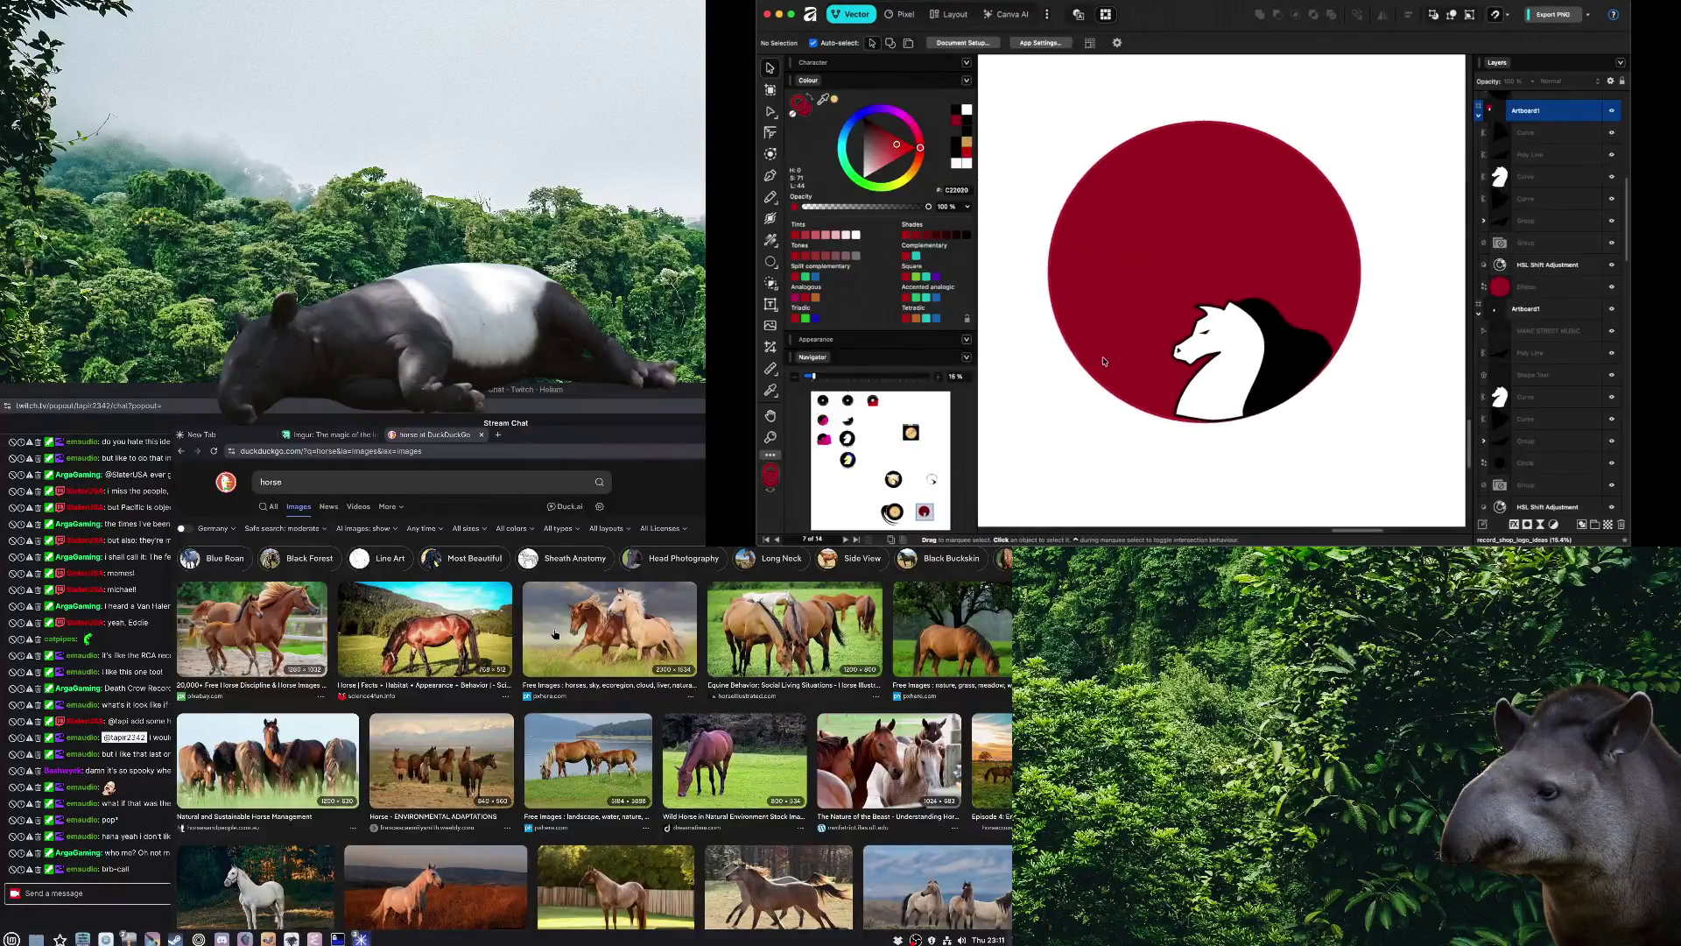
scroll(1230, 403, "up", 3)
left_click(1199, 379)
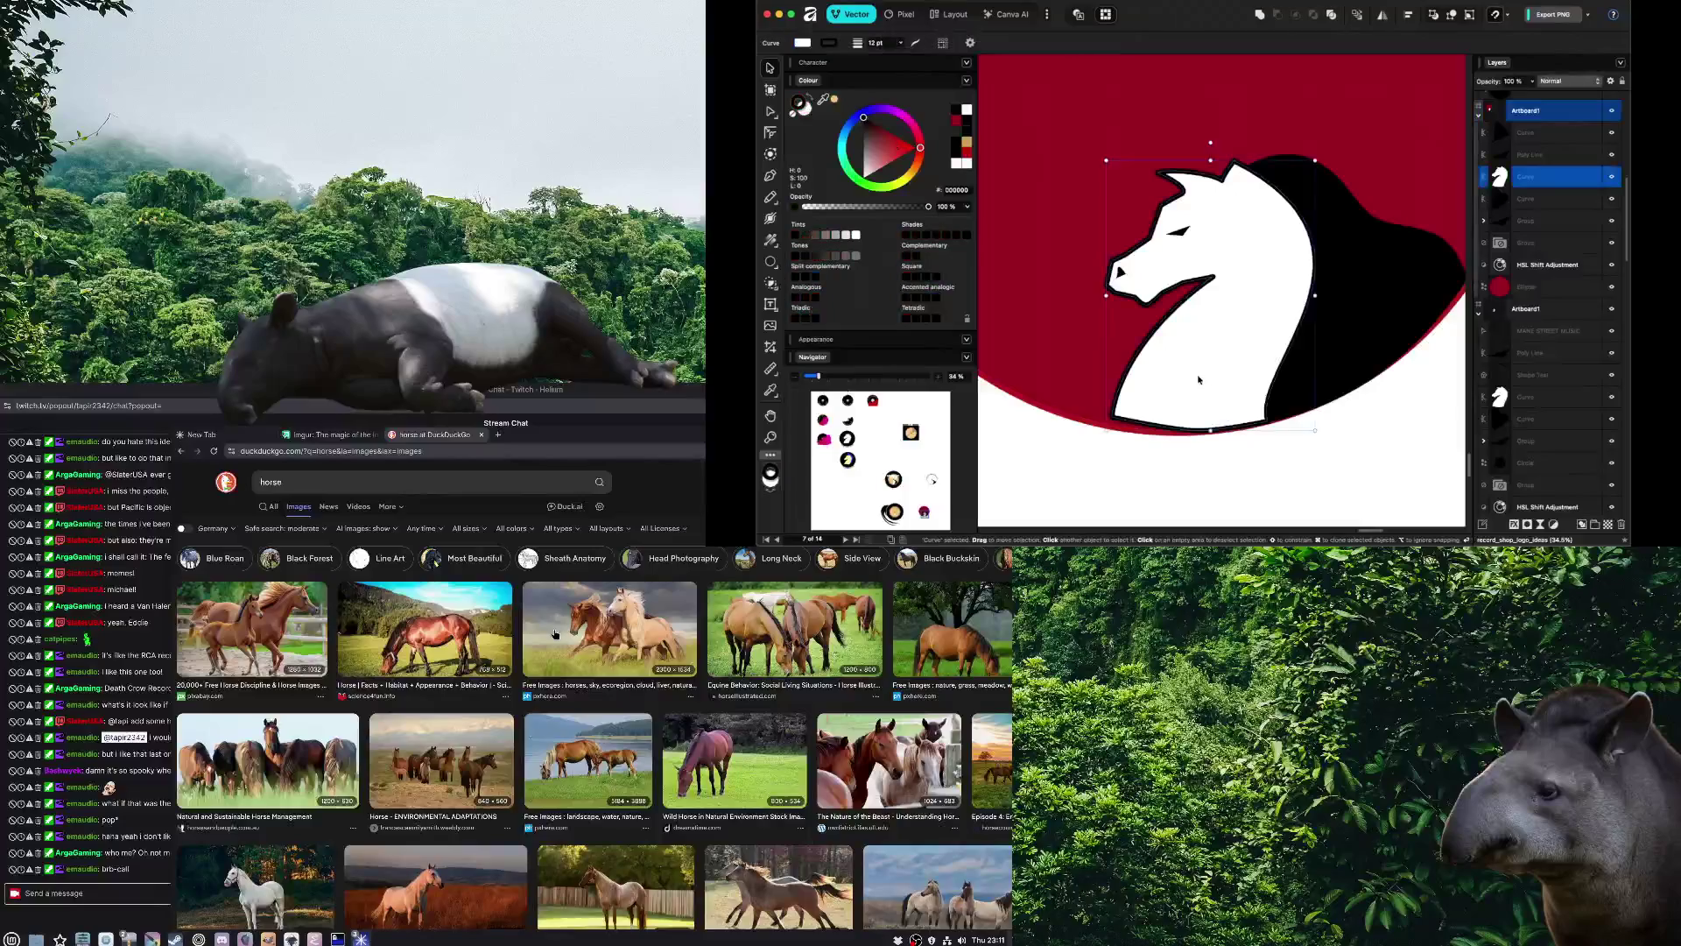
double_click(1130, 415)
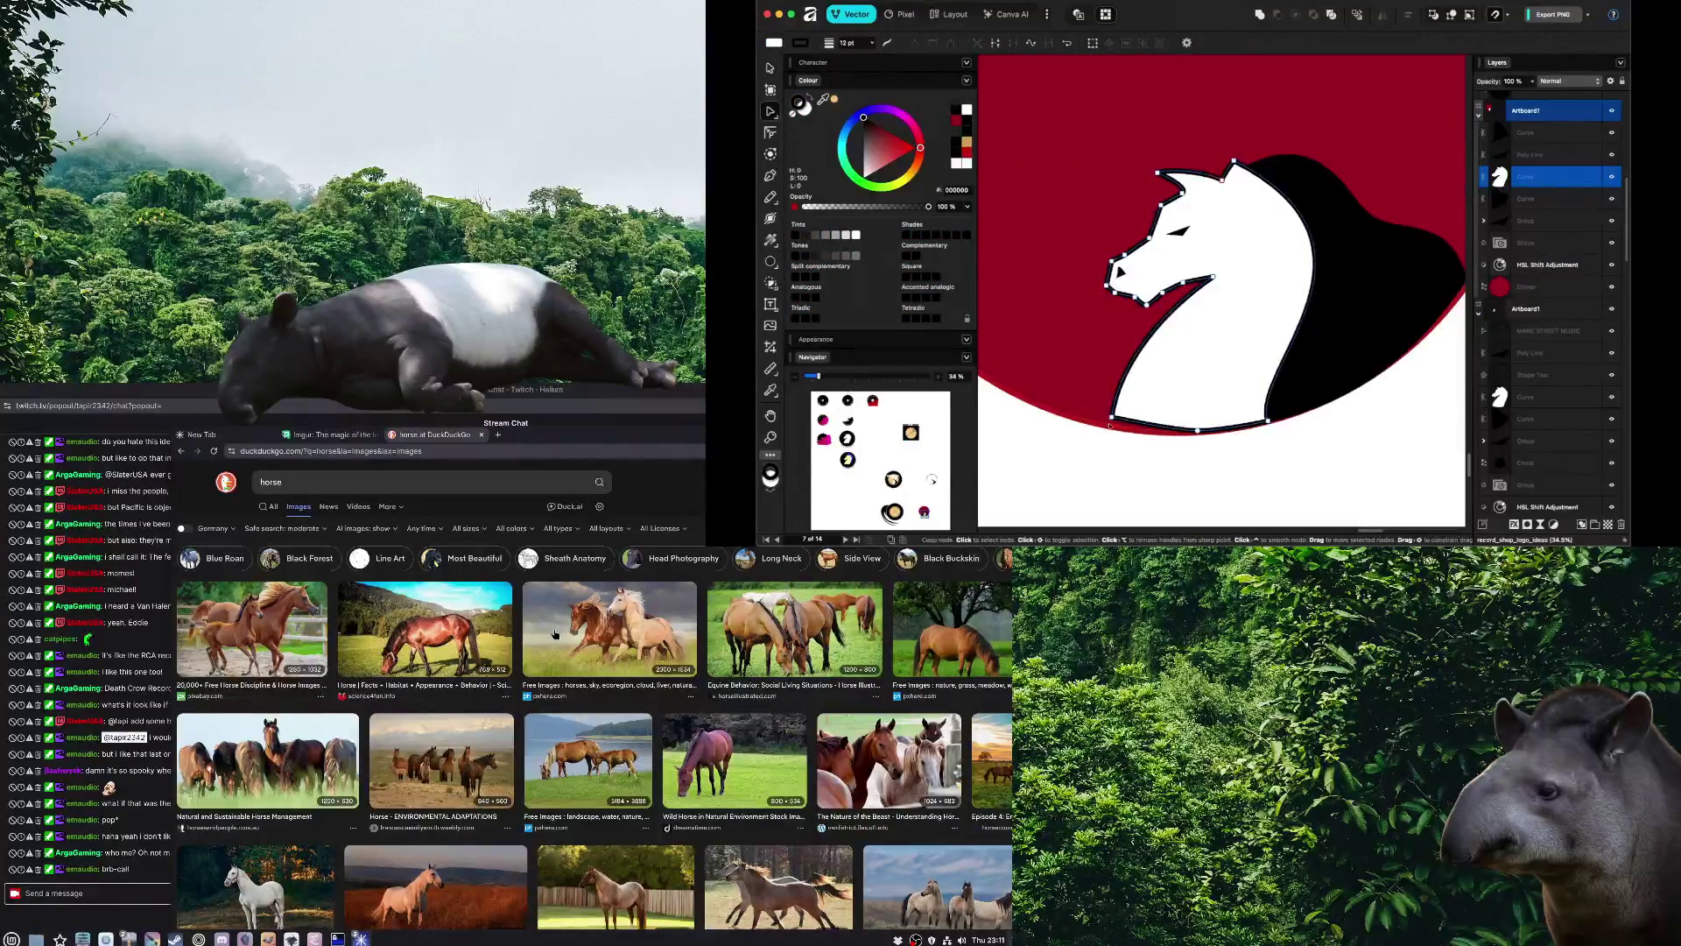
scroll(1129, 442, "up", 3)
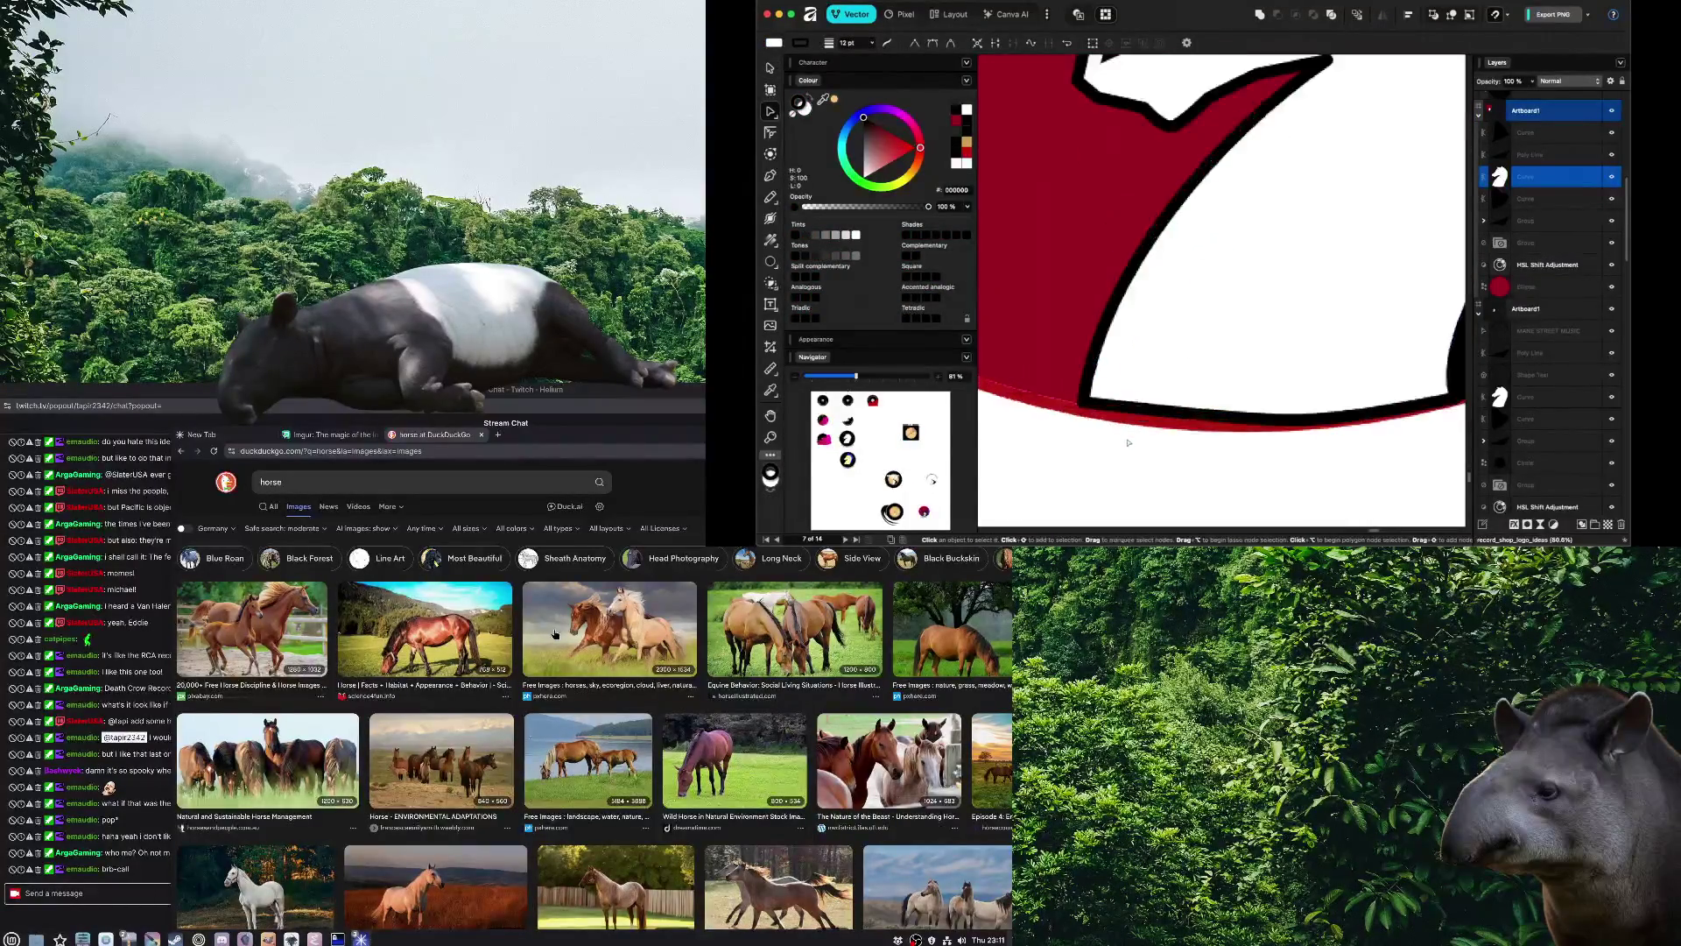
left_click(1088, 376)
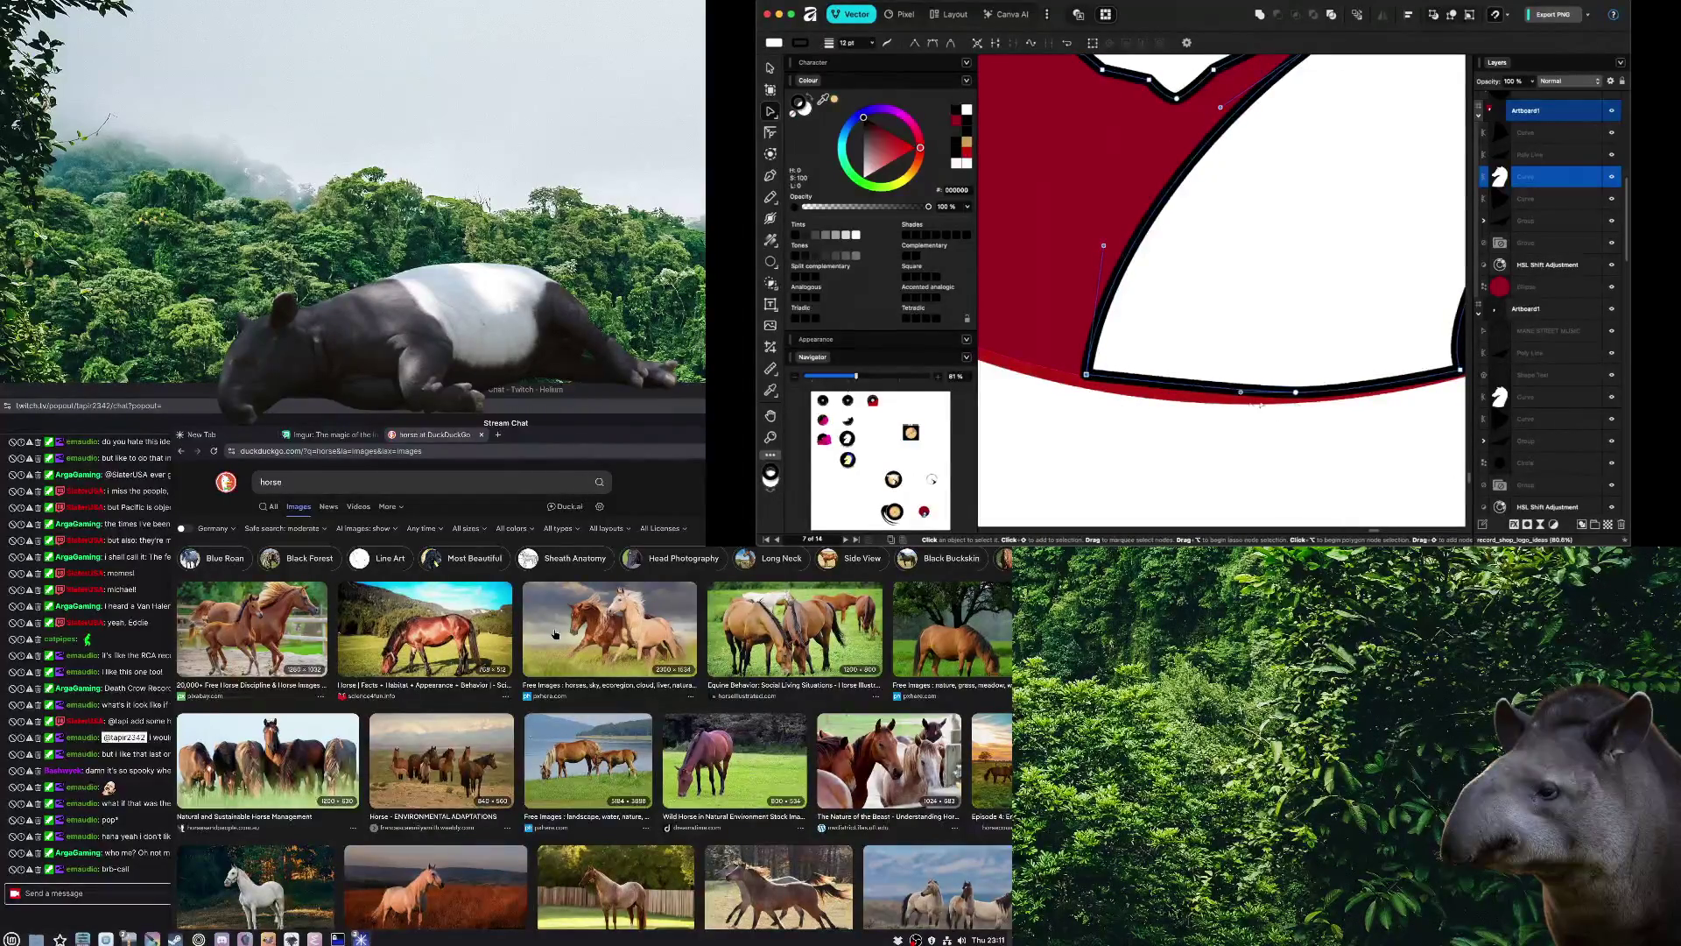
left_click(1295, 391, "alt")
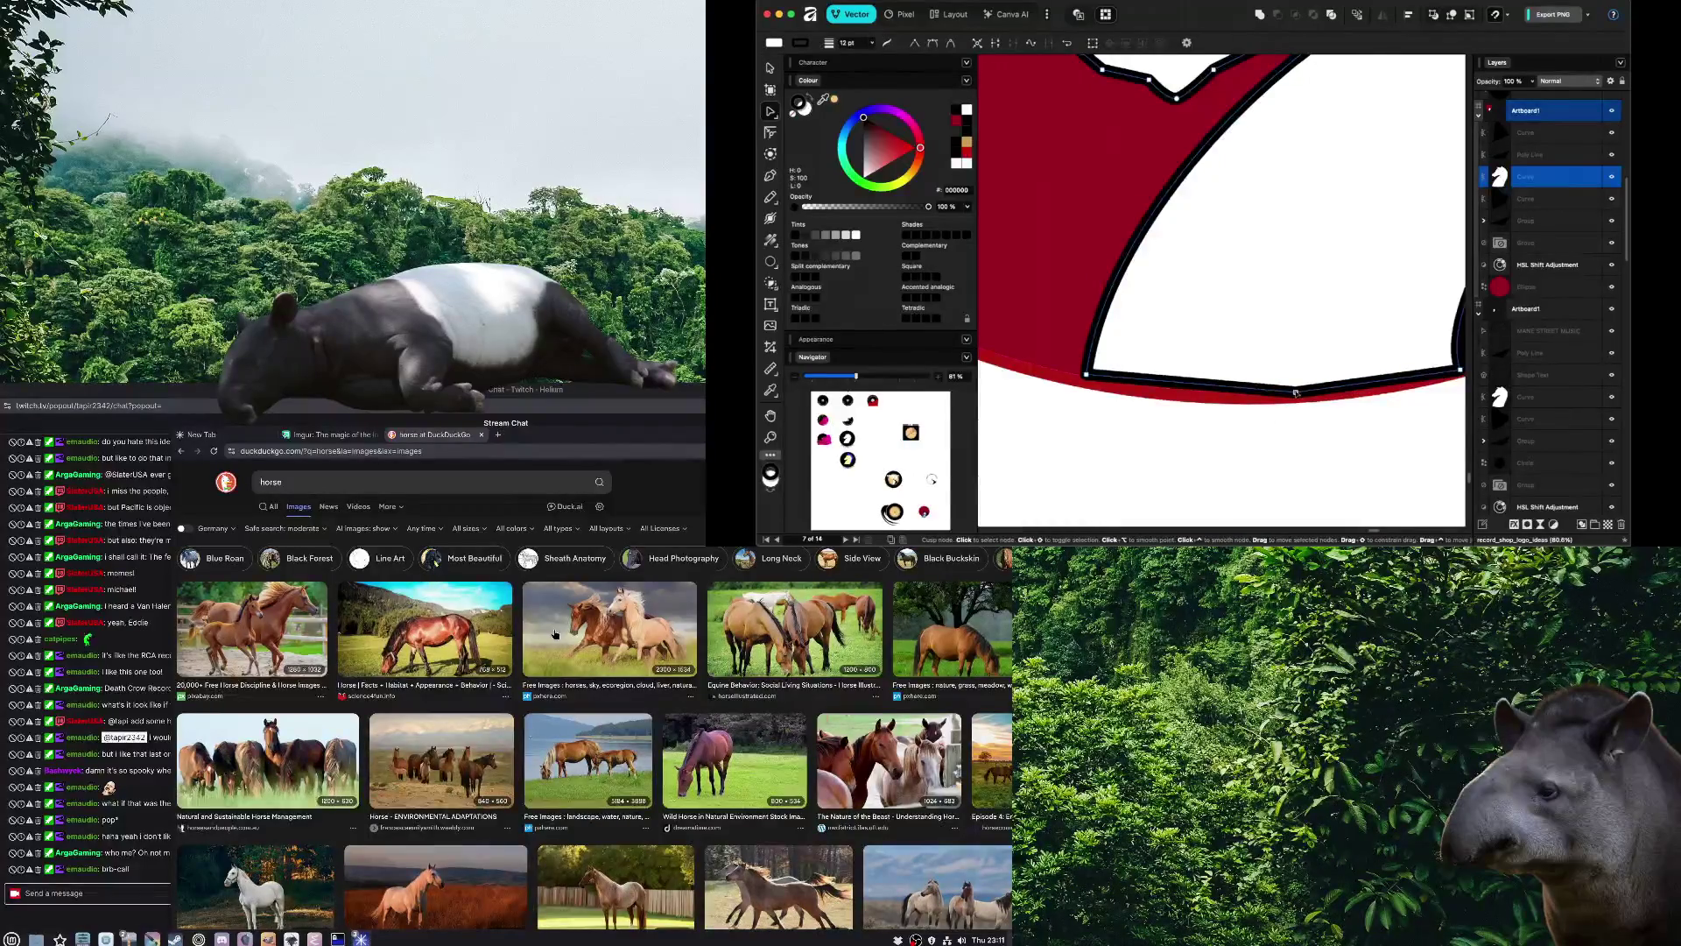
left_click_drag(1296, 392, 1271, 396)
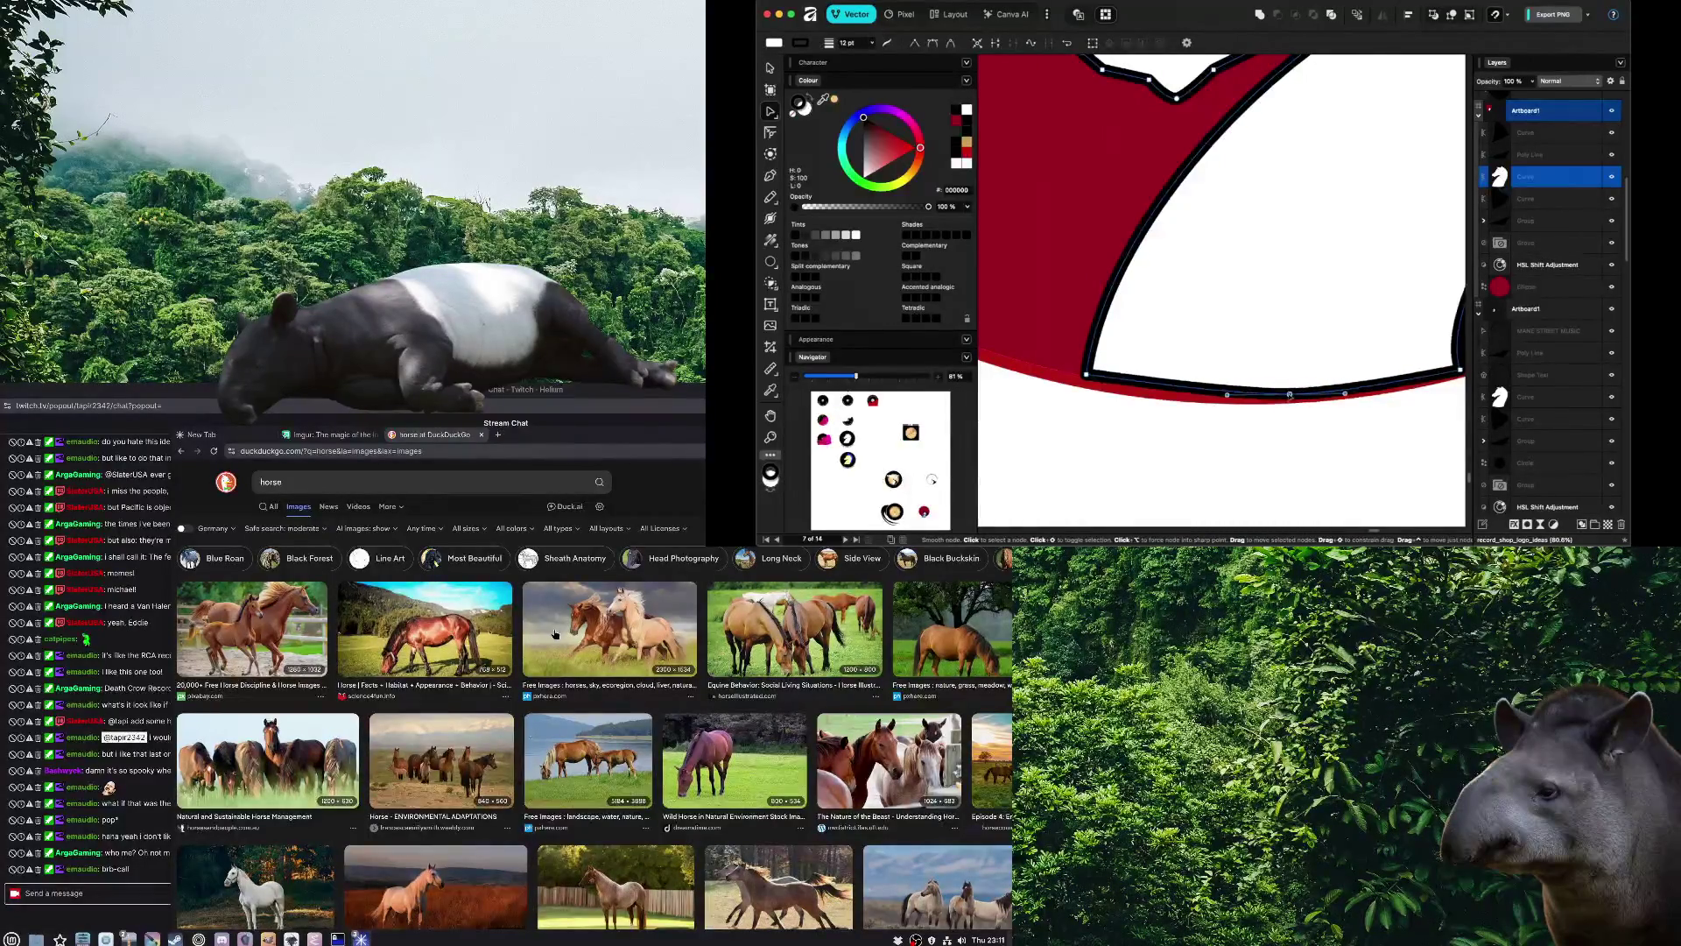
key("v")
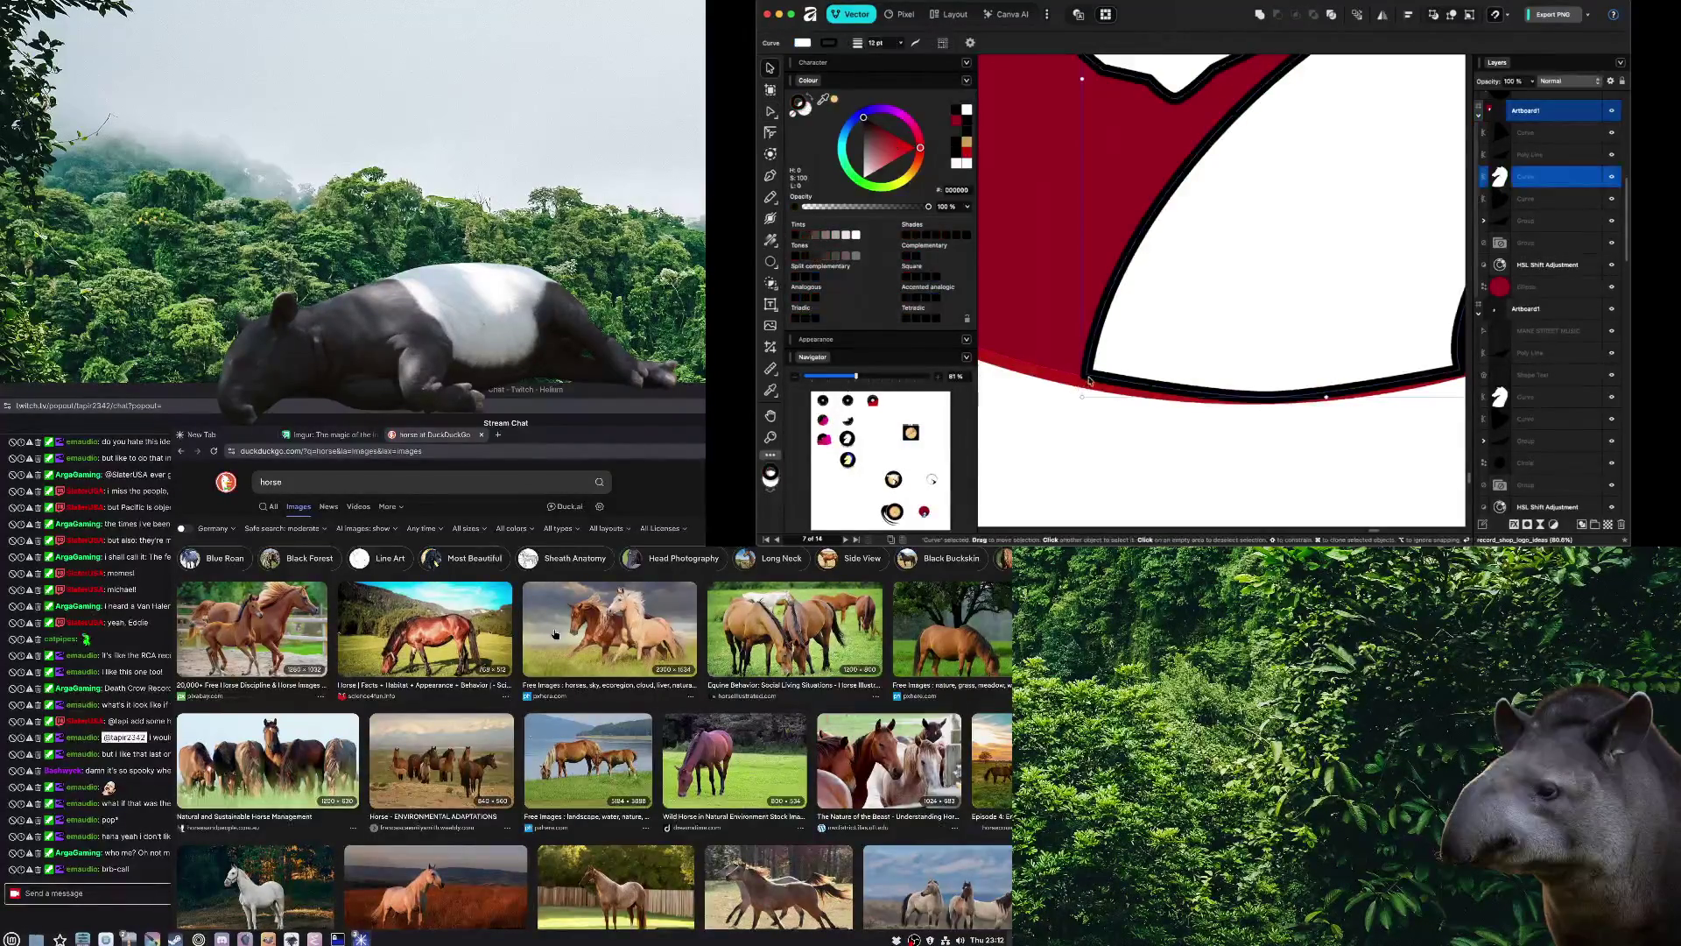
key("a")
left_click_drag(1086, 379, 1206, 400)
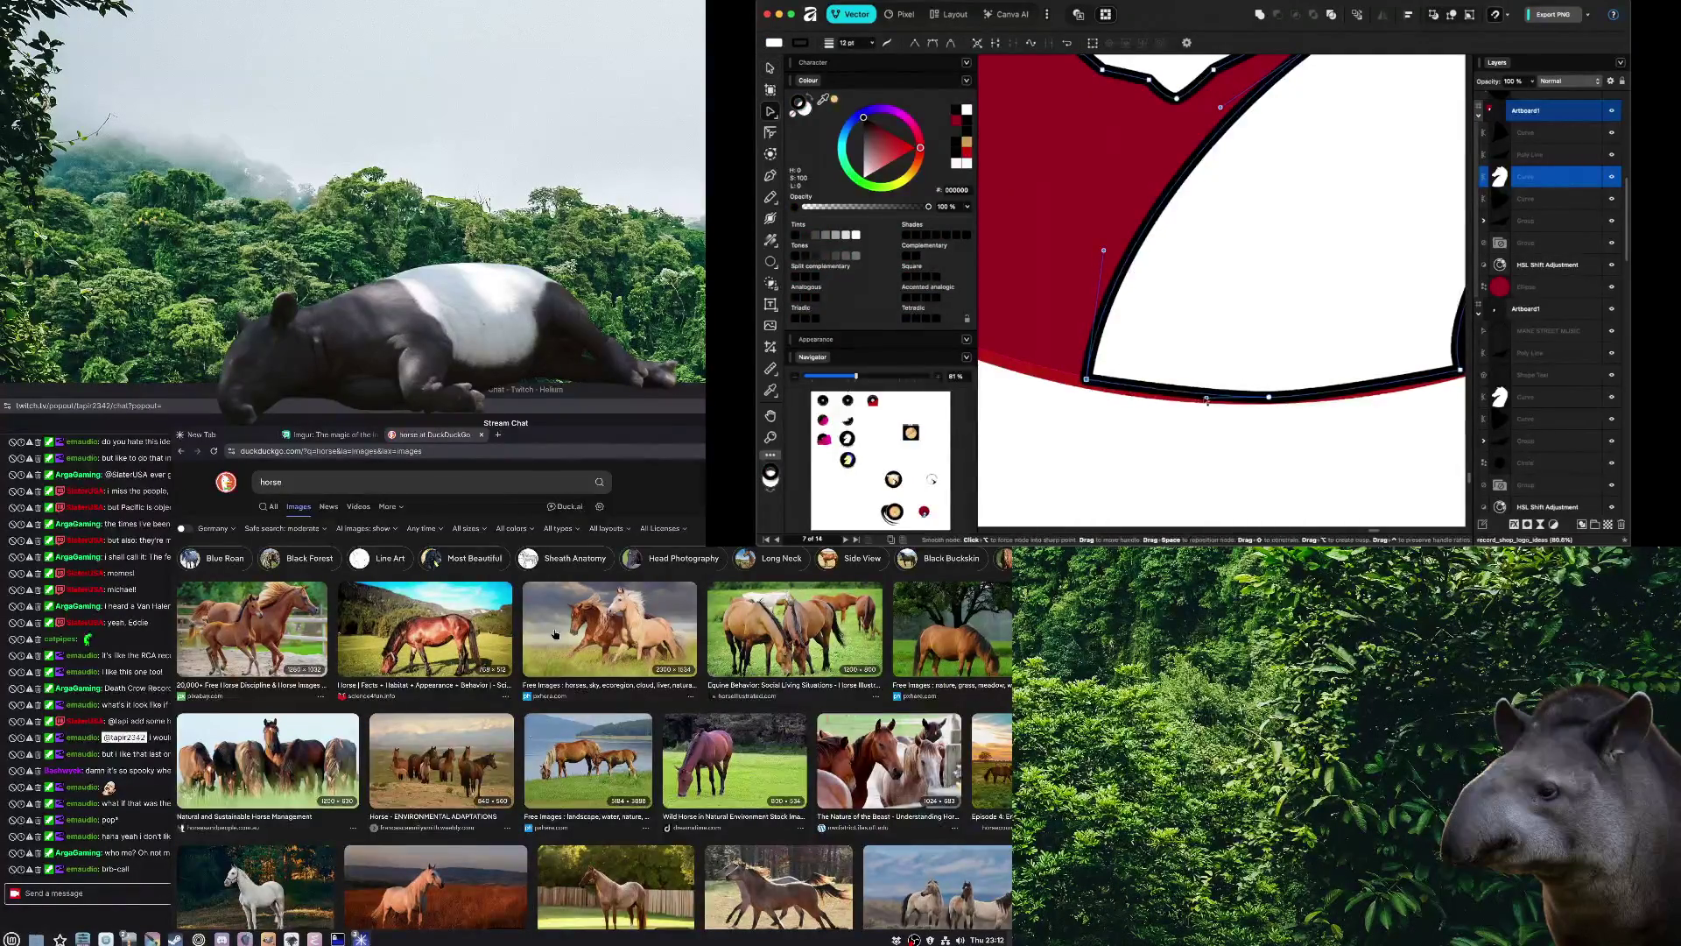
left_click(1305, 430)
Convert a mane node to a corner and curve the black mane's lower edge along the circle
scroll(1304, 430, "down", 2)
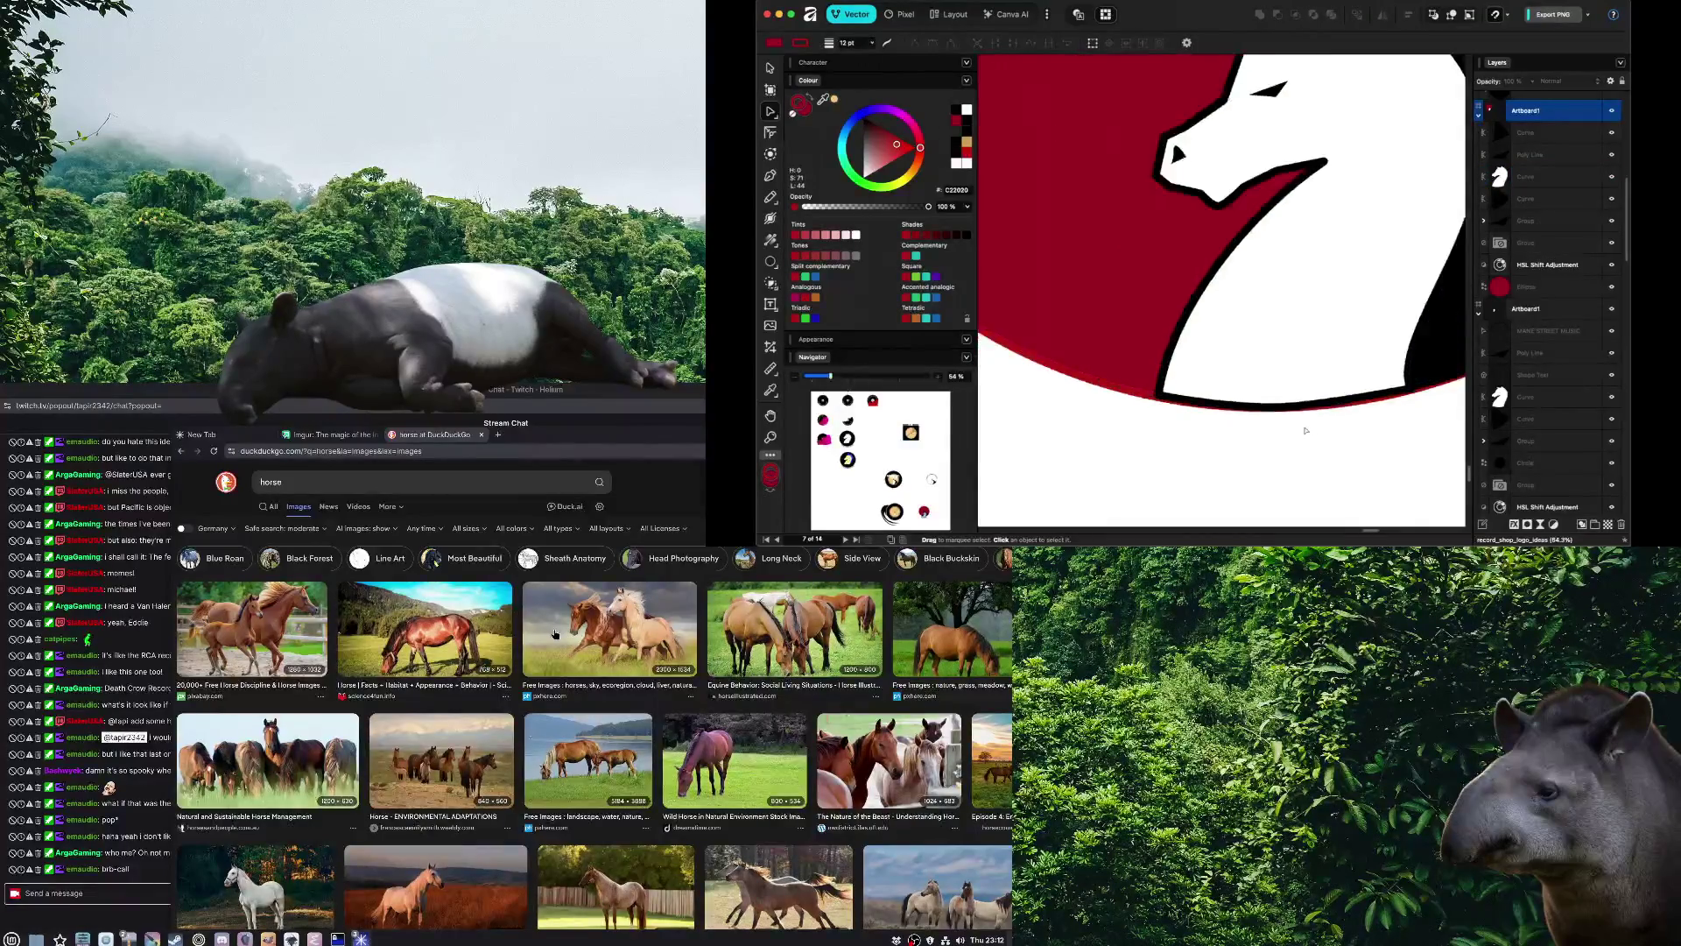
scroll(1305, 430, "down", 3)
scroll(1381, 366, "up", 5)
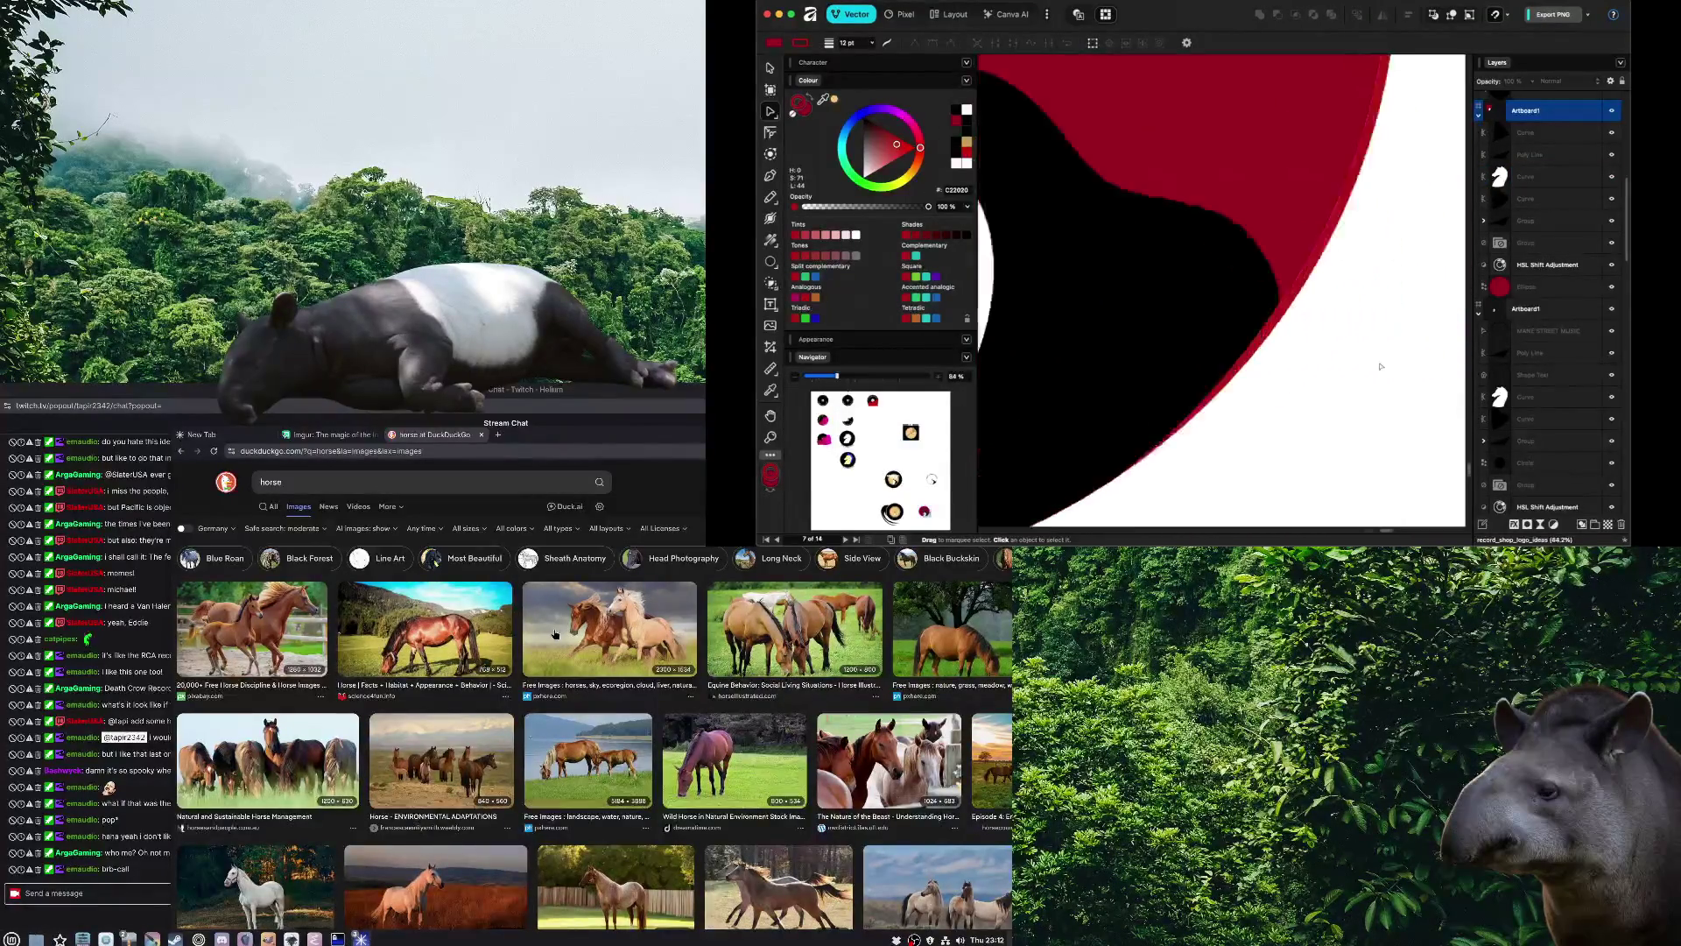
left_click(1246, 292)
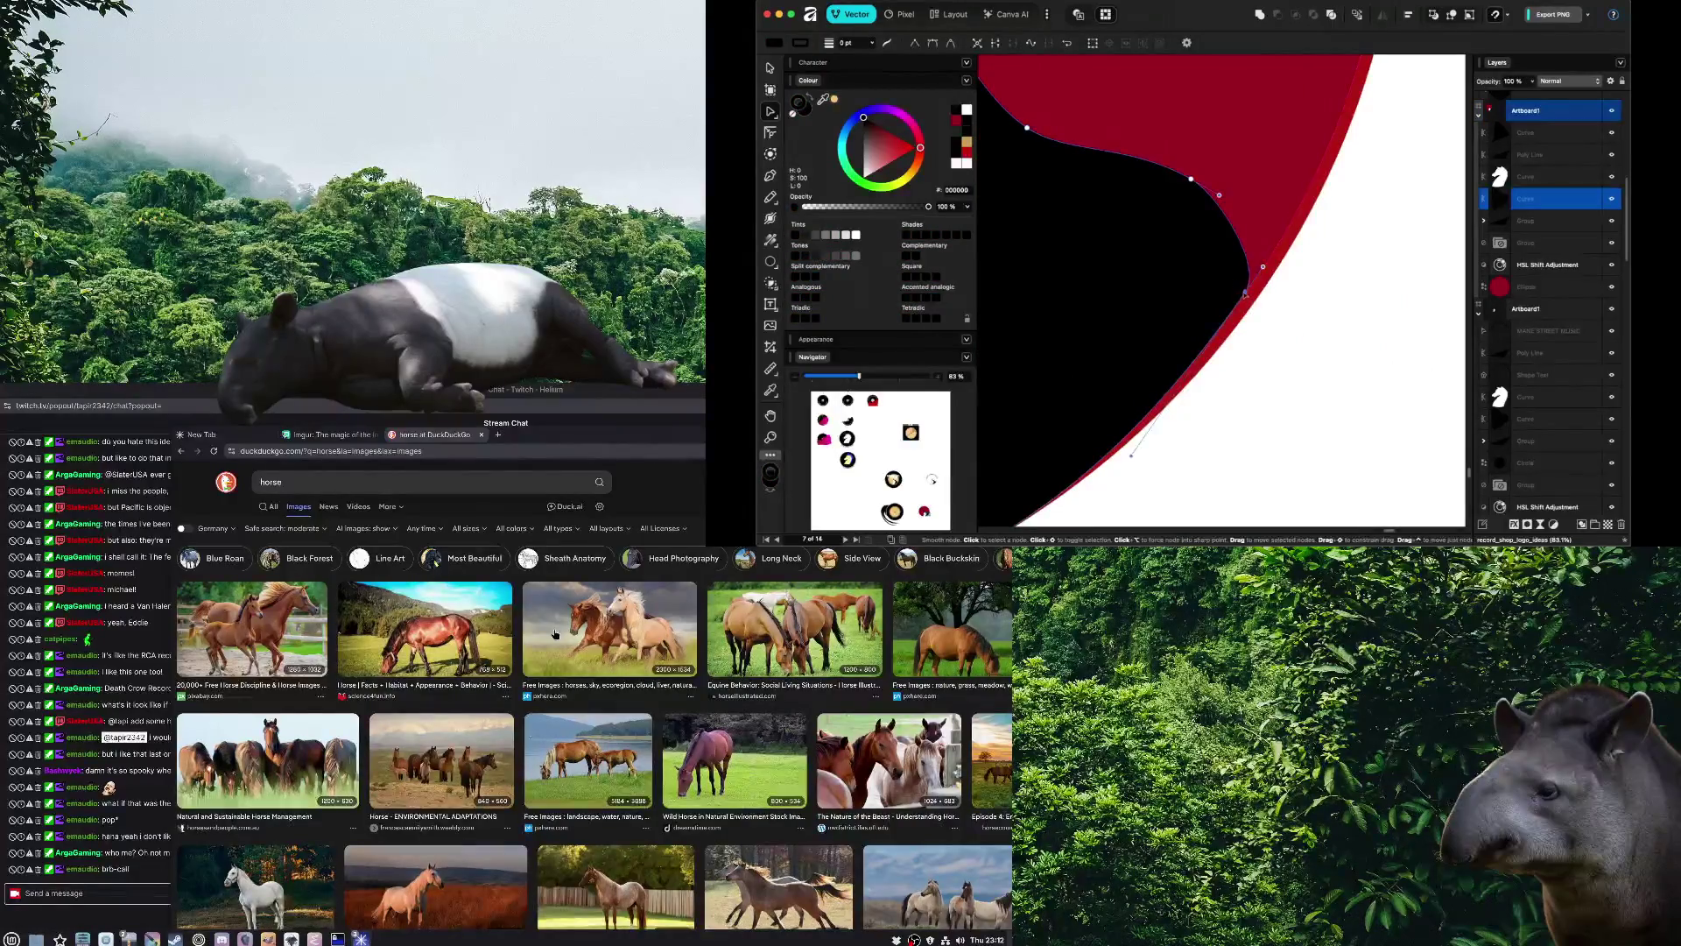
left_click(1246, 293, "alt")
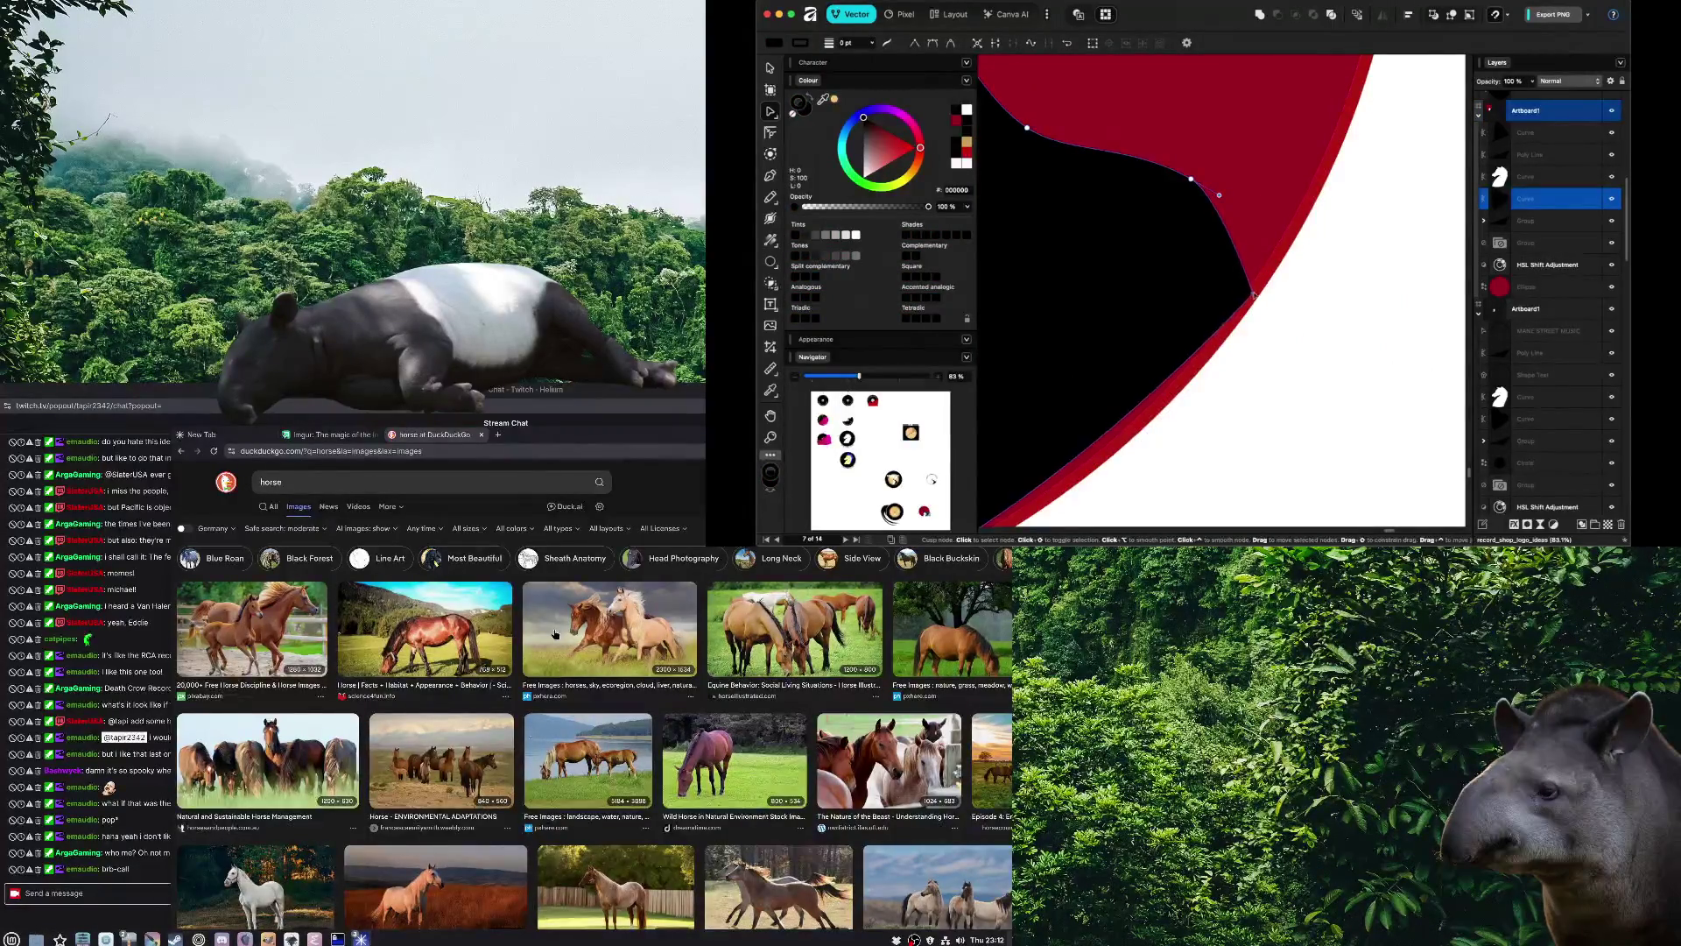
scroll(1267, 324, "down", 3)
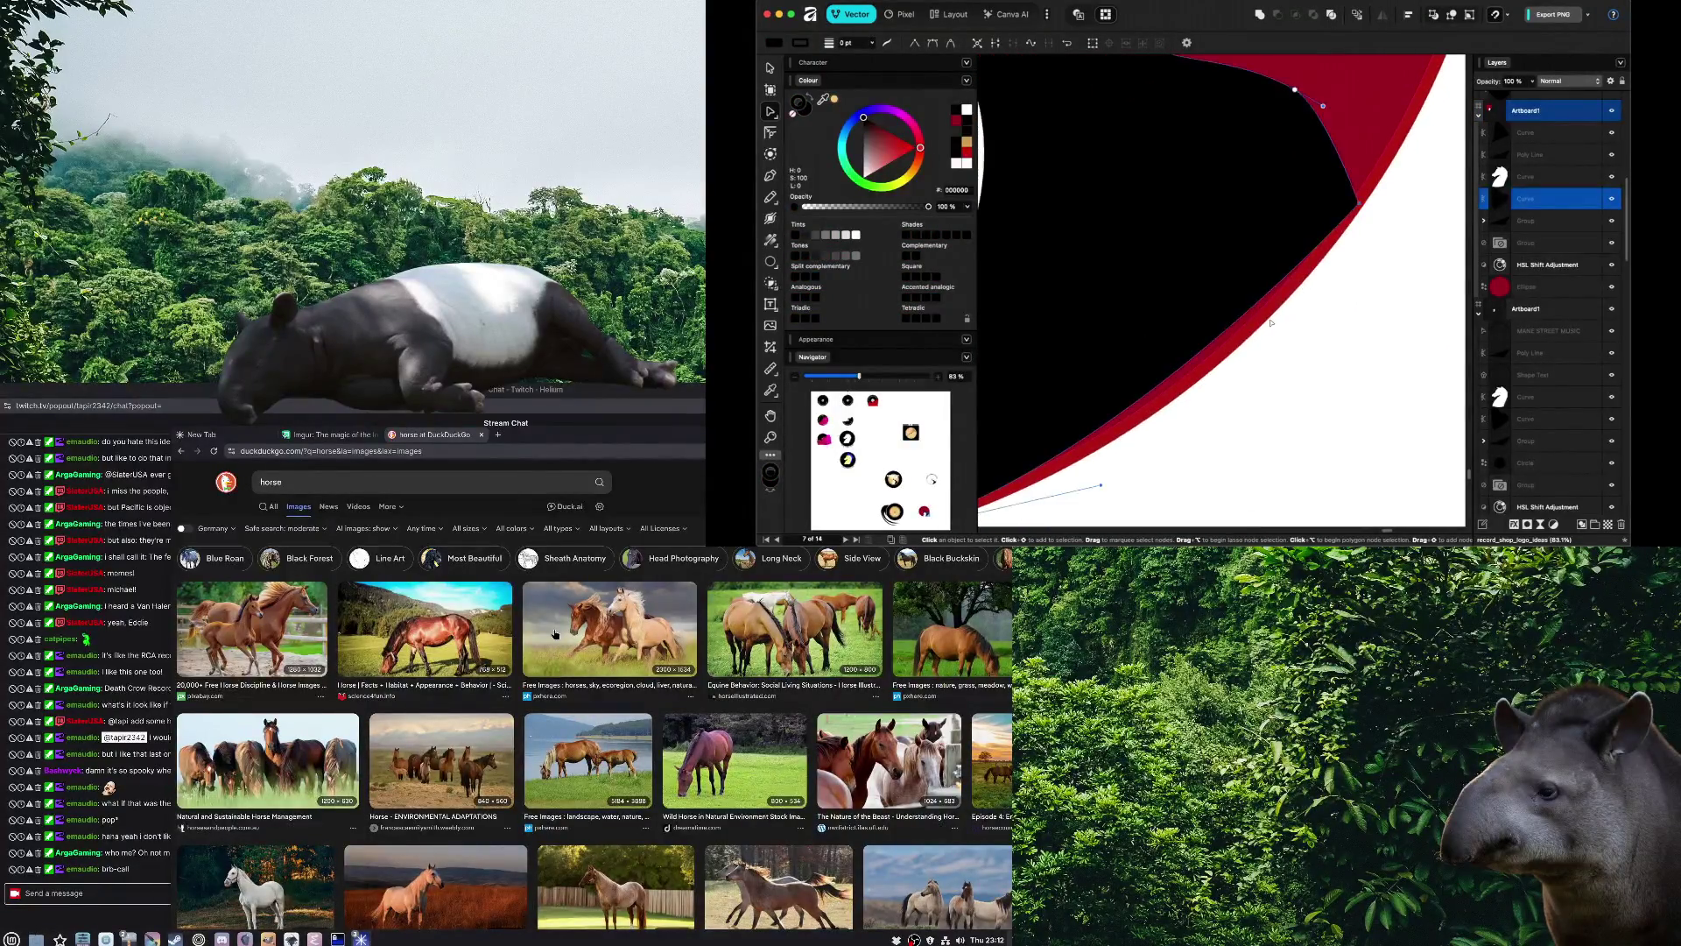
left_click_drag(1223, 343, 1232, 357)
left_click(1232, 357)
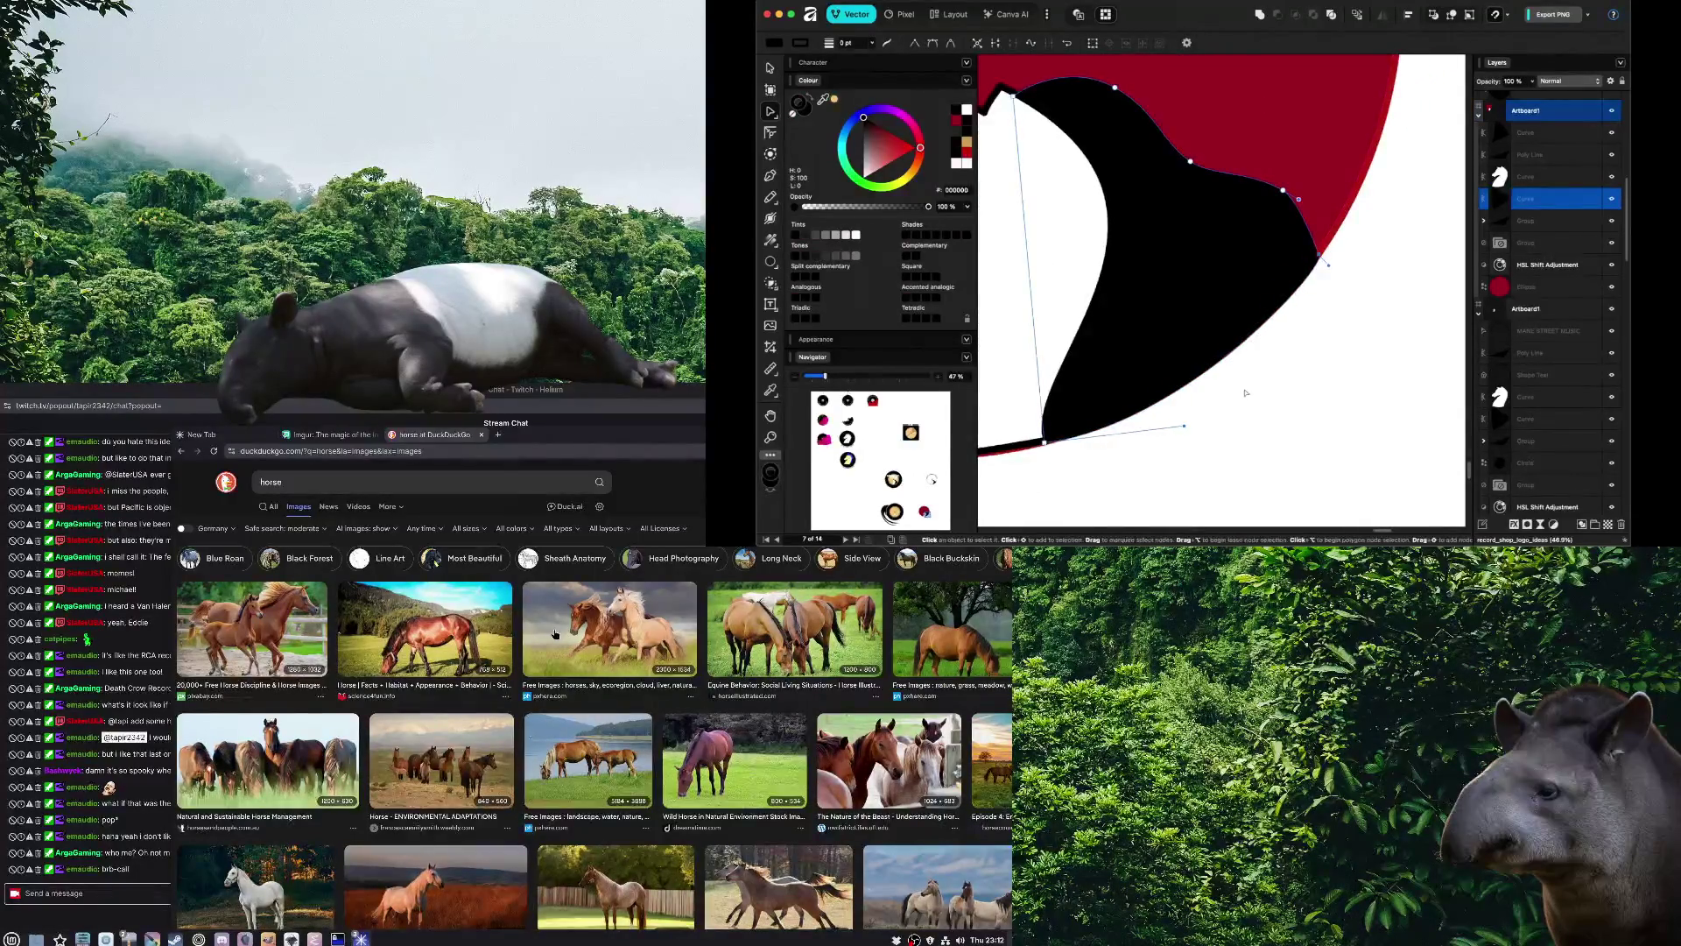
scroll(1199, 394, "down", 4)
scroll(1181, 412, "up", 6)
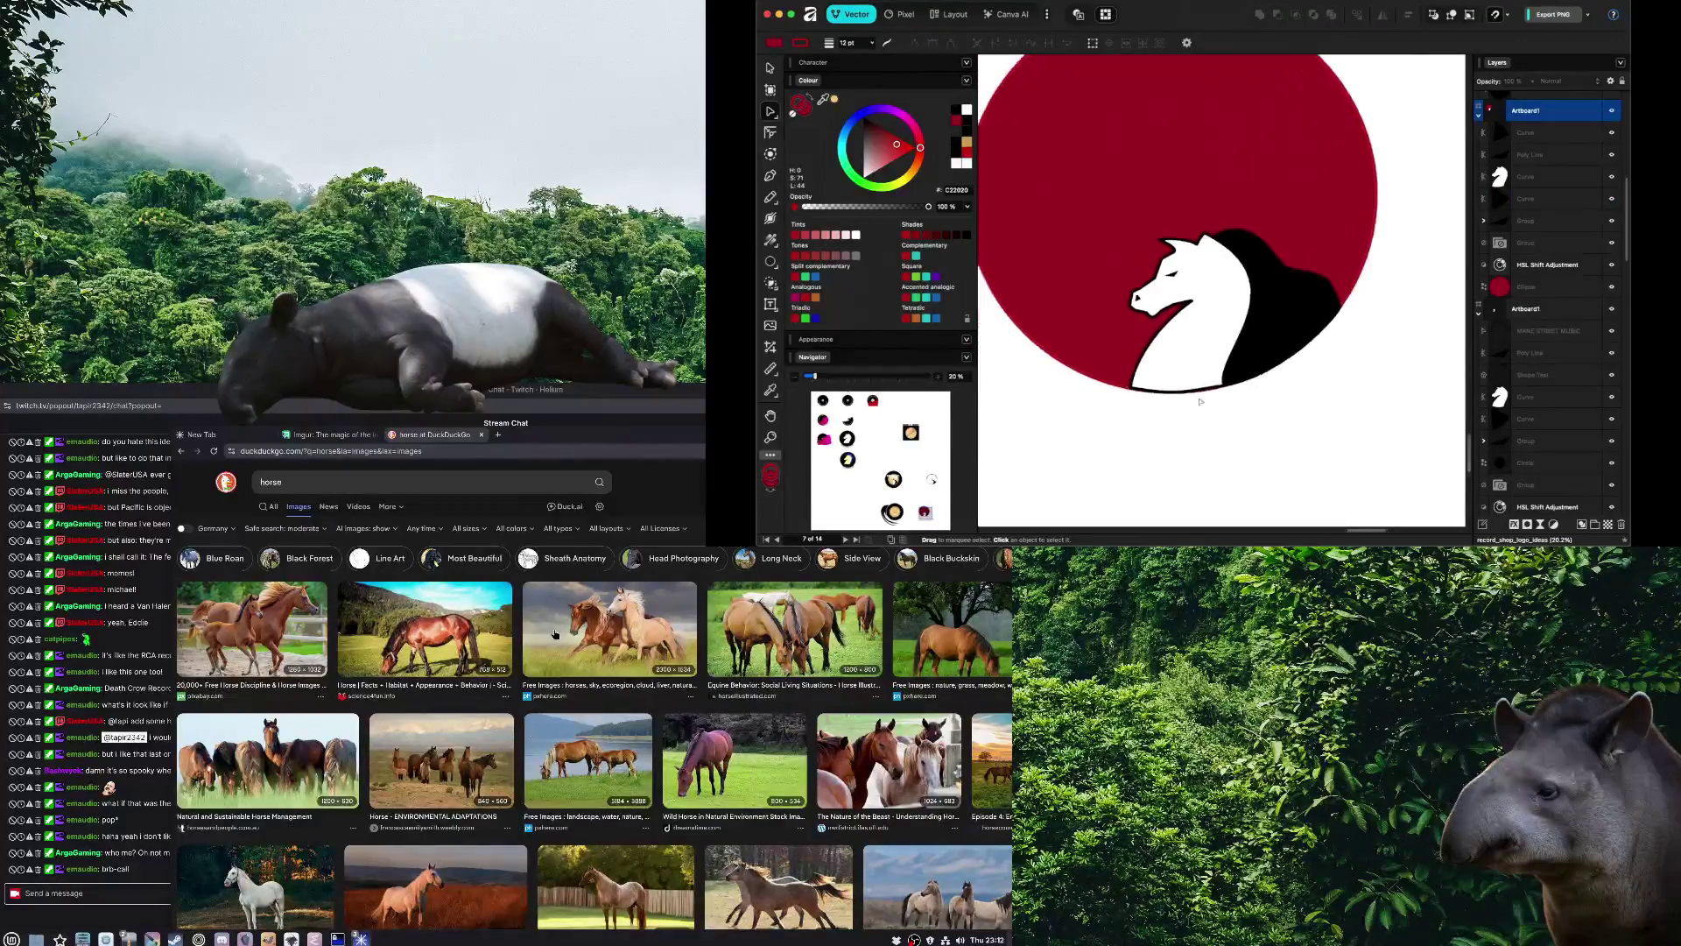
Straighten the black curve's bottom segment, then bend it down into a curve
left_click(1242, 295)
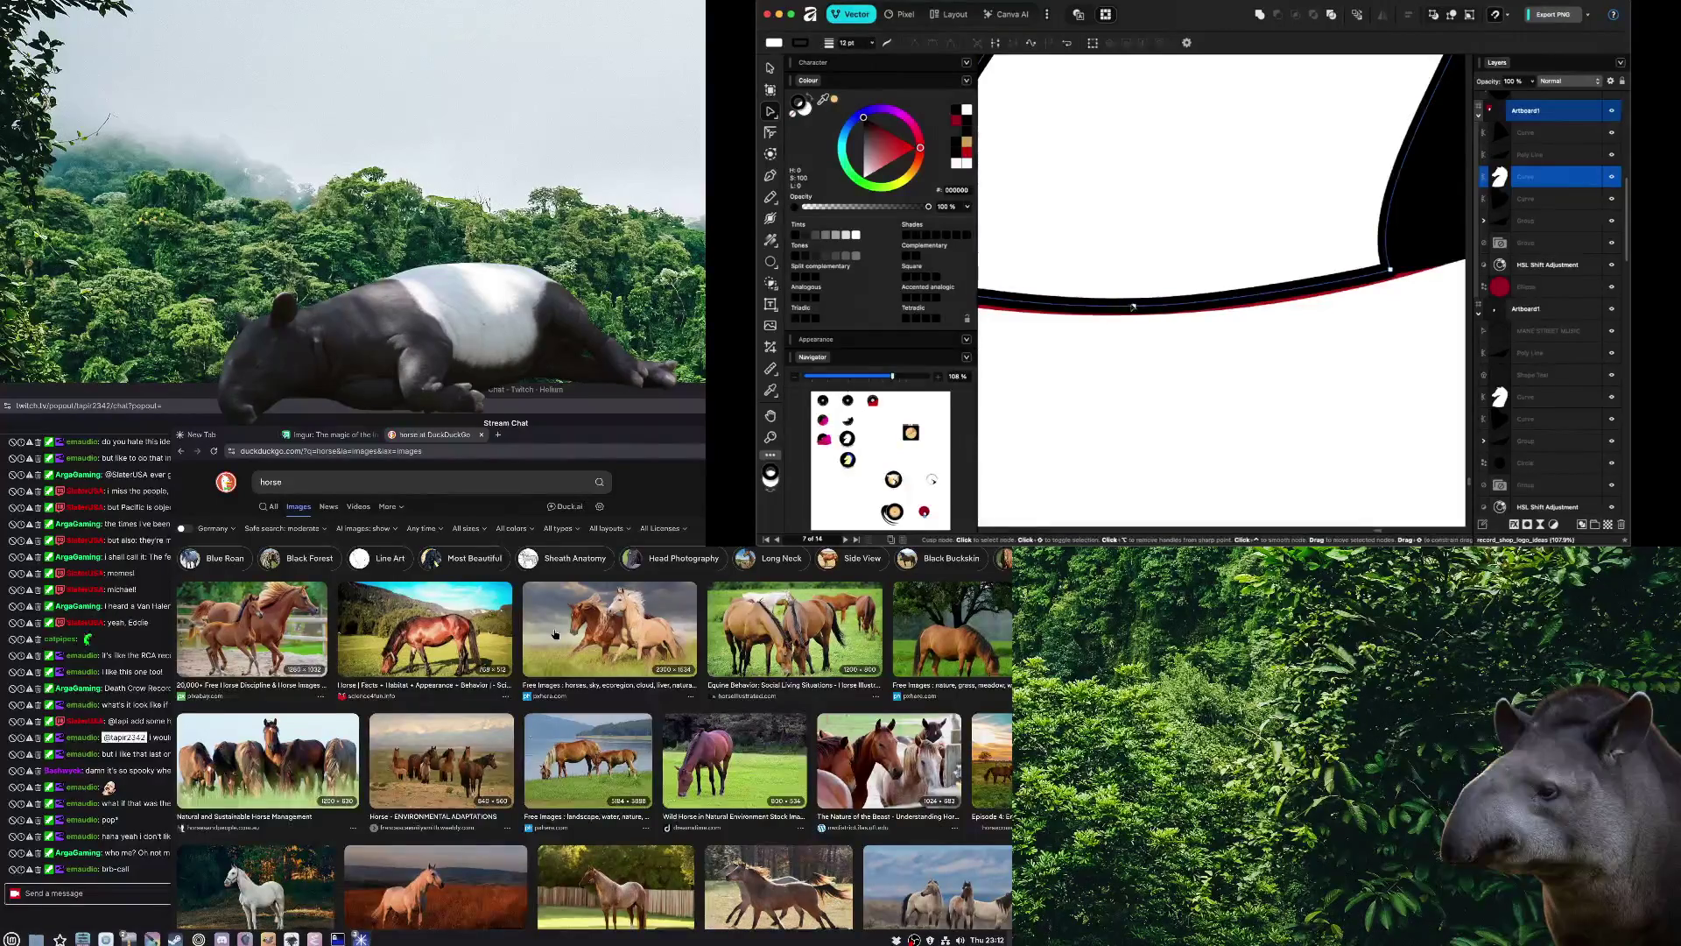
scroll(1208, 315, "left", 2)
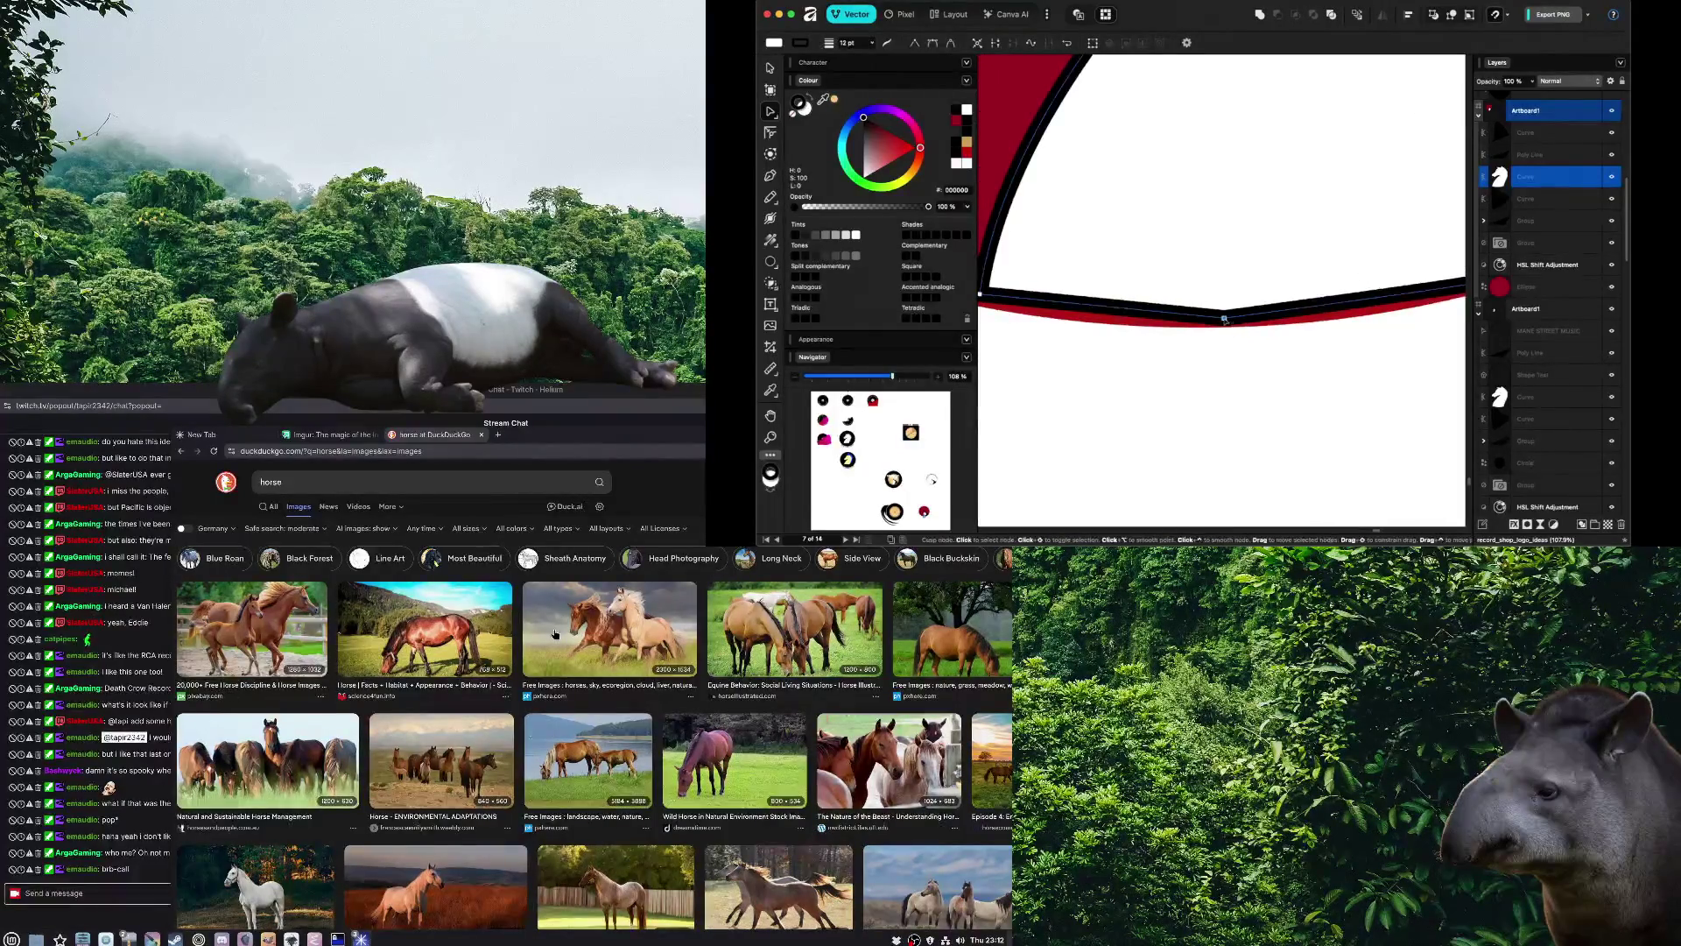
key("Delete")
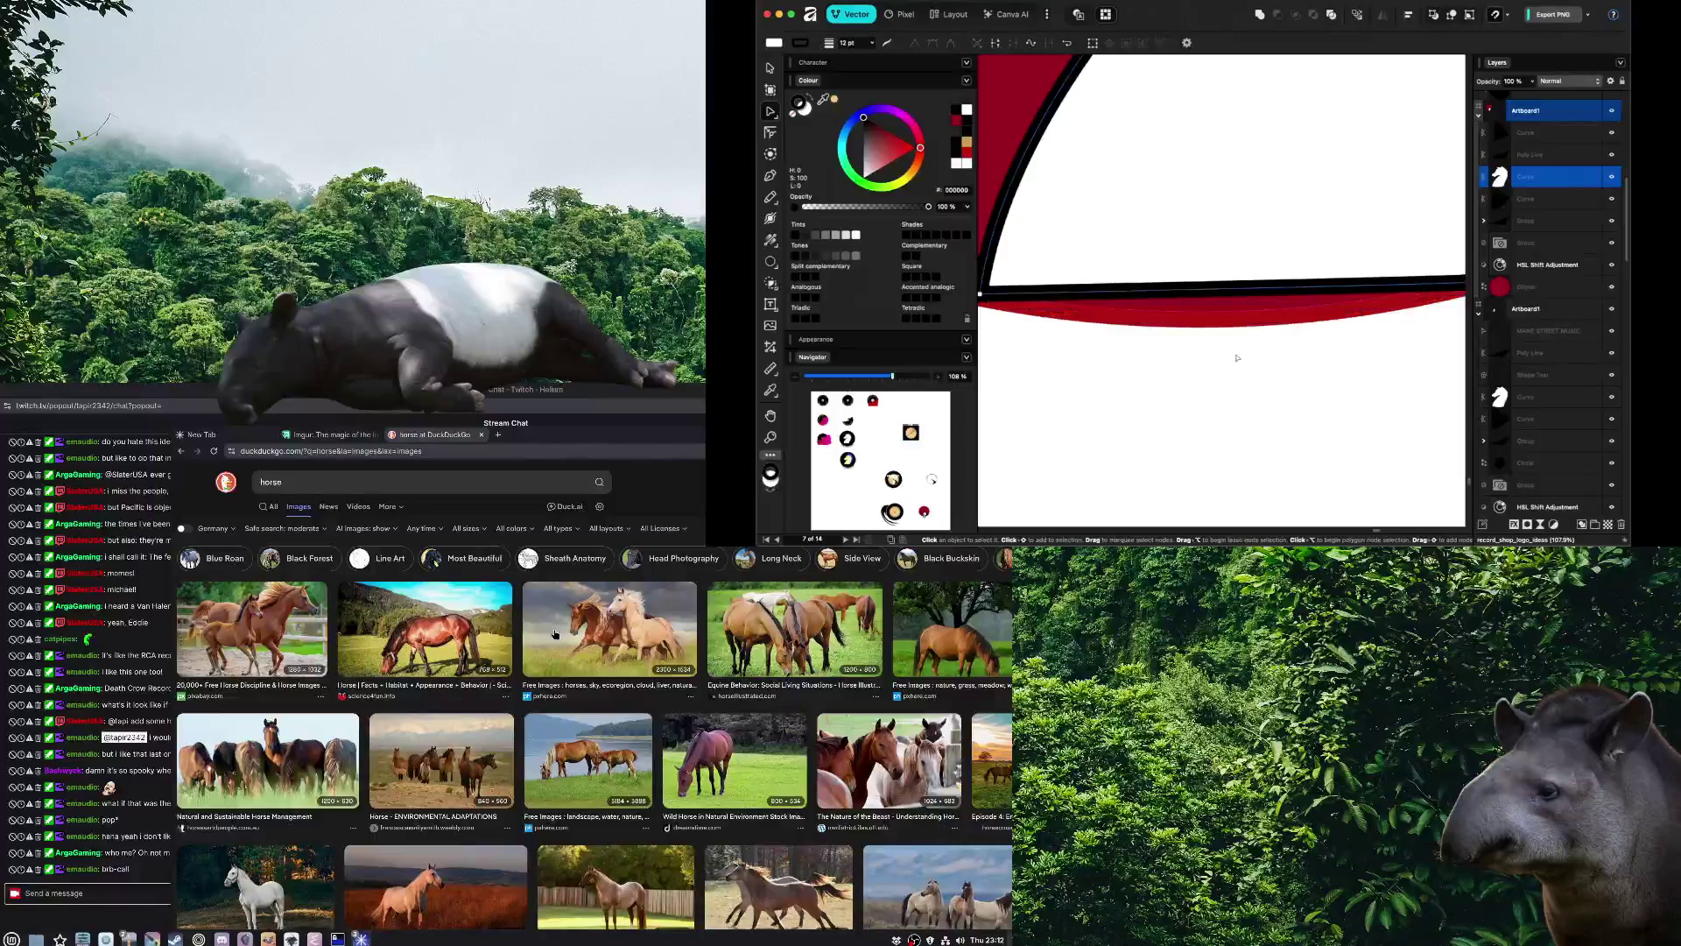
left_click_drag(1262, 294, 1265, 322)
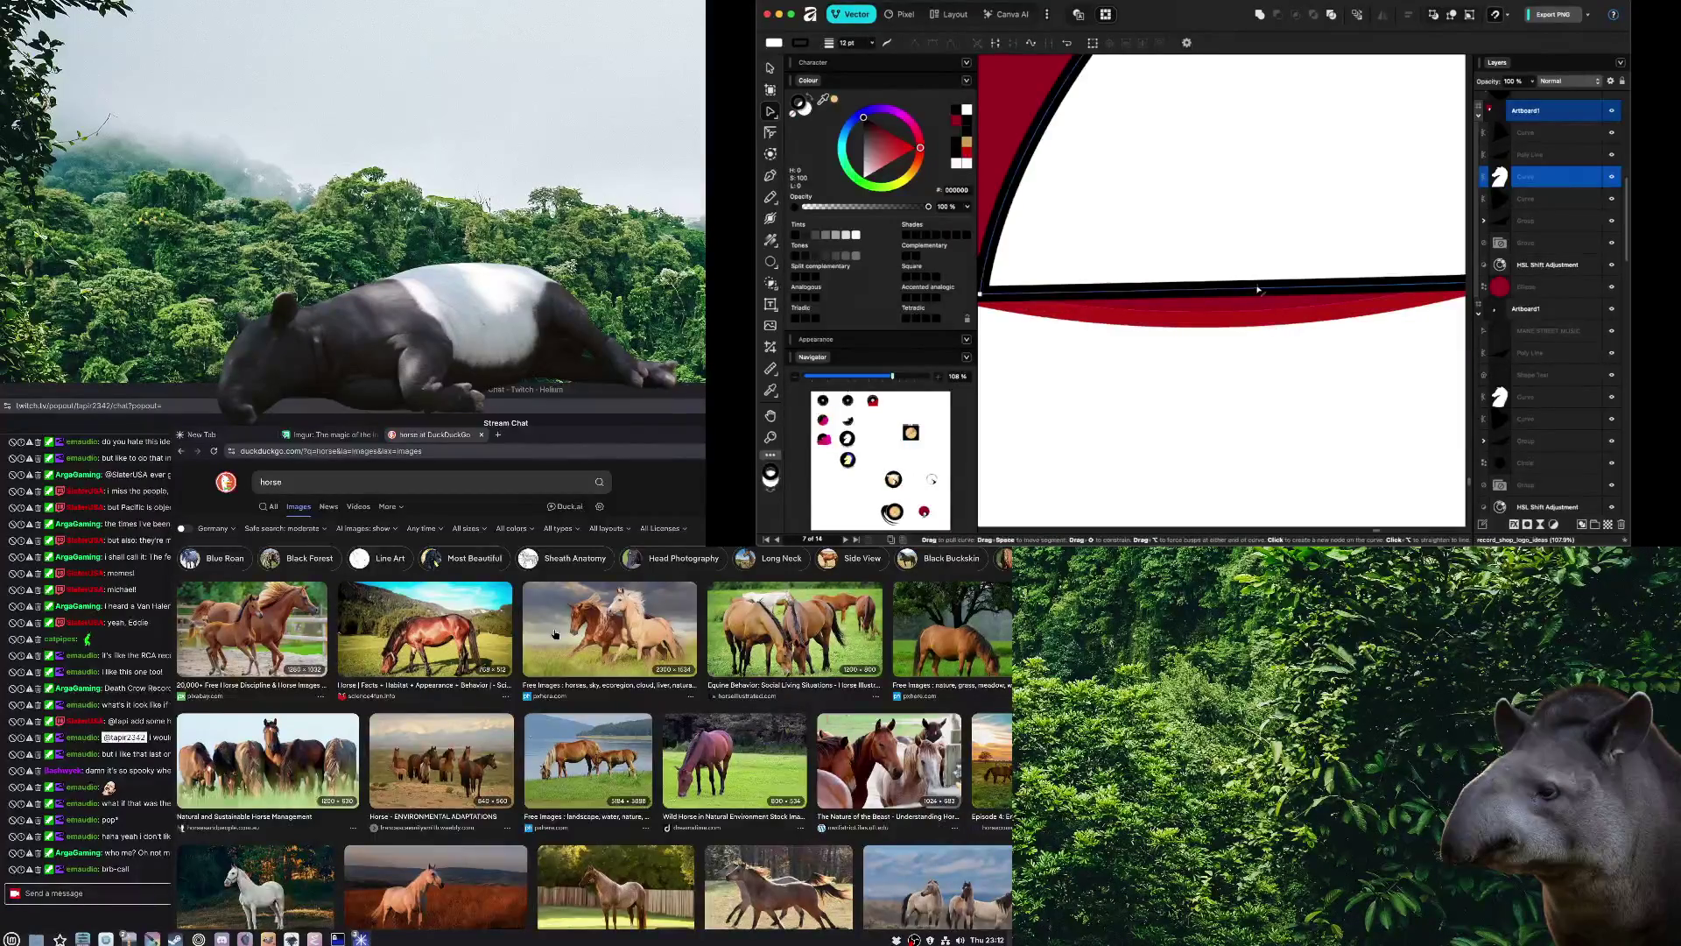
left_click(1312, 369)
scroll(1322, 372, "down", 5)
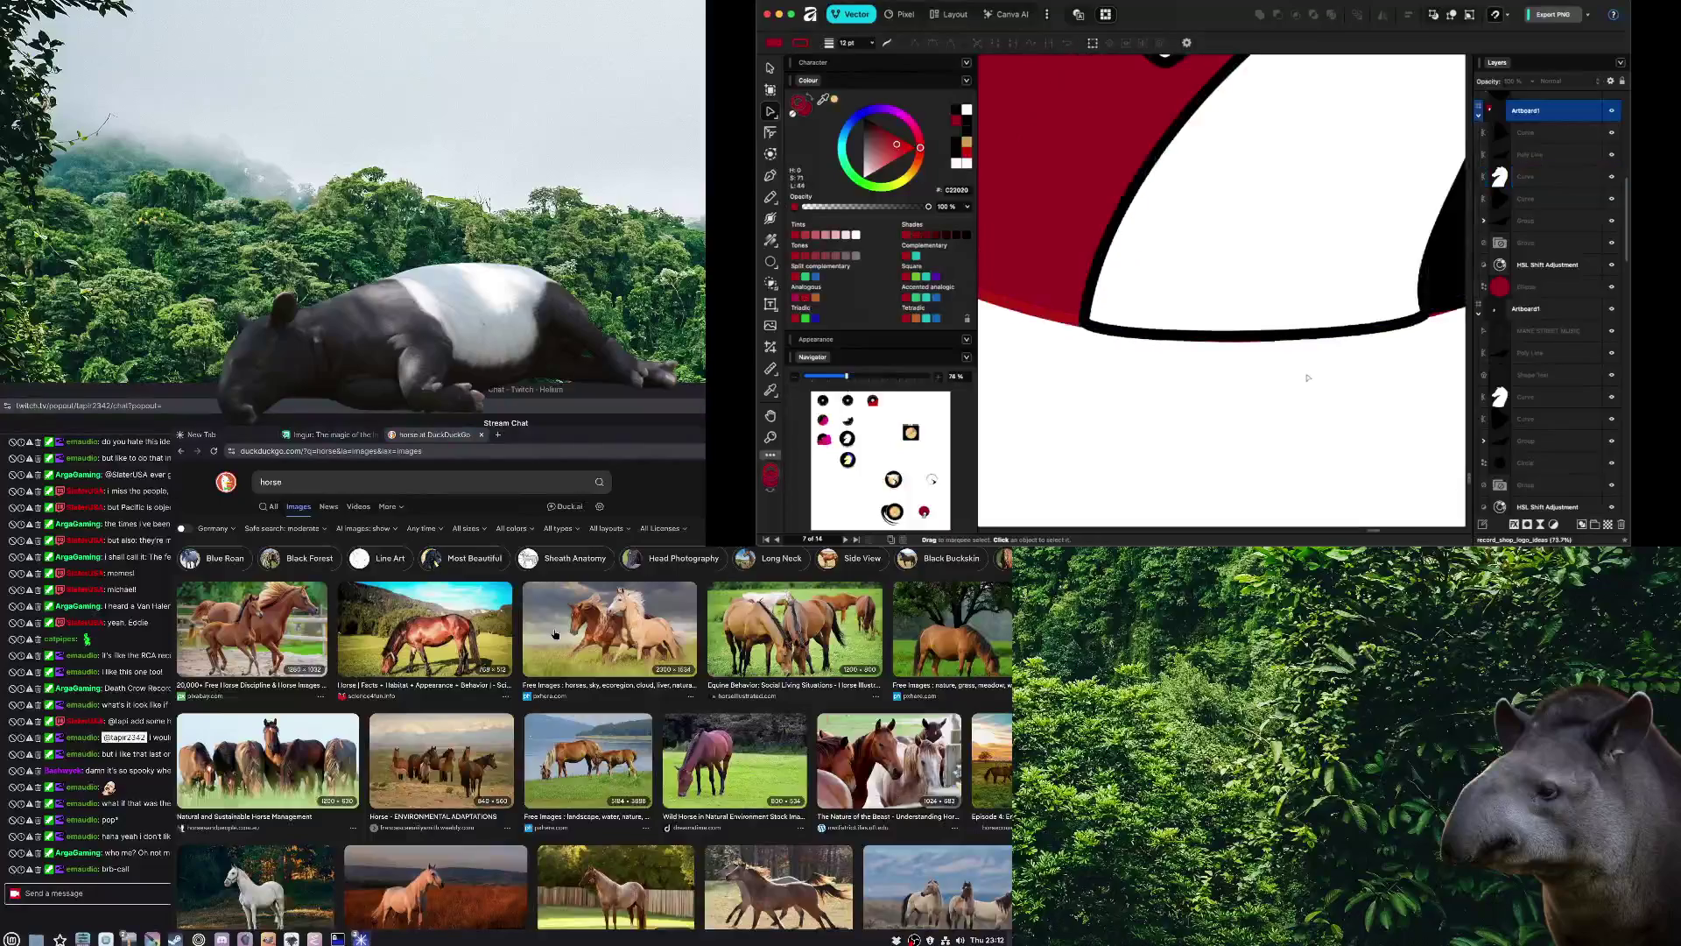
scroll(1332, 374, "right", 5)
Adjust the mane's bottom node handles to reshape its lower edge, undoing one attempt
left_click(1219, 348)
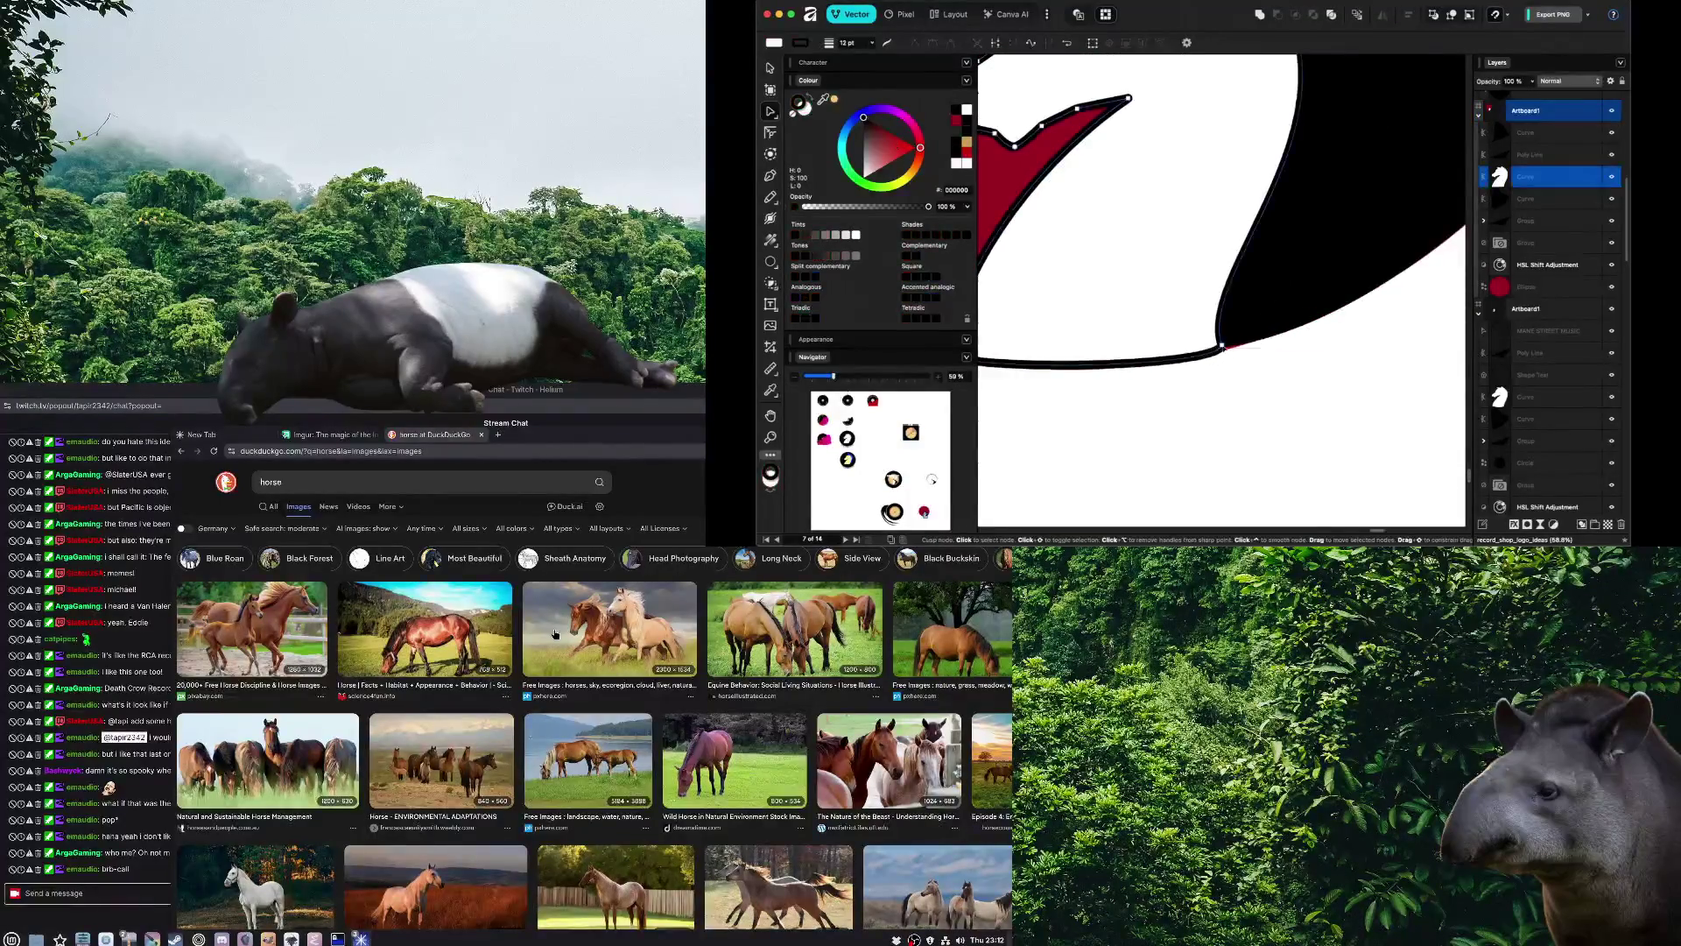
left_click(1223, 348)
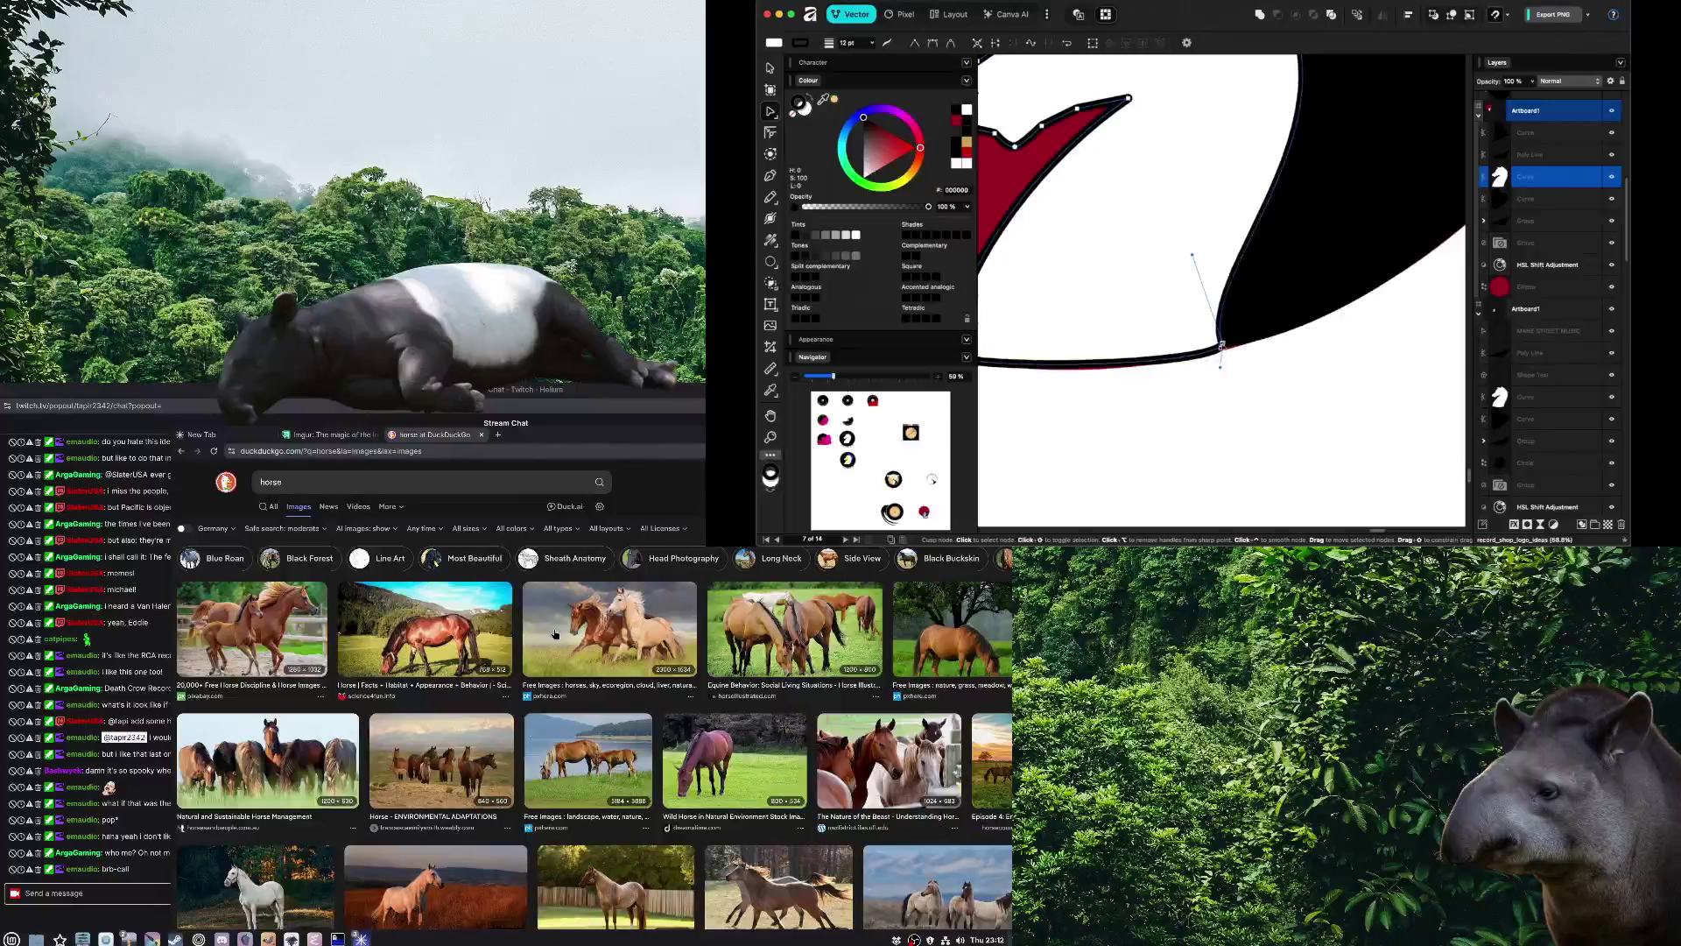
left_click_drag(1215, 368, 1218, 350)
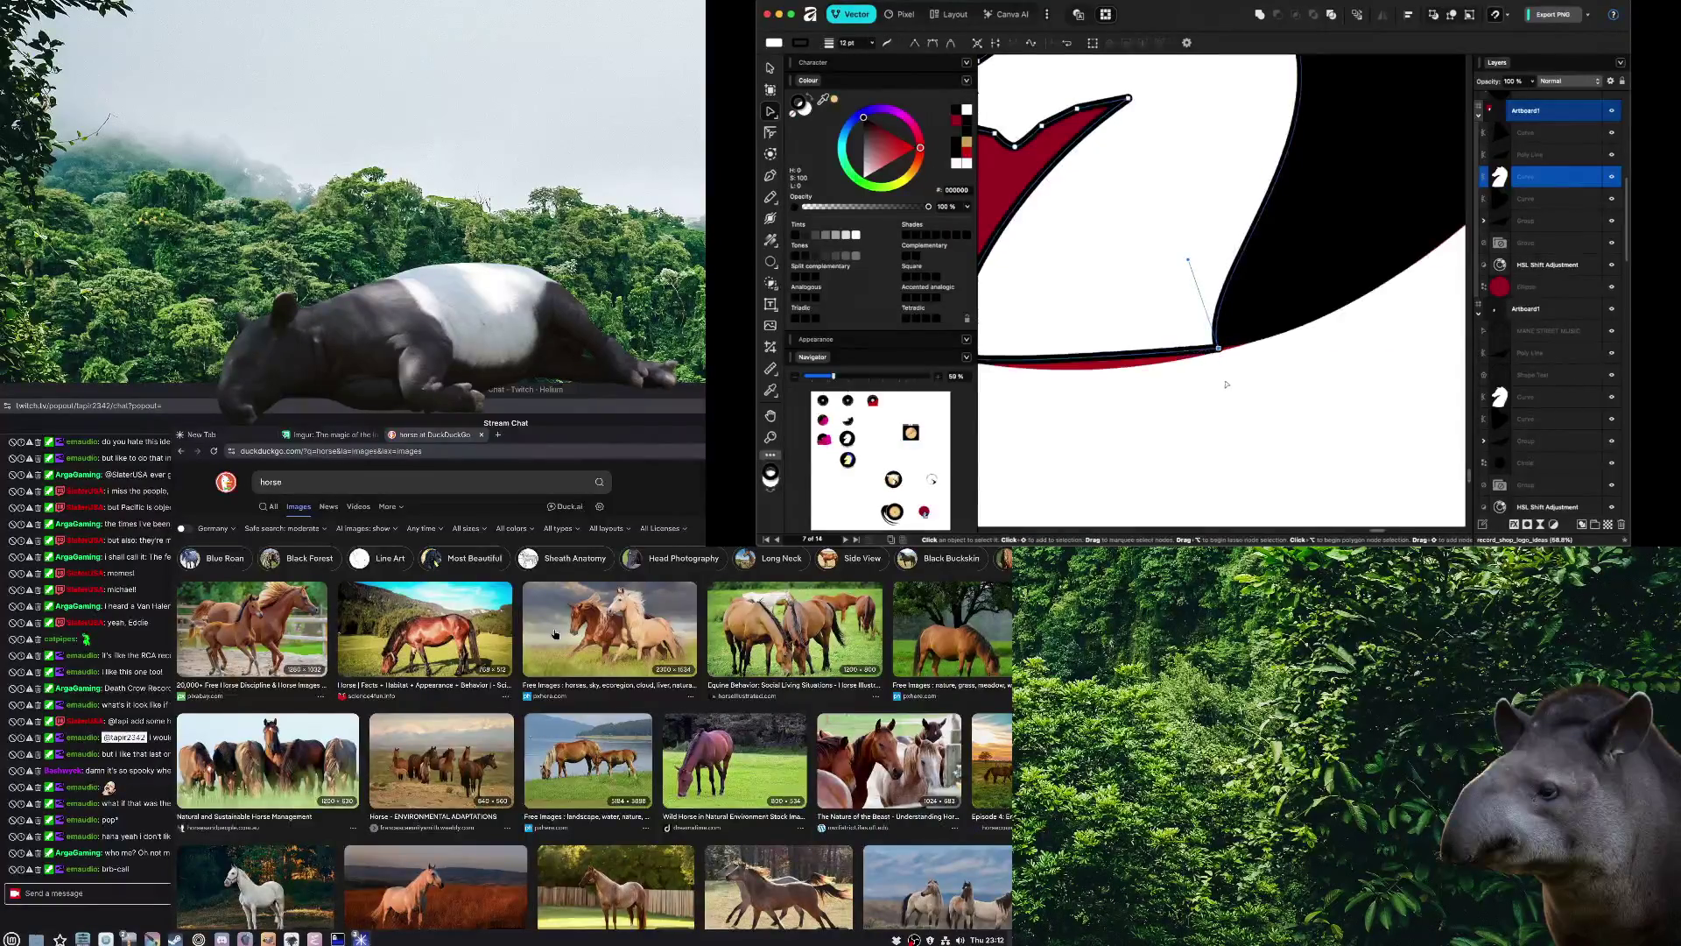
key("super+z")
mouse_move(1188, 260)
left_mouse_down()
mouse_move(1226, 268)
mouse_move(1193, 263)
left_mouse_up()
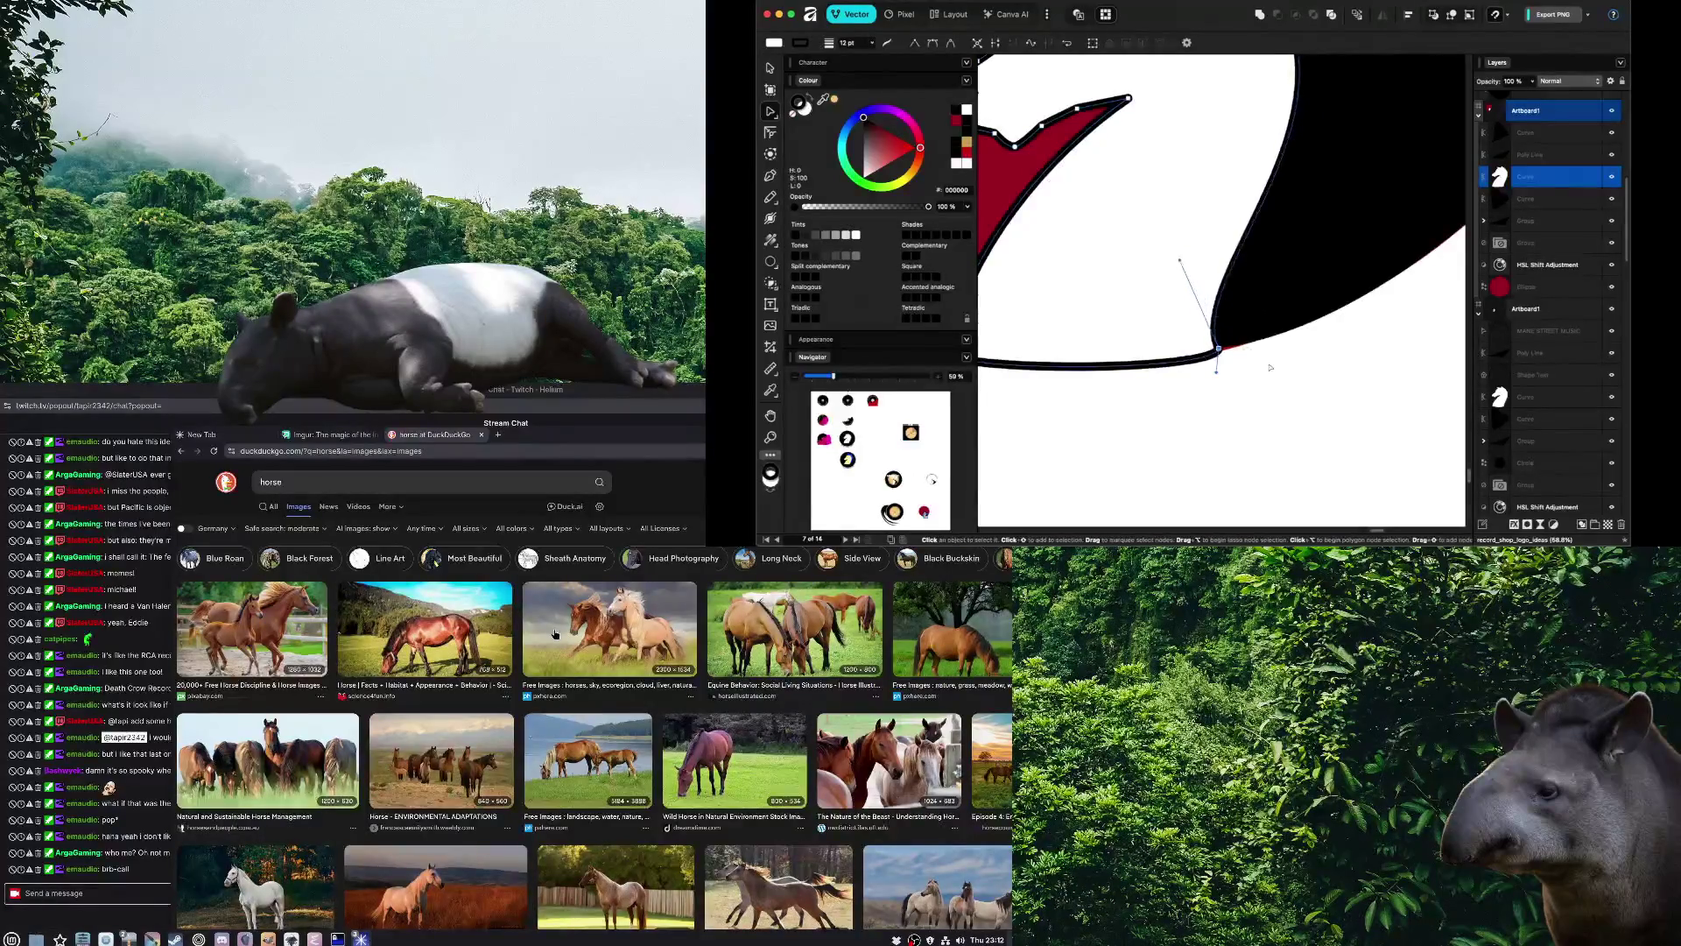
left_click(1221, 382)
scroll(1225, 383, "up", 2)
scroll(1226, 383, "left", 2)
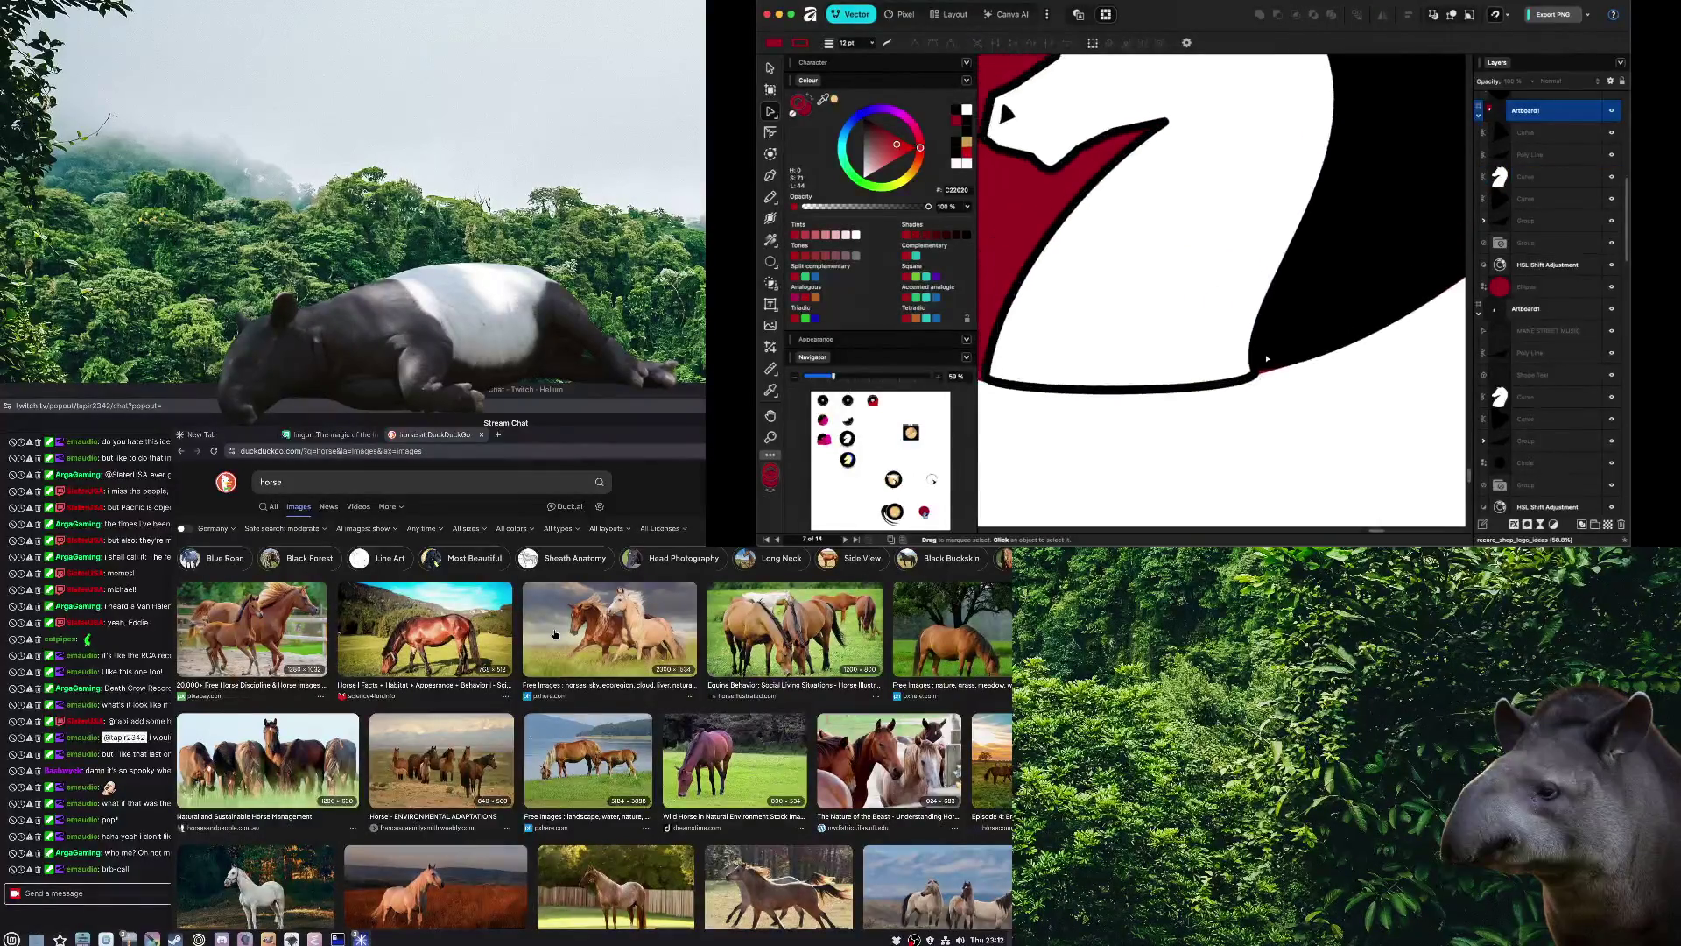
Pull out a long handle so the mane's lower edge hugs the red circle's rim
left_click(1267, 371)
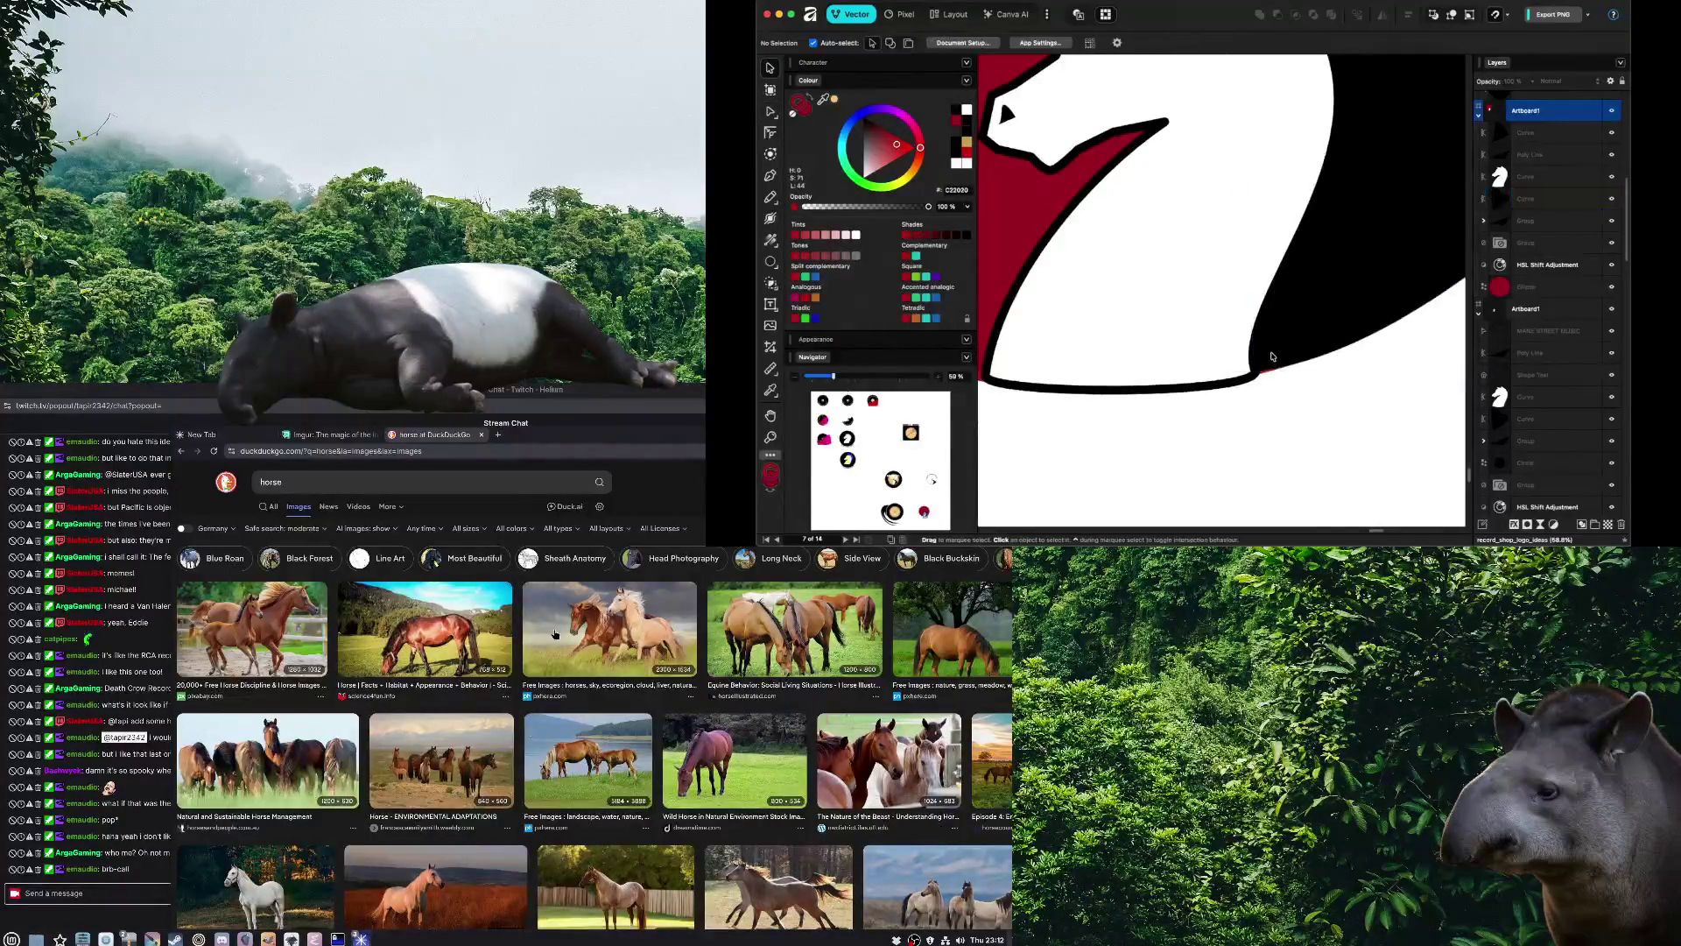
double_click(1259, 373)
left_click_drag(1255, 374, 1406, 360)
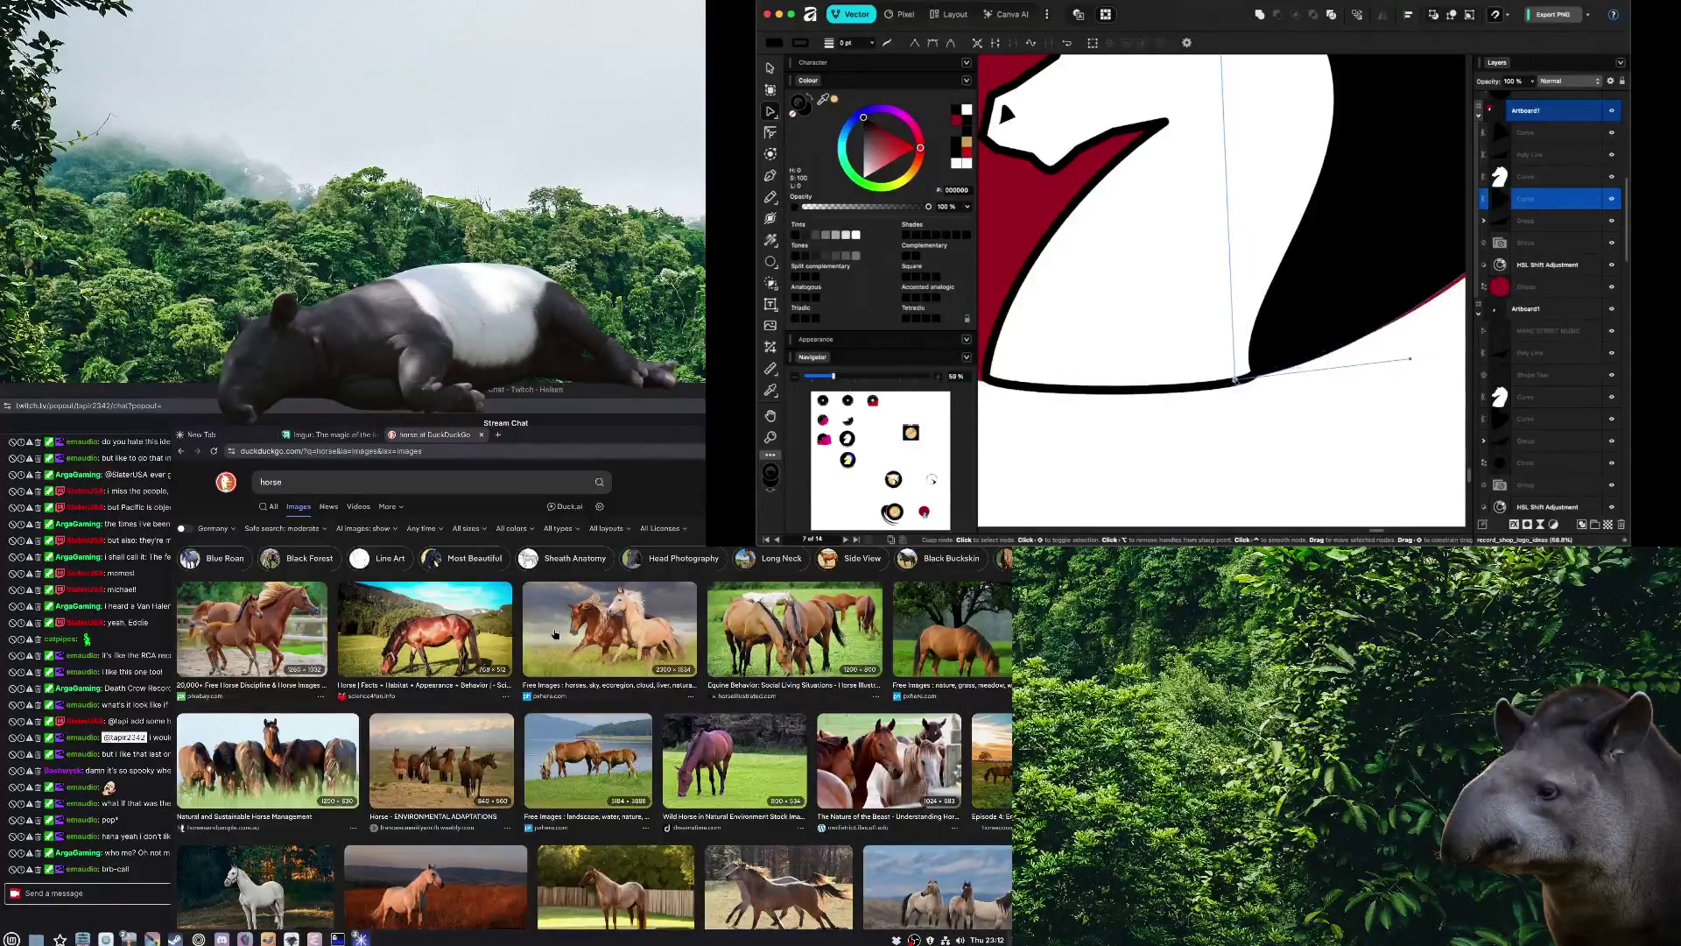
left_click(1255, 413)
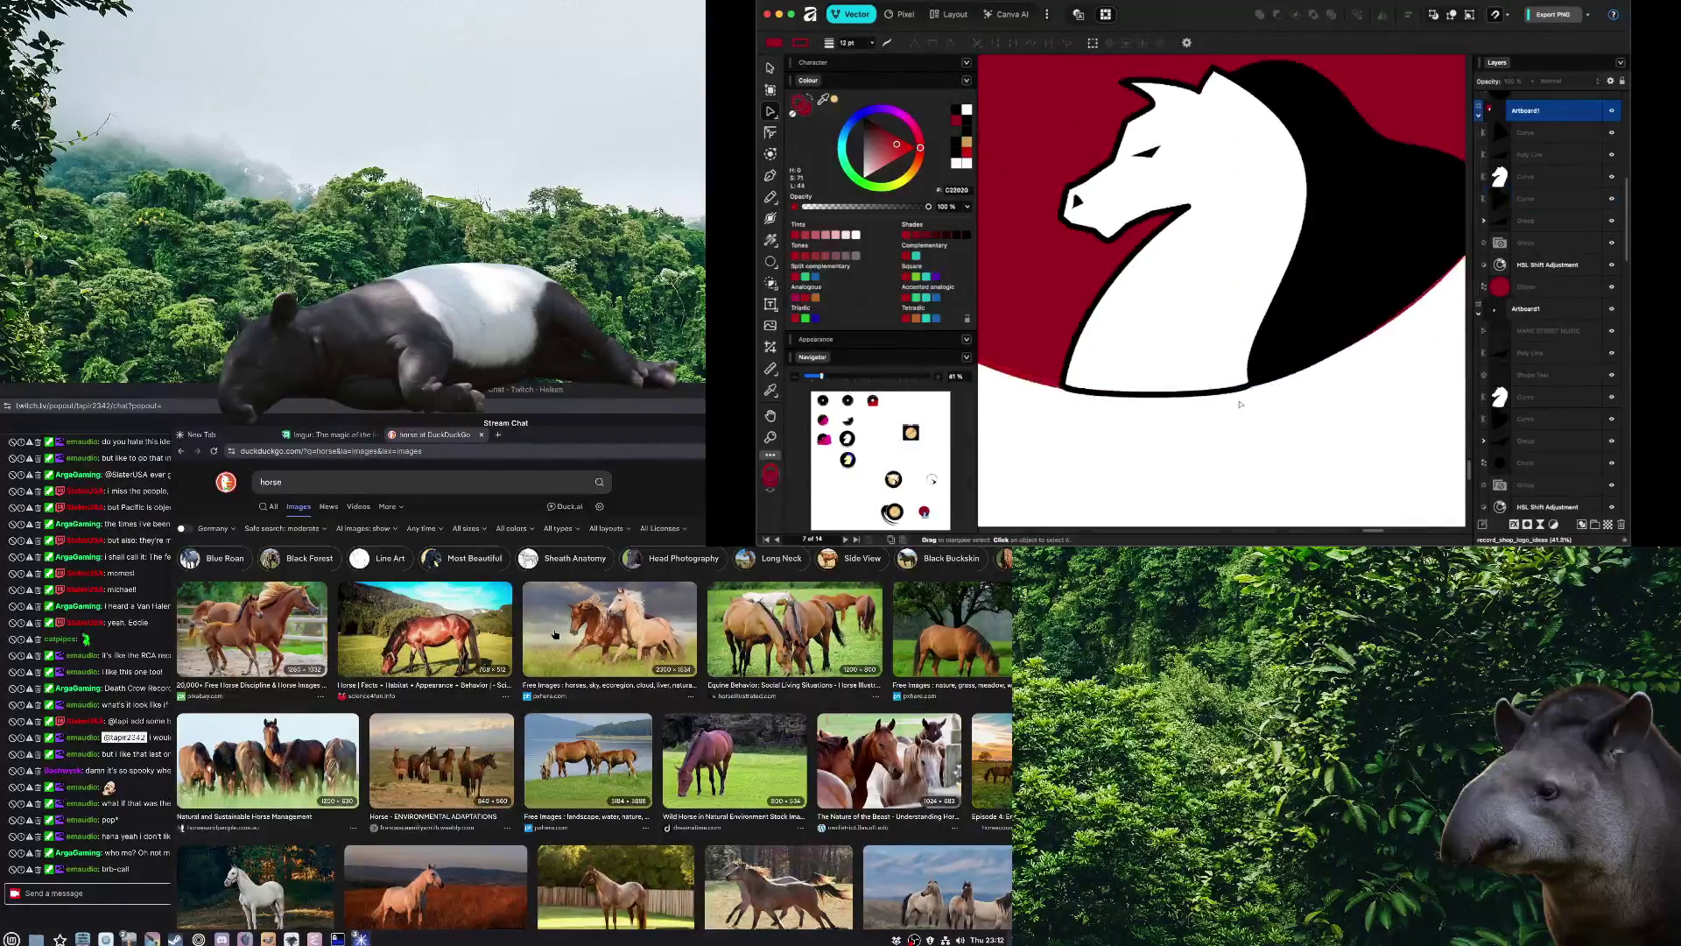
scroll(1241, 324, "down", 3)
left_click(1242, 324)
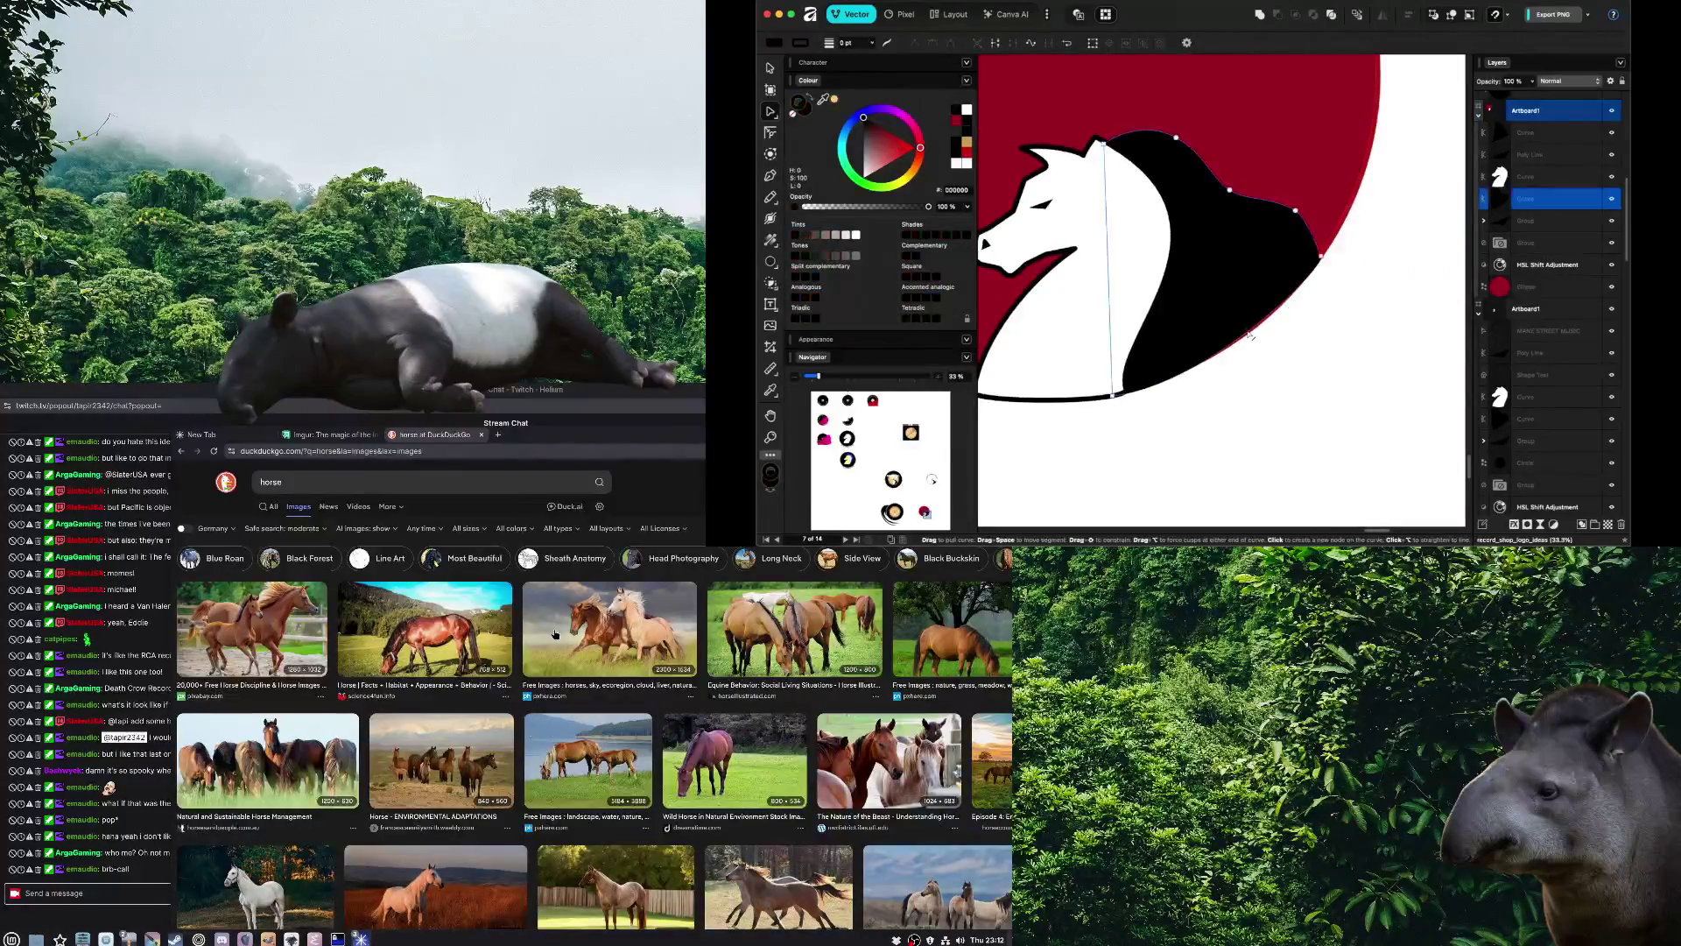
left_click(1237, 396)
scroll(1244, 407, "down", 2)
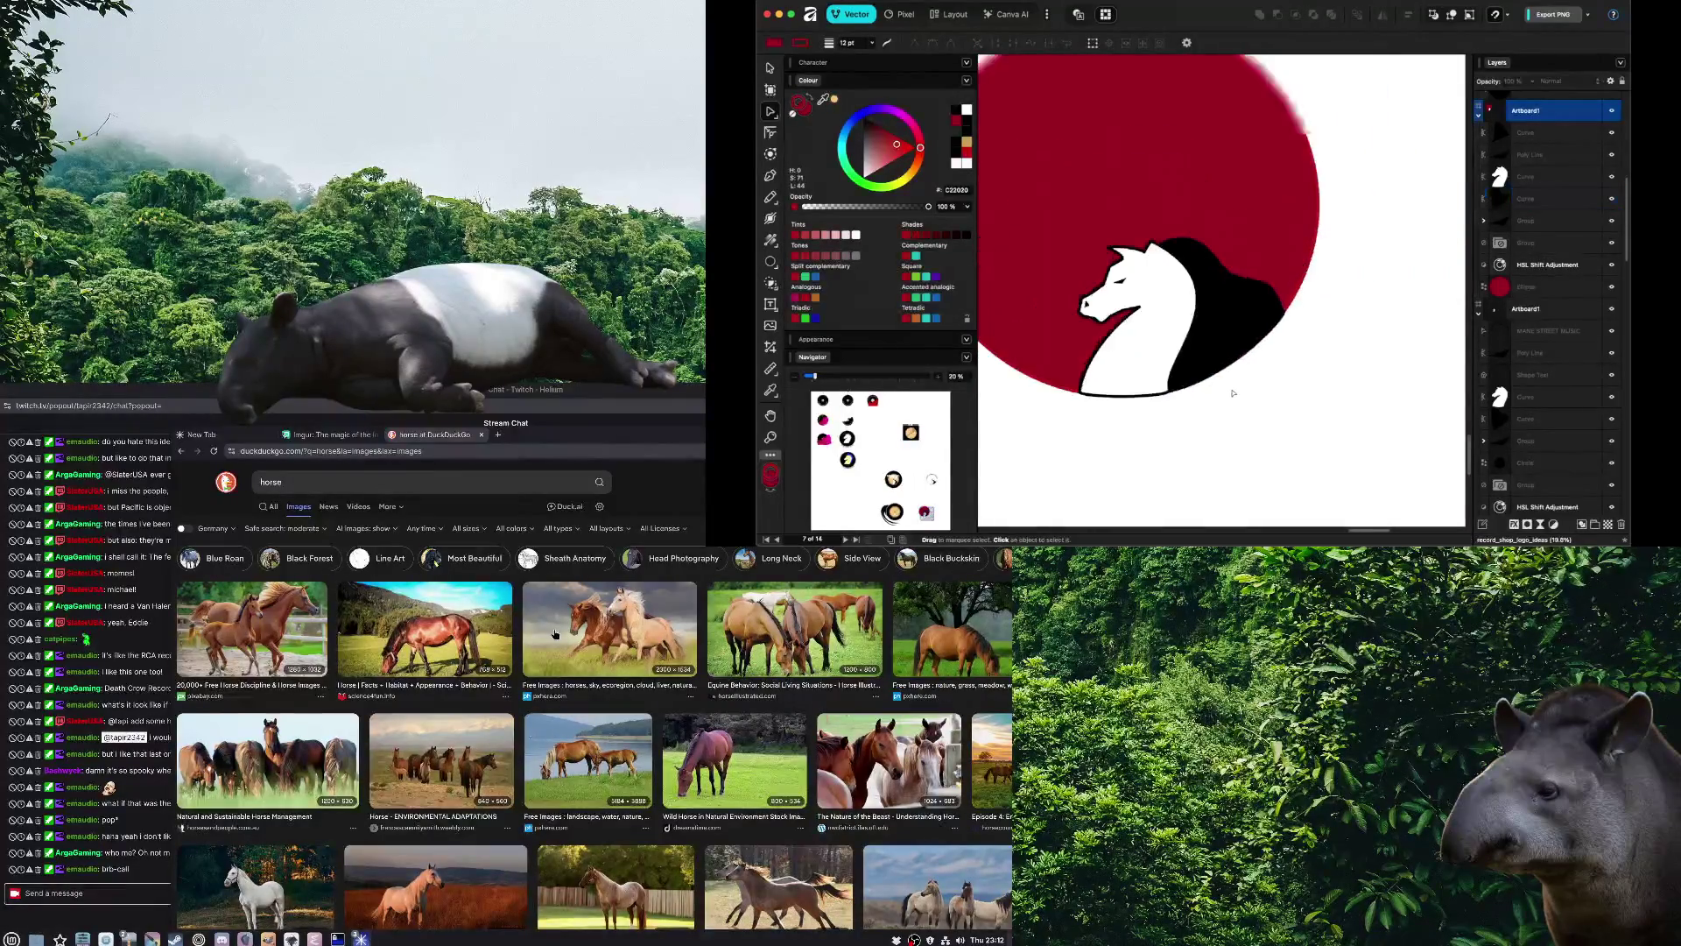
scroll(1247, 413, "down", 1)
scroll(1178, 399, "up", 2)
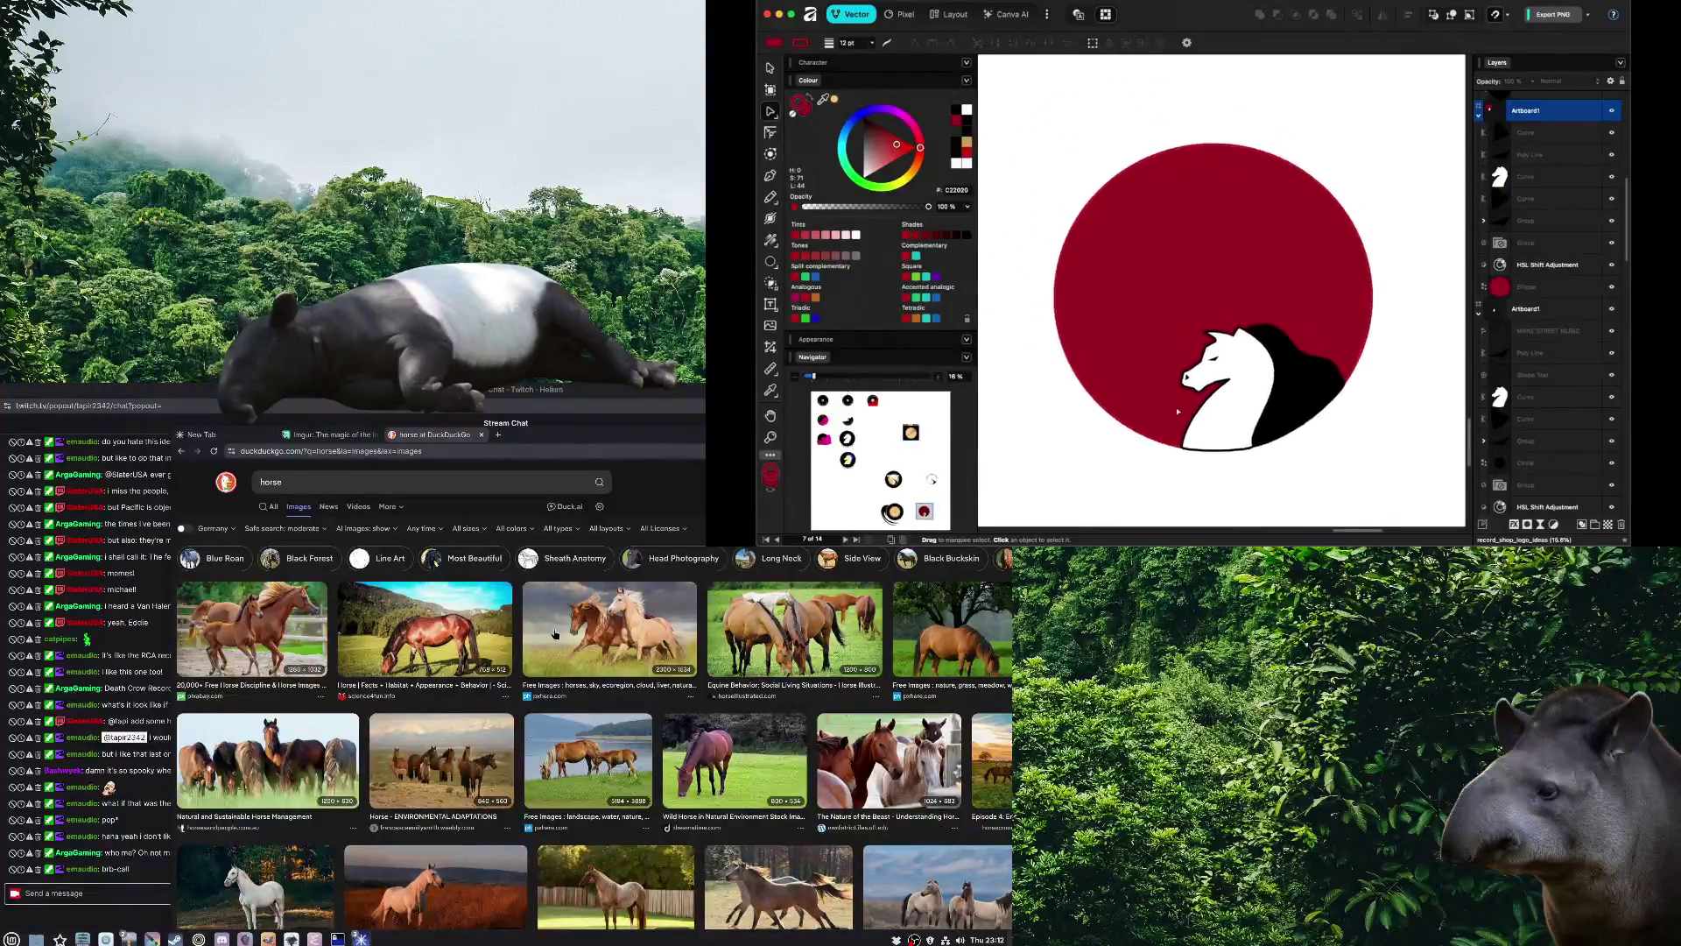
scroll(1149, 371, "up", 2)
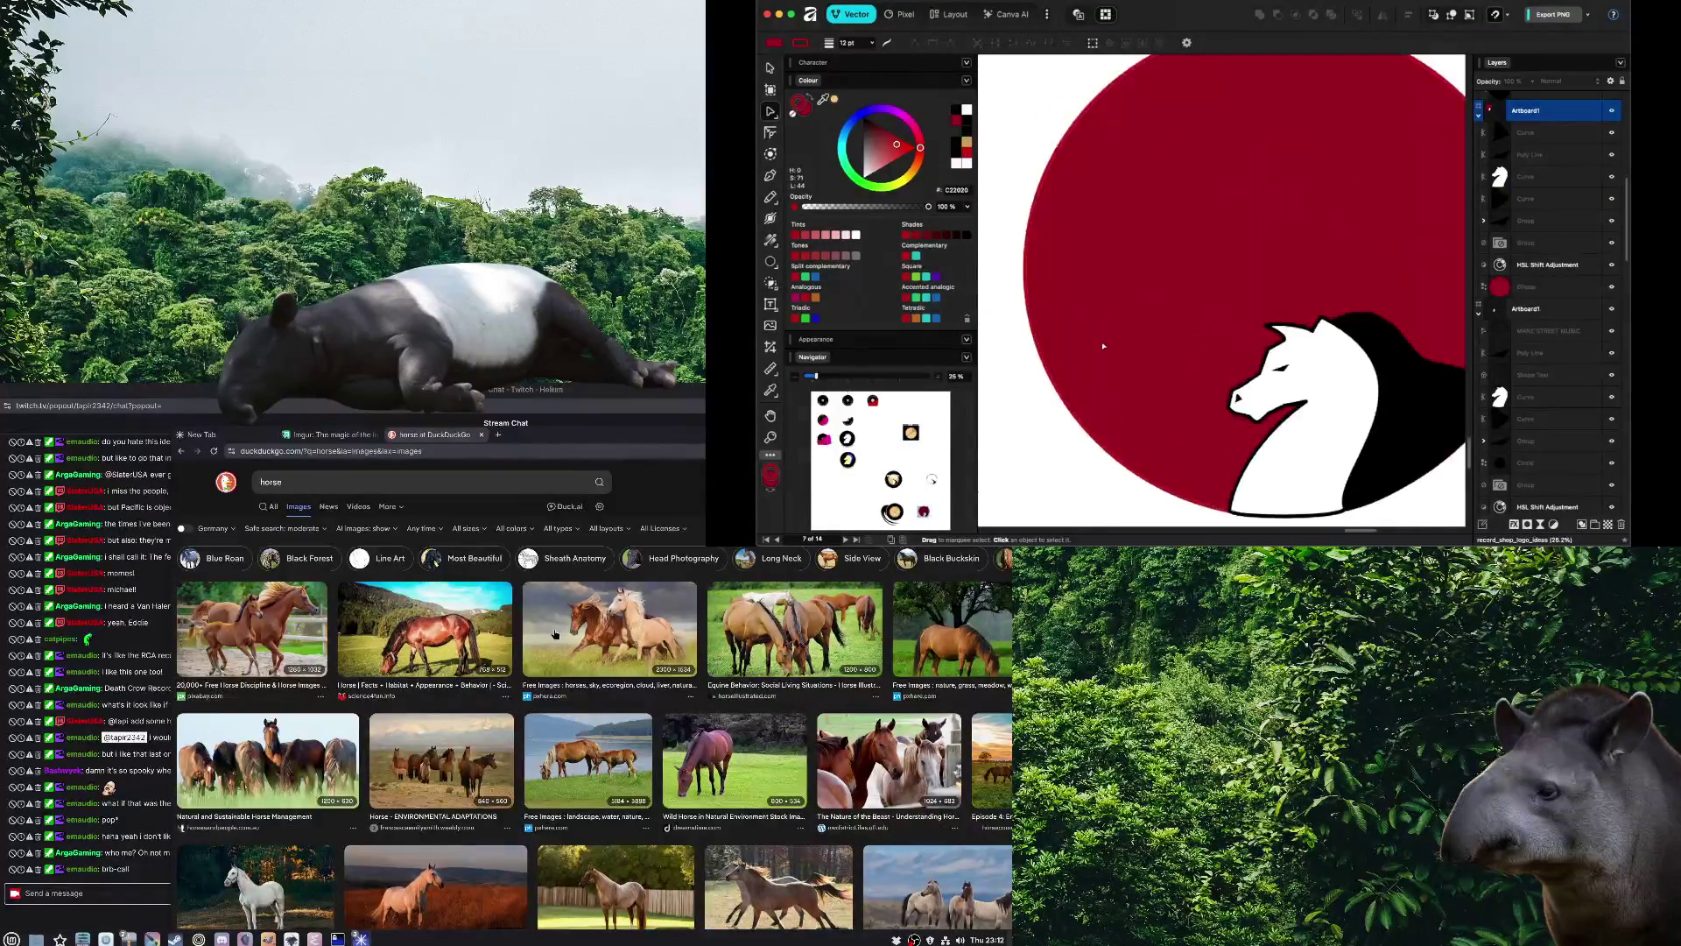
scroll(1035, 348, "up", 1)
scroll(1094, 350, "down", 1)
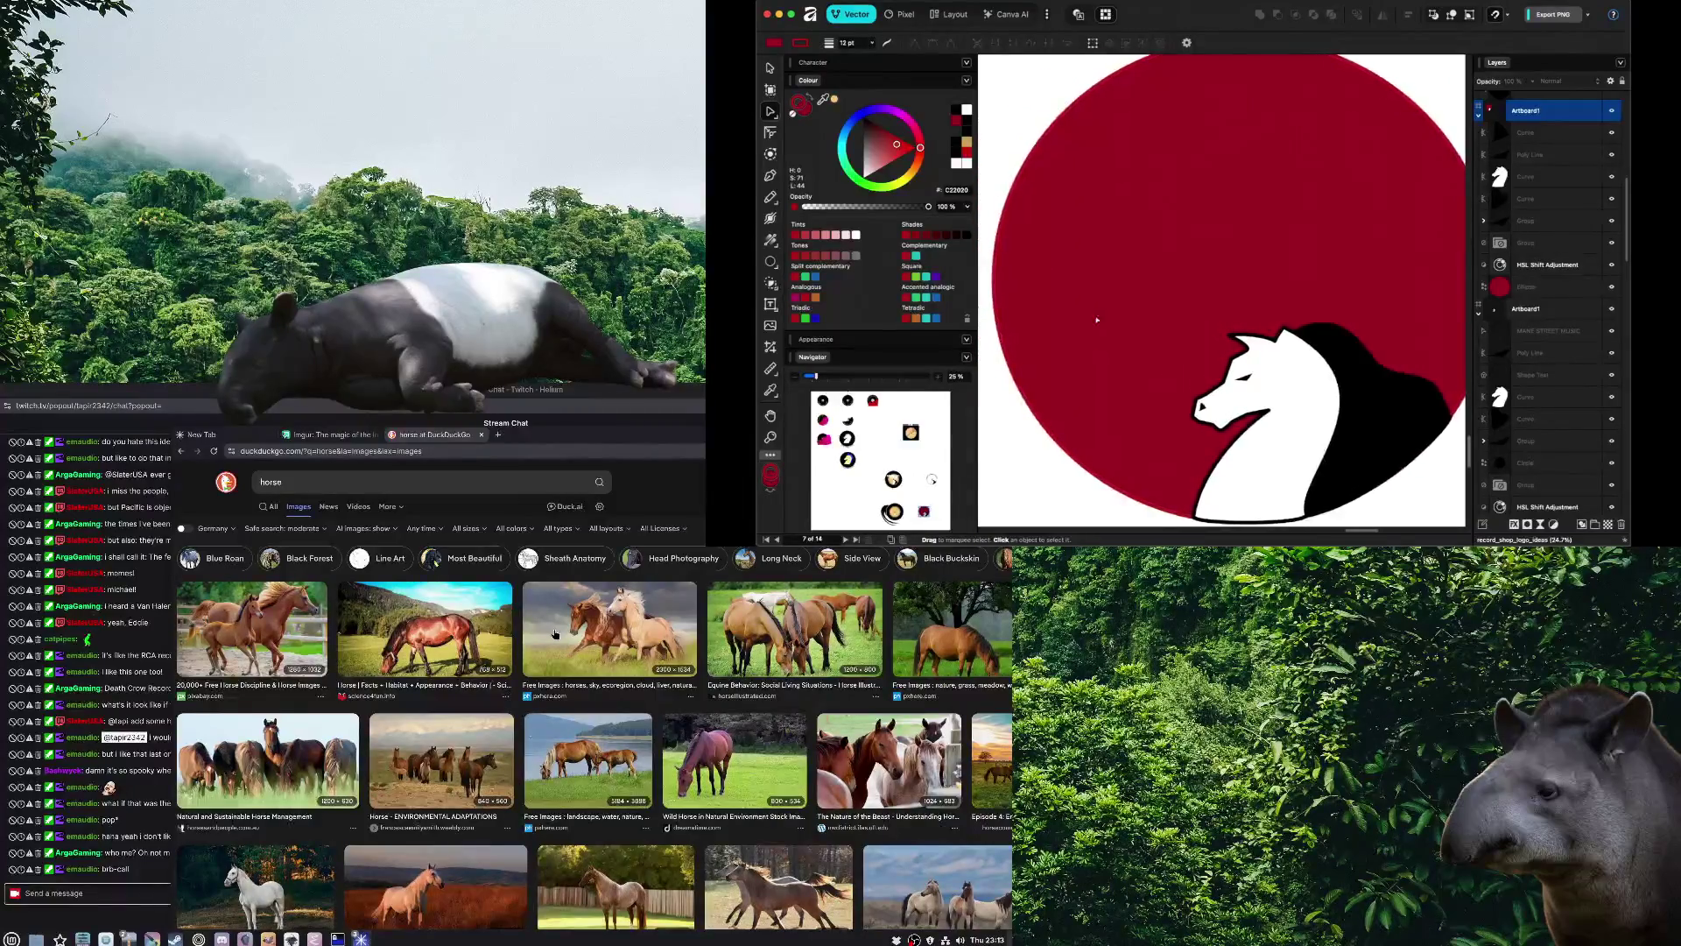
scroll(1204, 352, "down", 2)
left_click(1204, 351)
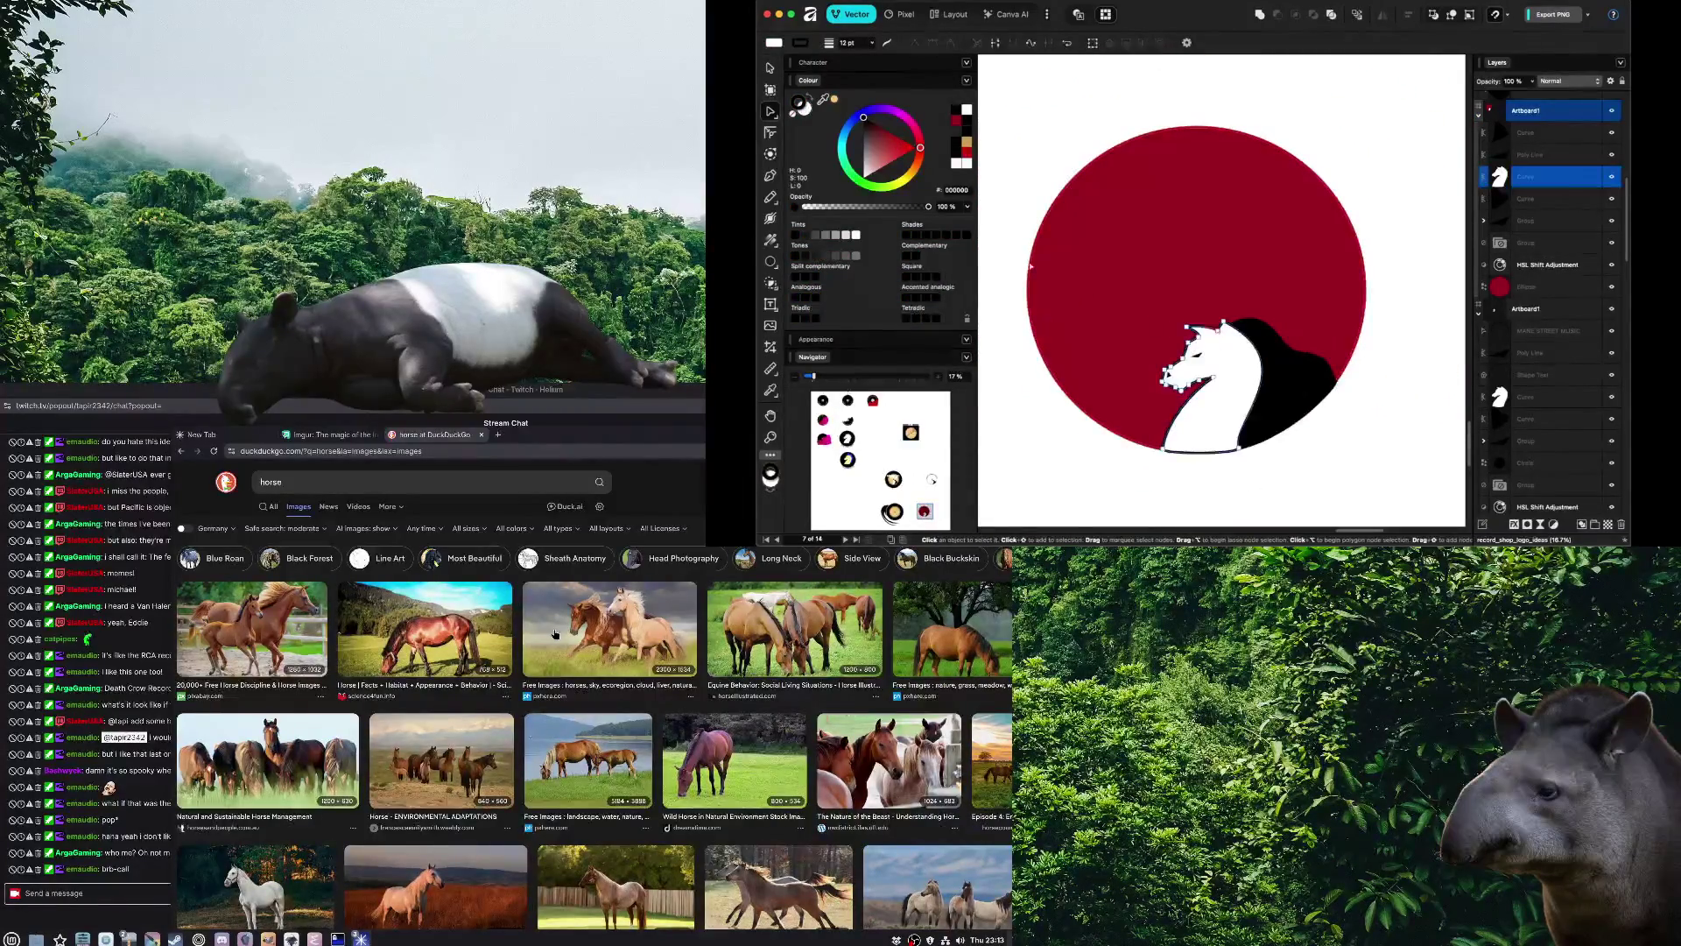
Try other colours on the horse head's outline and fill, keeping it white
left_click_drag(869, 139, 862, 169)
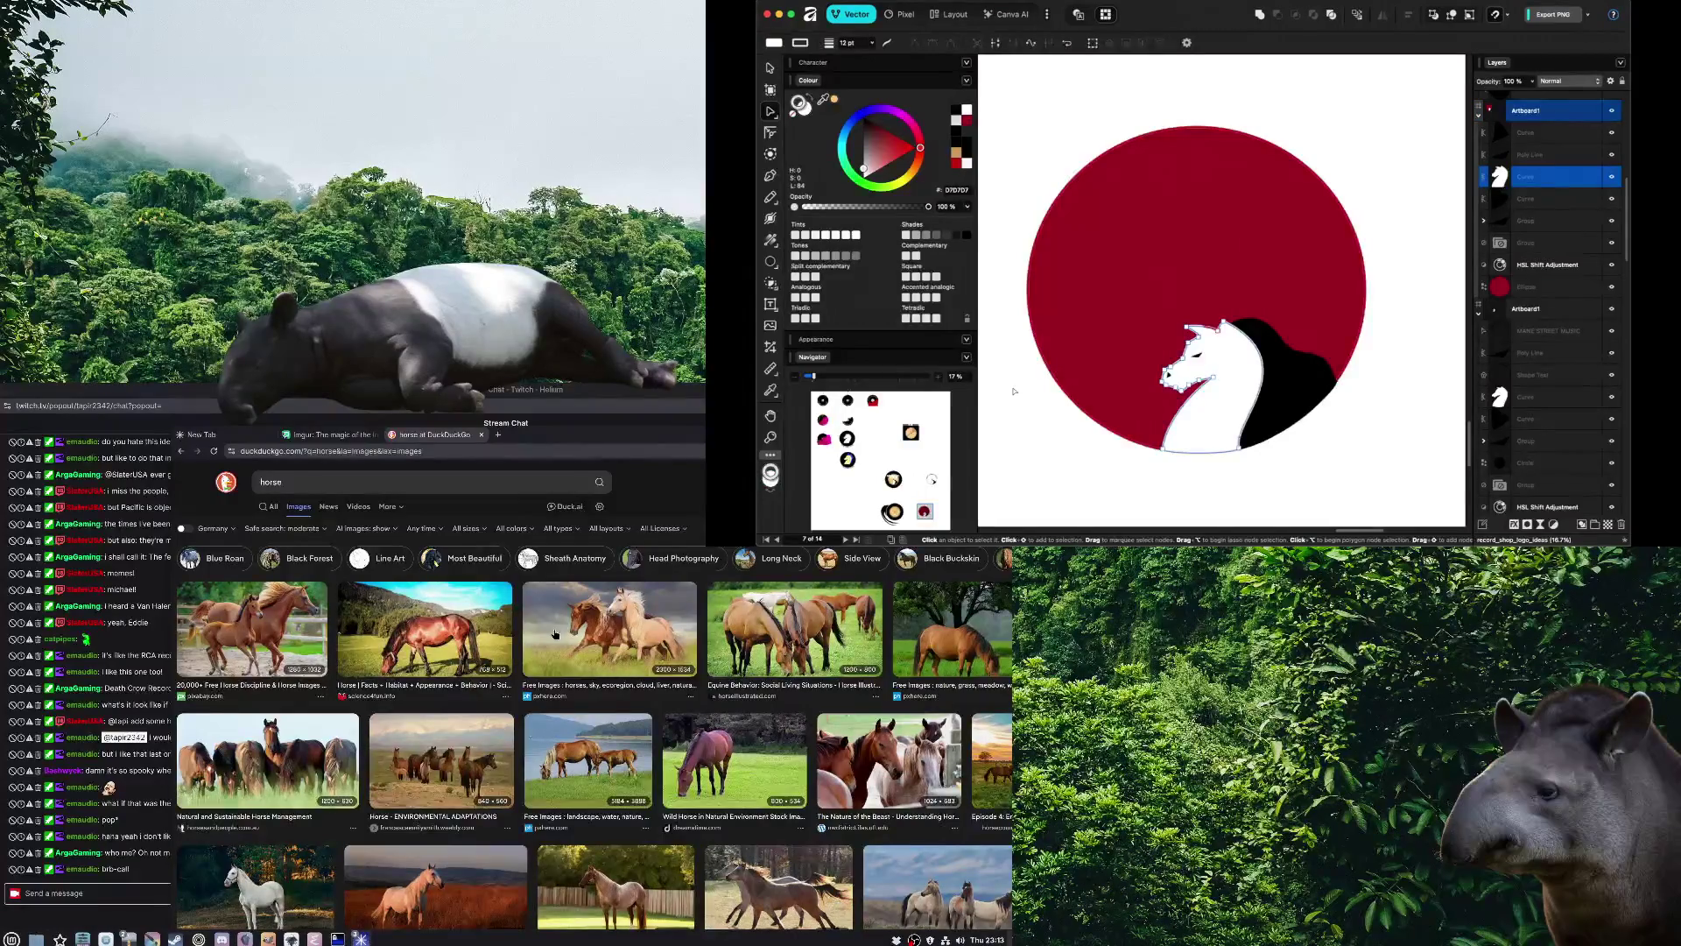
key("ctrl+z")
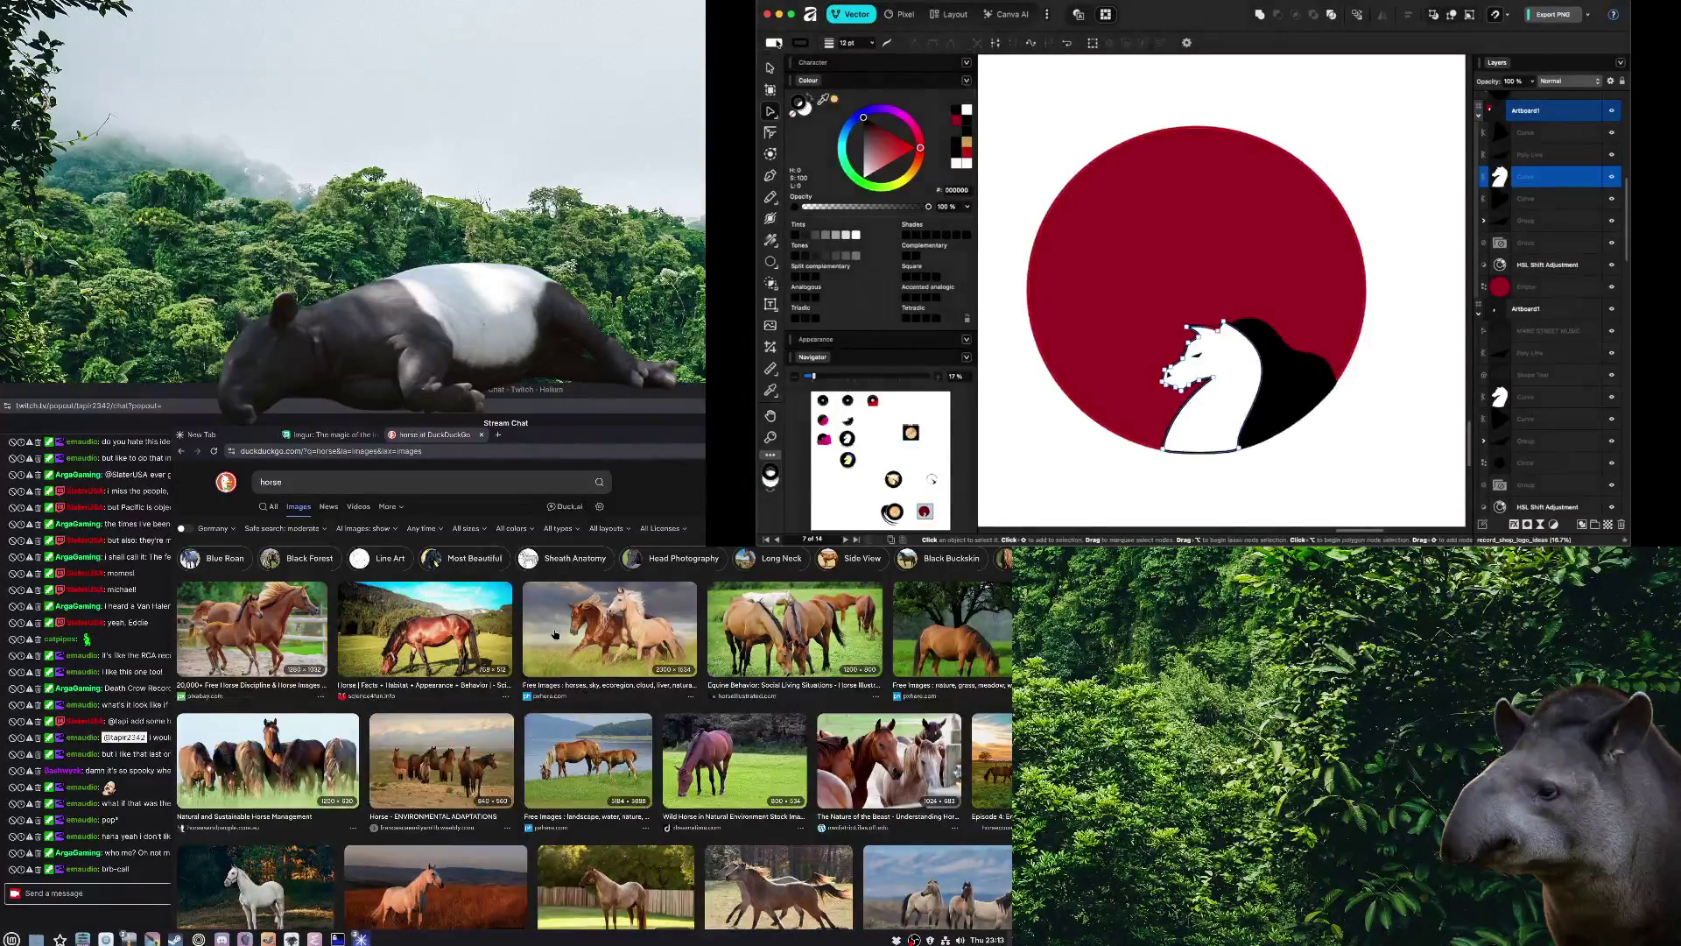
left_click(774, 42)
mouse_move(873, 94)
left_mouse_down()
mouse_move(819, 161)
mouse_move(912, 163)
mouse_move(825, 164)
mouse_move(803, 138)
mouse_move(785, 169)
mouse_move(846, 169)
mouse_move(875, 102)
left_mouse_up()
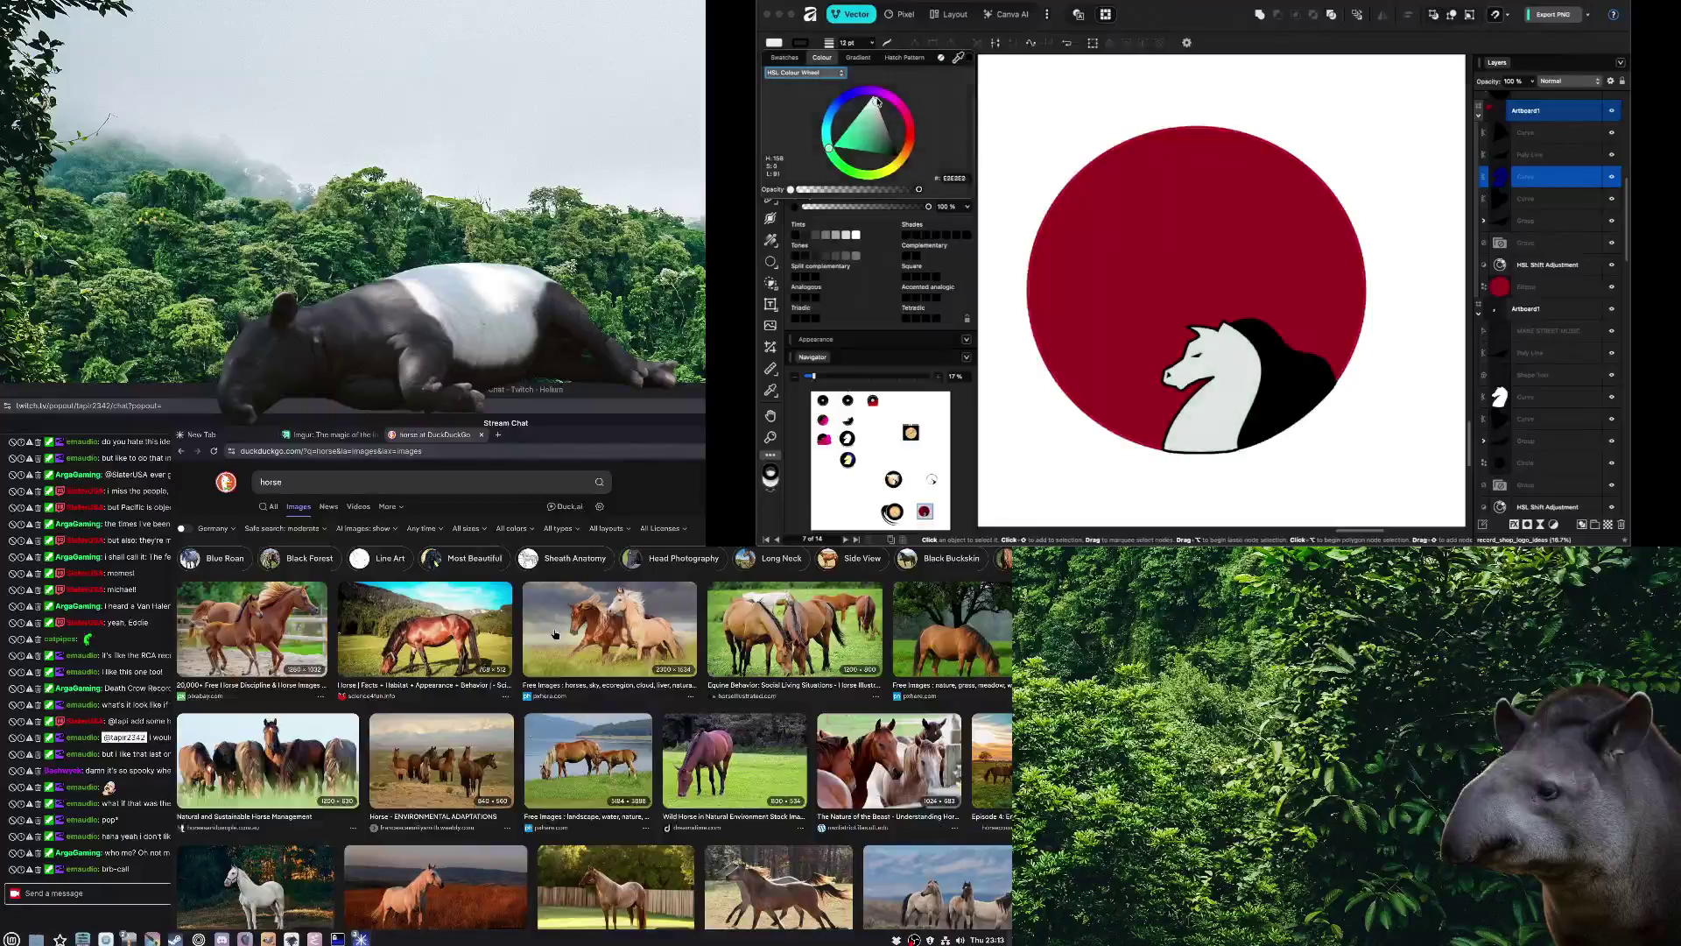
left_click(1100, 144)
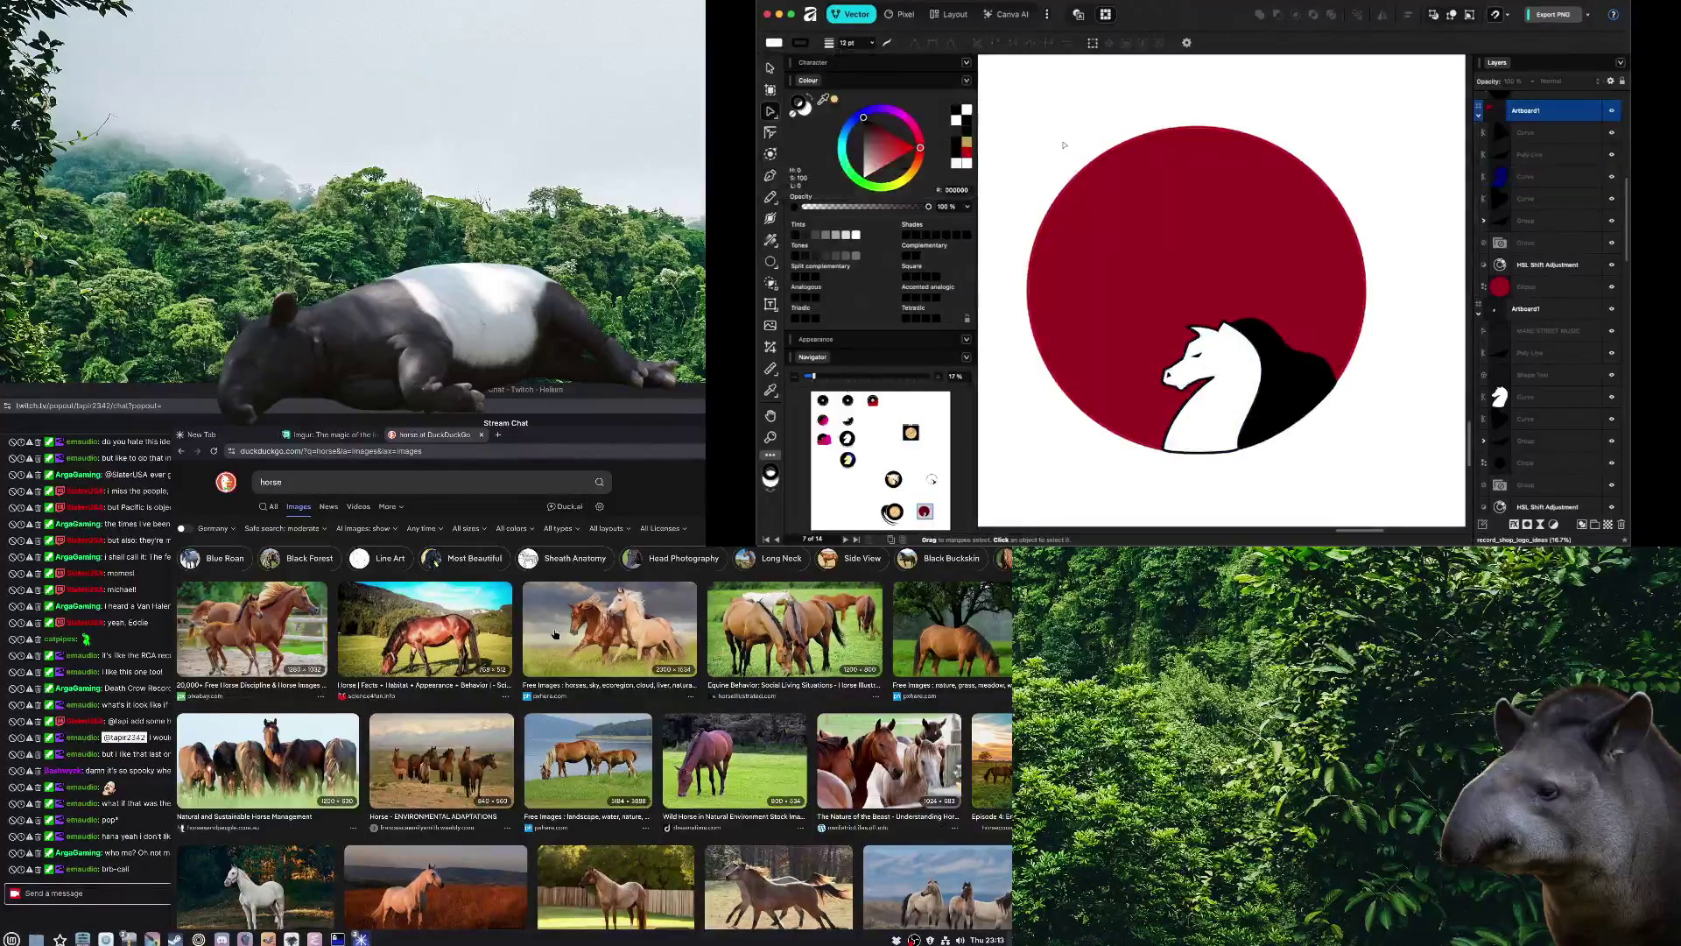
Set the red circle's stroke width to 0 pt
left_click(1106, 153)
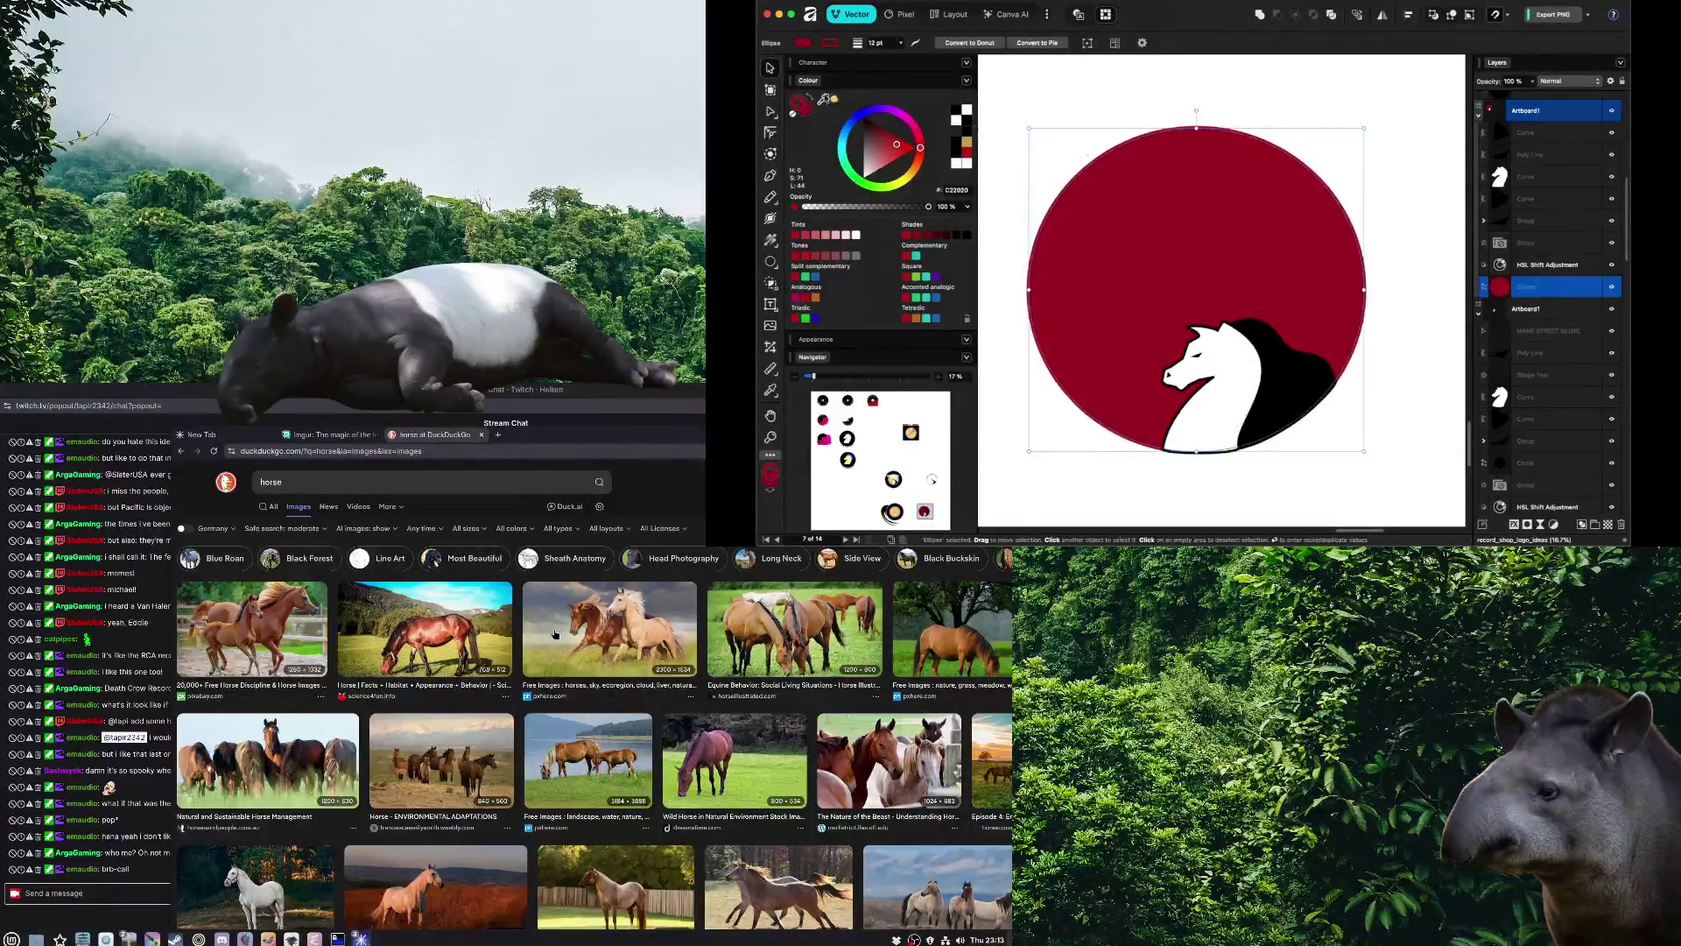
left_click(901, 43)
left_click_drag(900, 58, 794, 49)
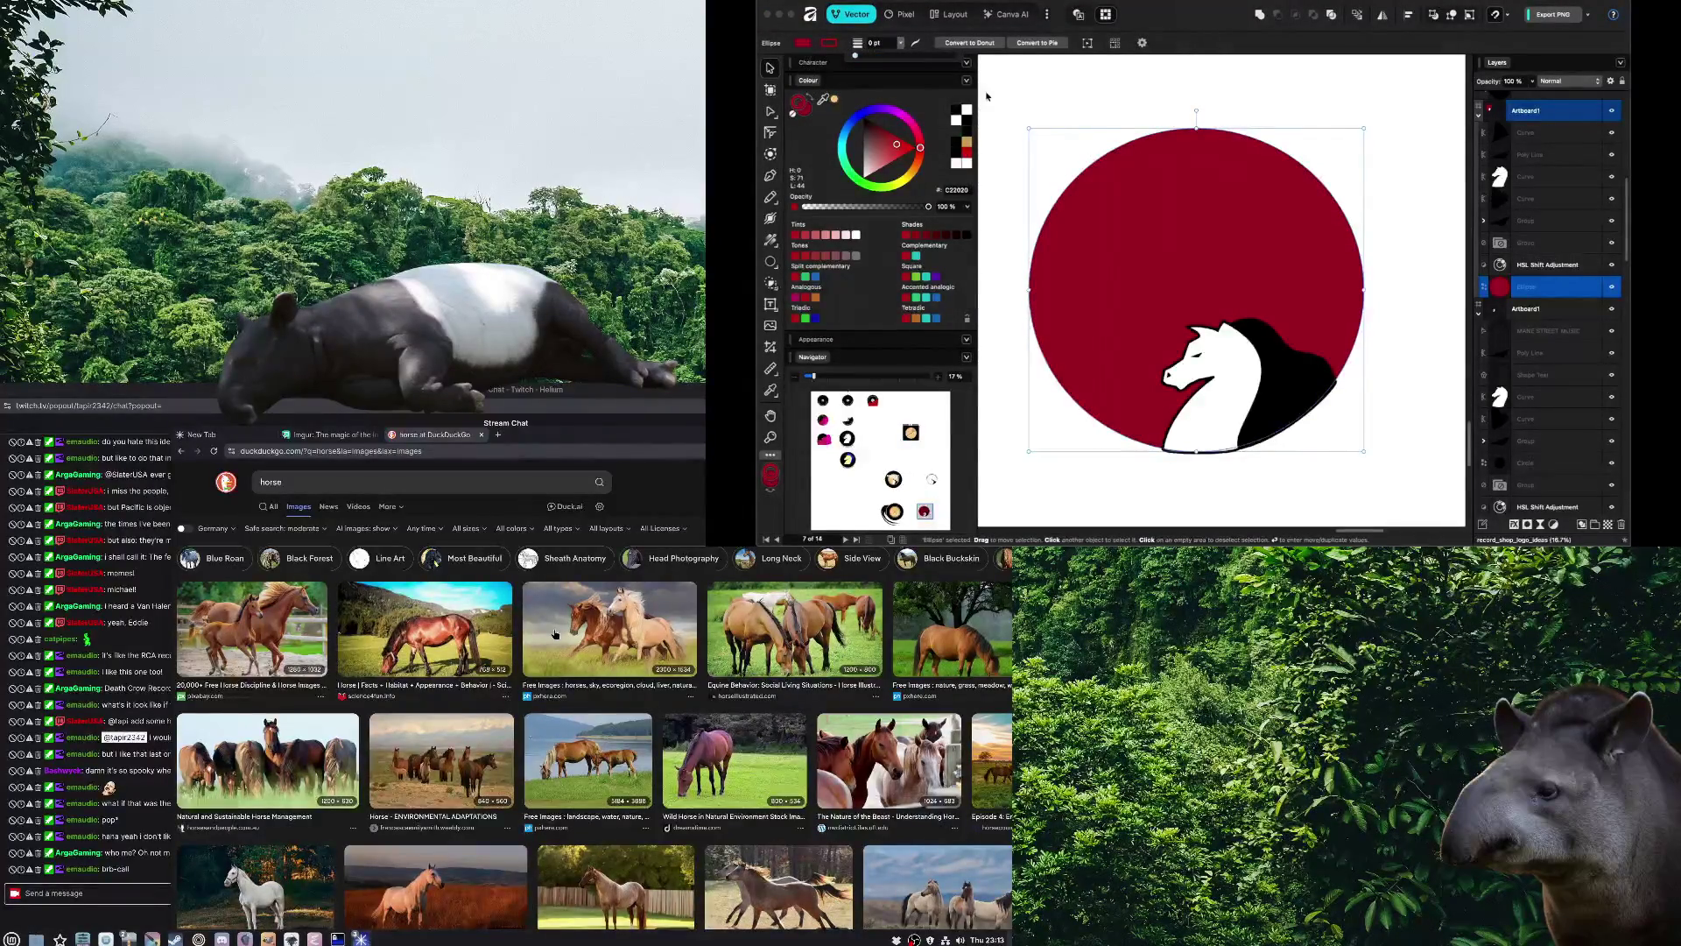
left_click(1026, 99)
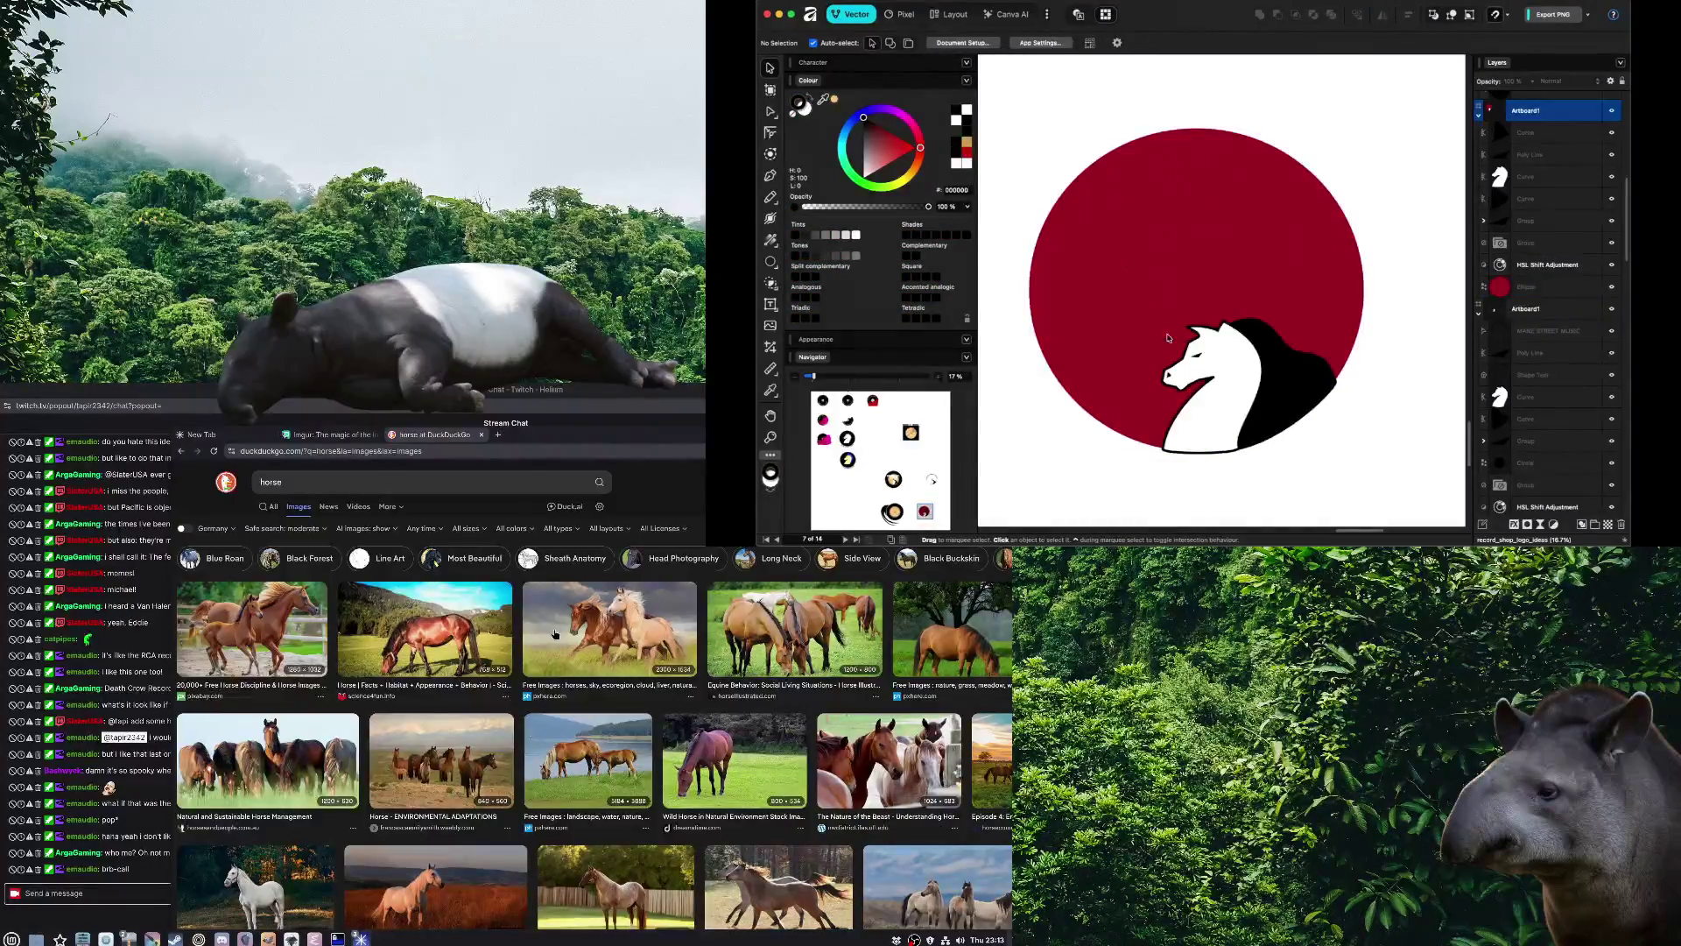
Set the white horse head's outline width to 0 pt
scroll(1168, 338, "up", 2)
scroll(1156, 333, "up", 2)
scroll(1143, 324, "up", 3)
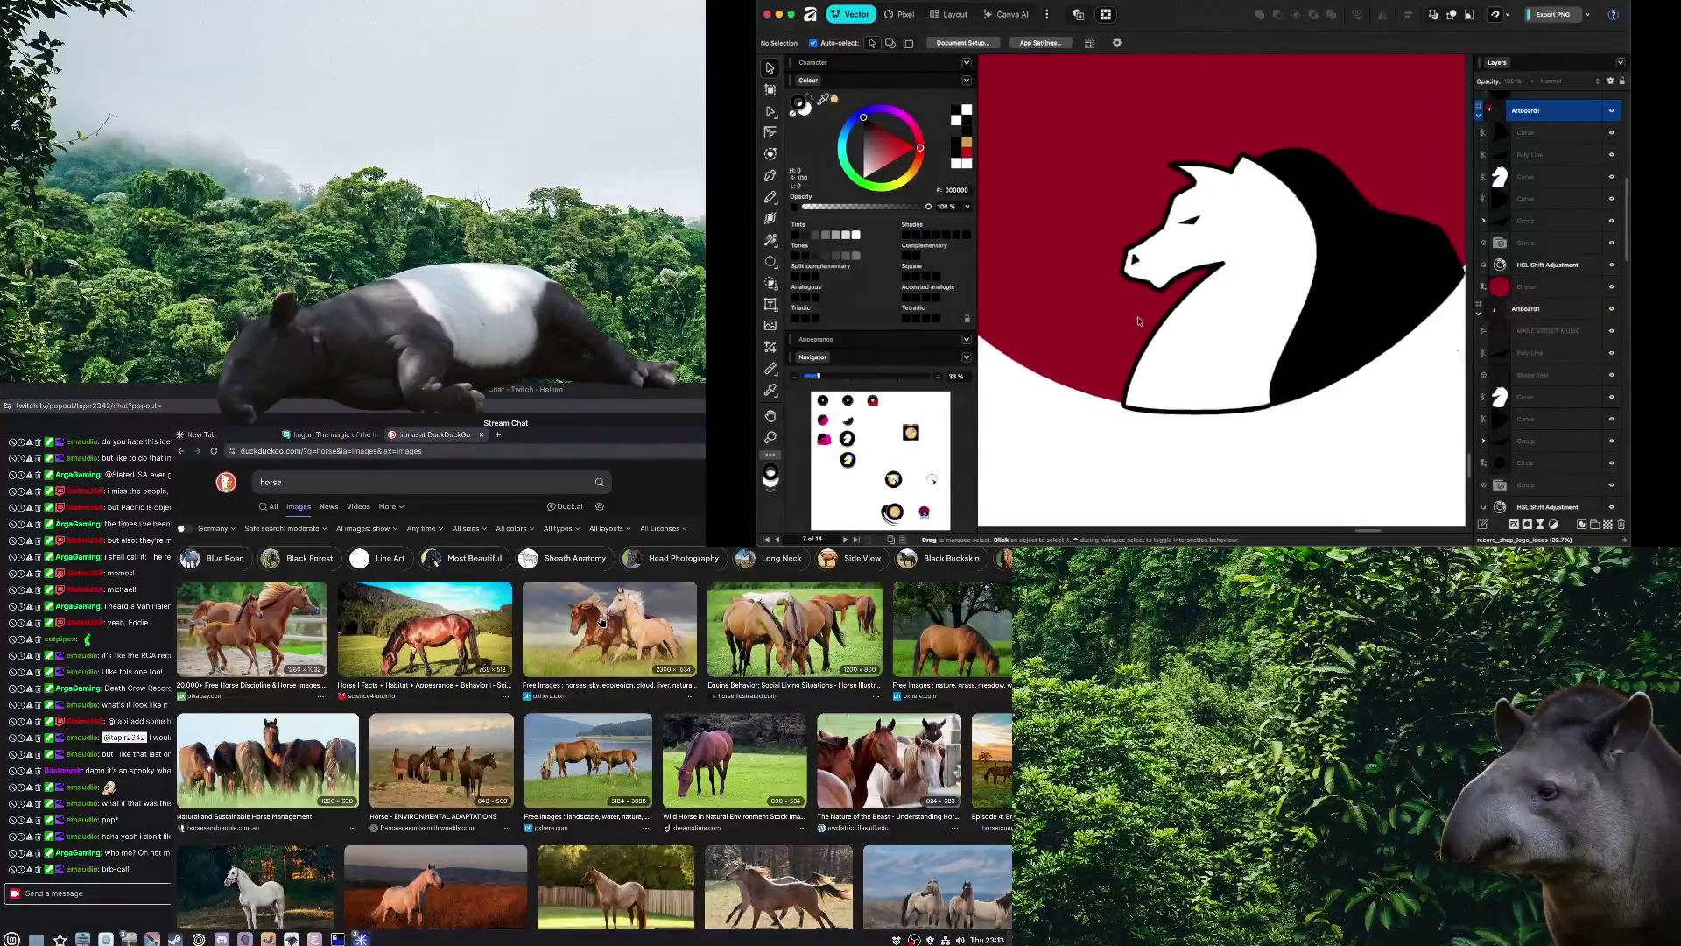
scroll(1134, 326, "down", 1)
left_click(1141, 325)
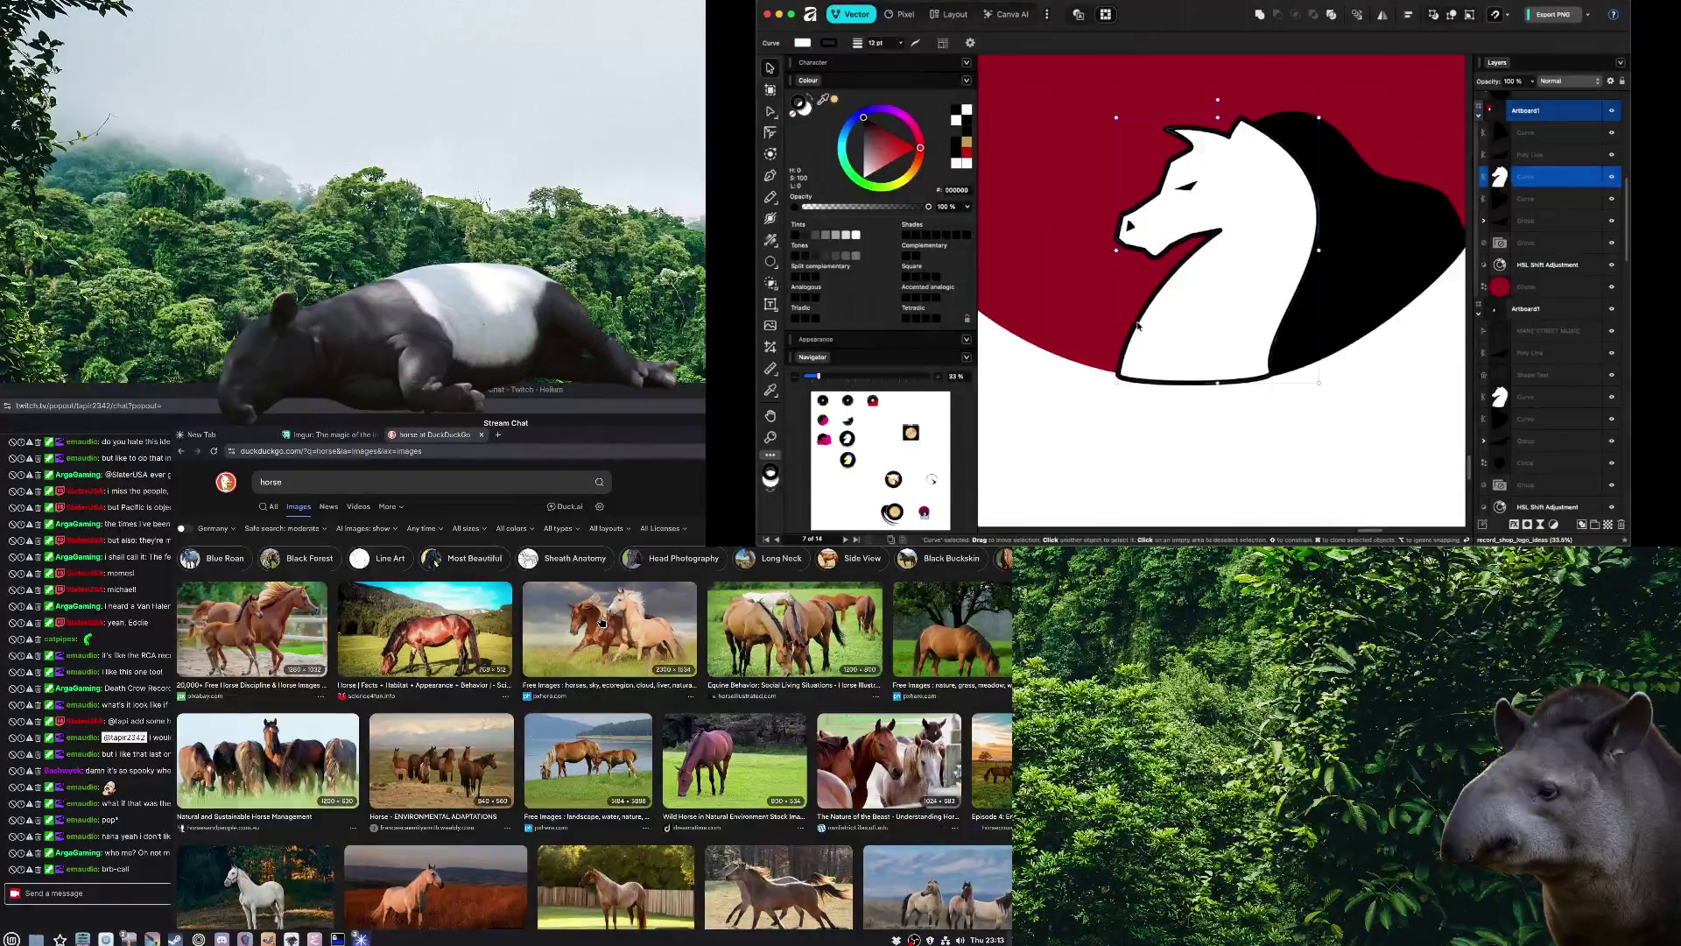
left_click(902, 44)
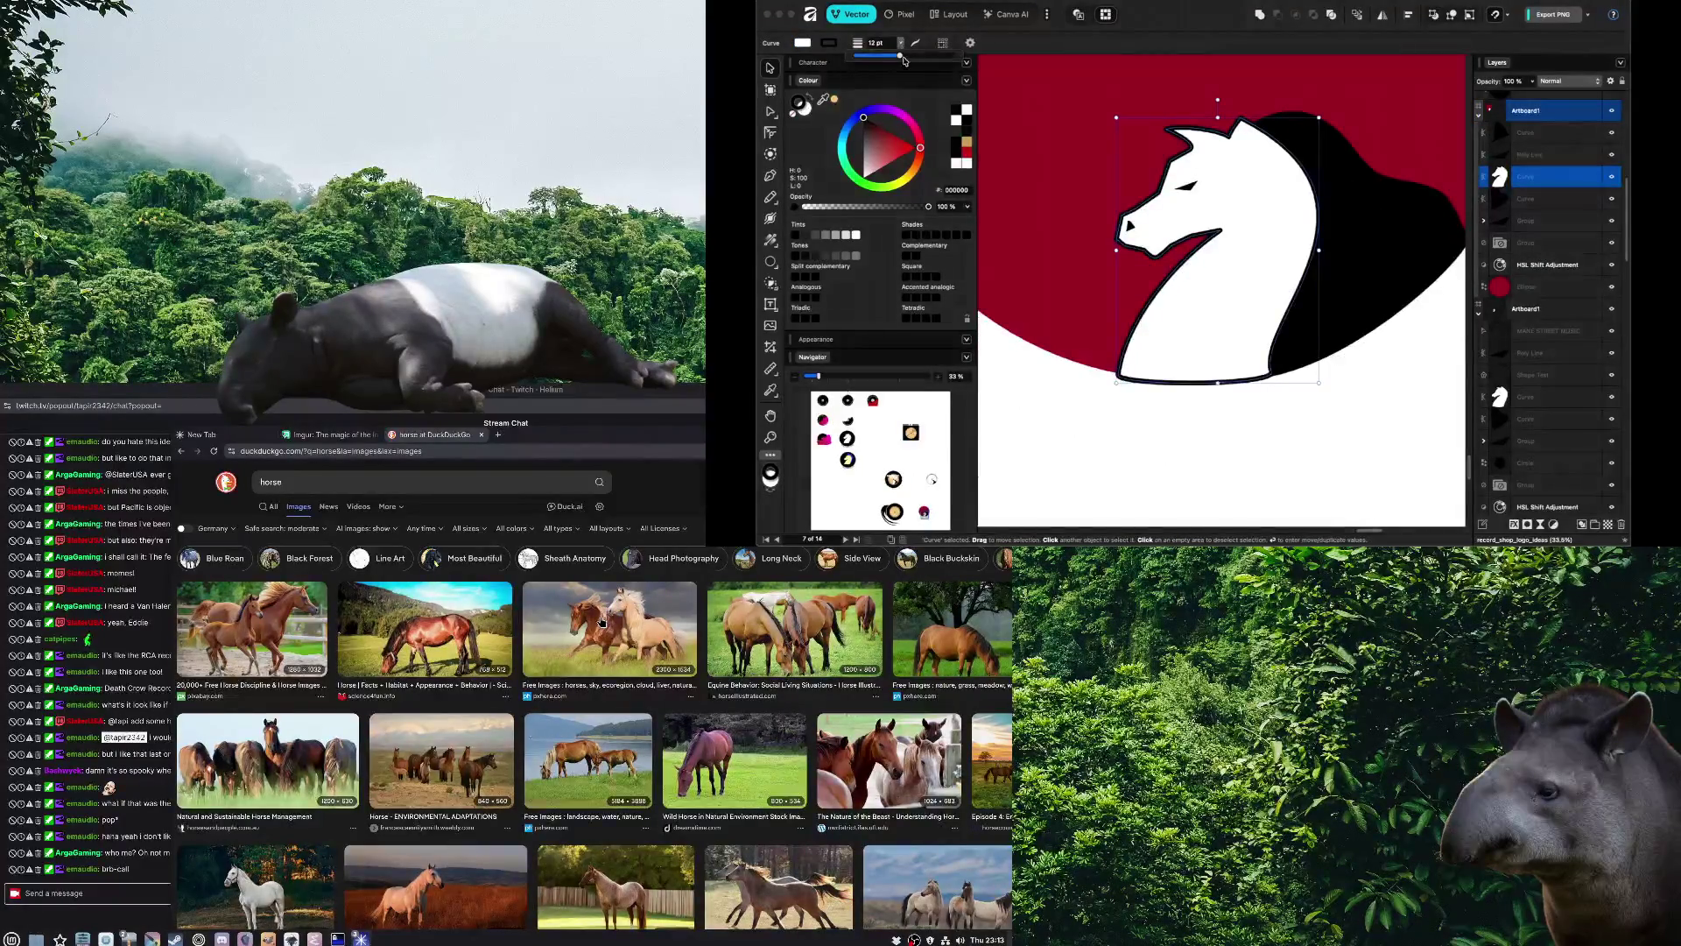
left_click_drag(861, 53, 818, 48)
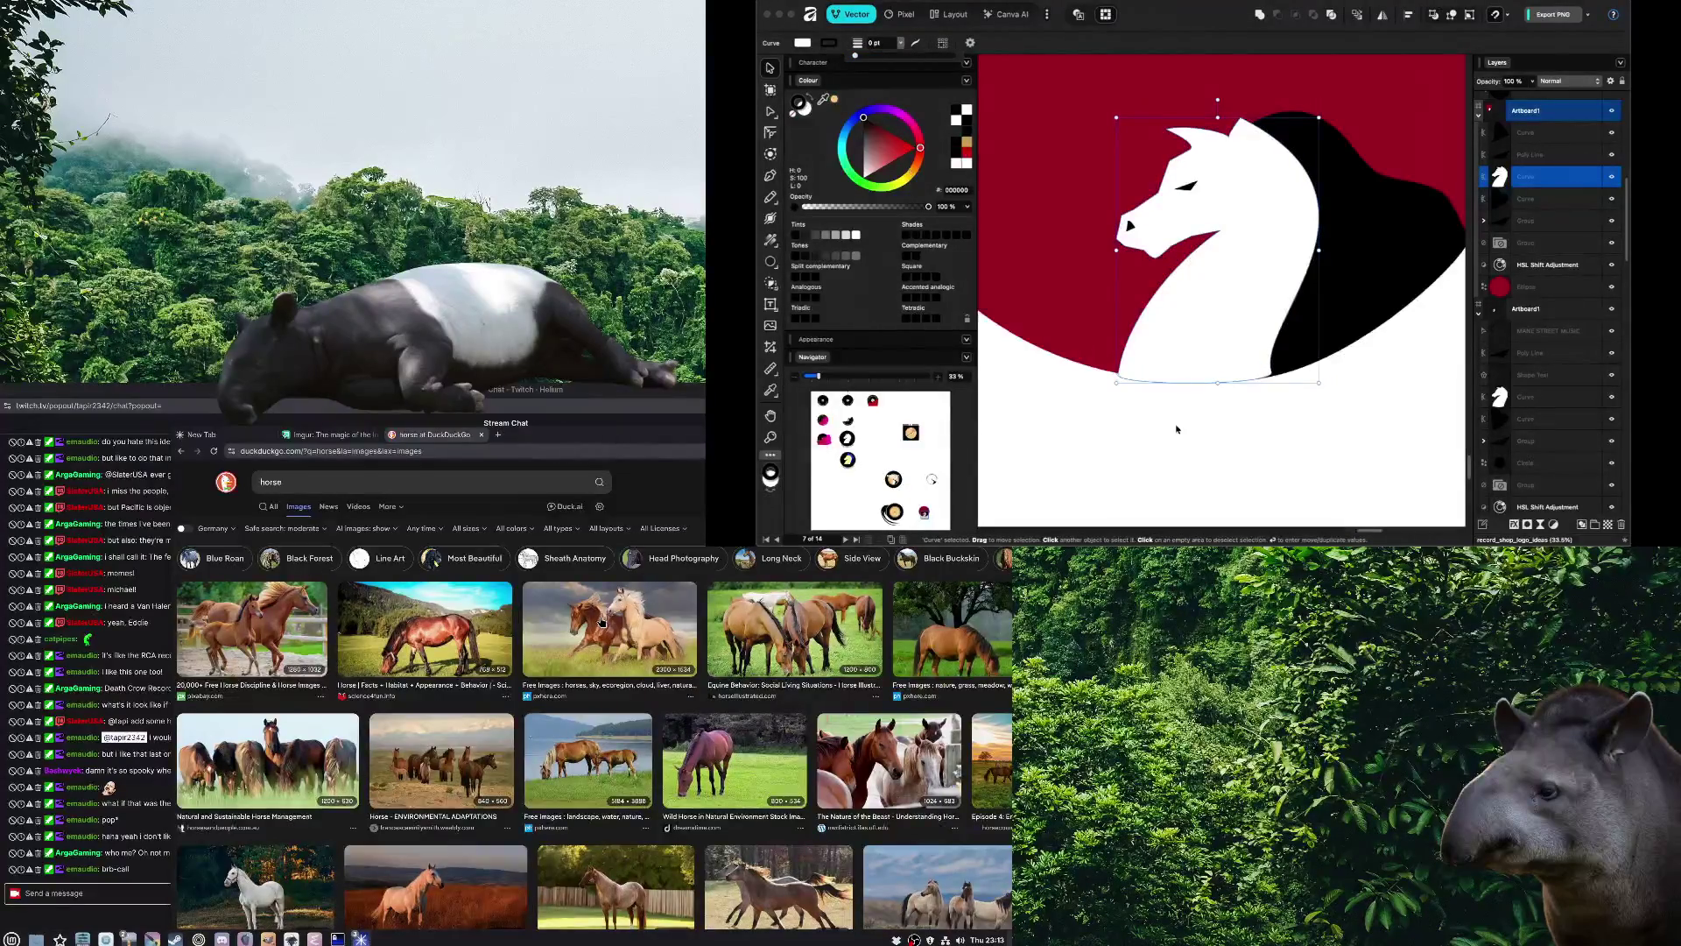
left_click(1189, 436)
Select the black mane with the Node tool to check its nodes
scroll(1189, 436, "down", 5)
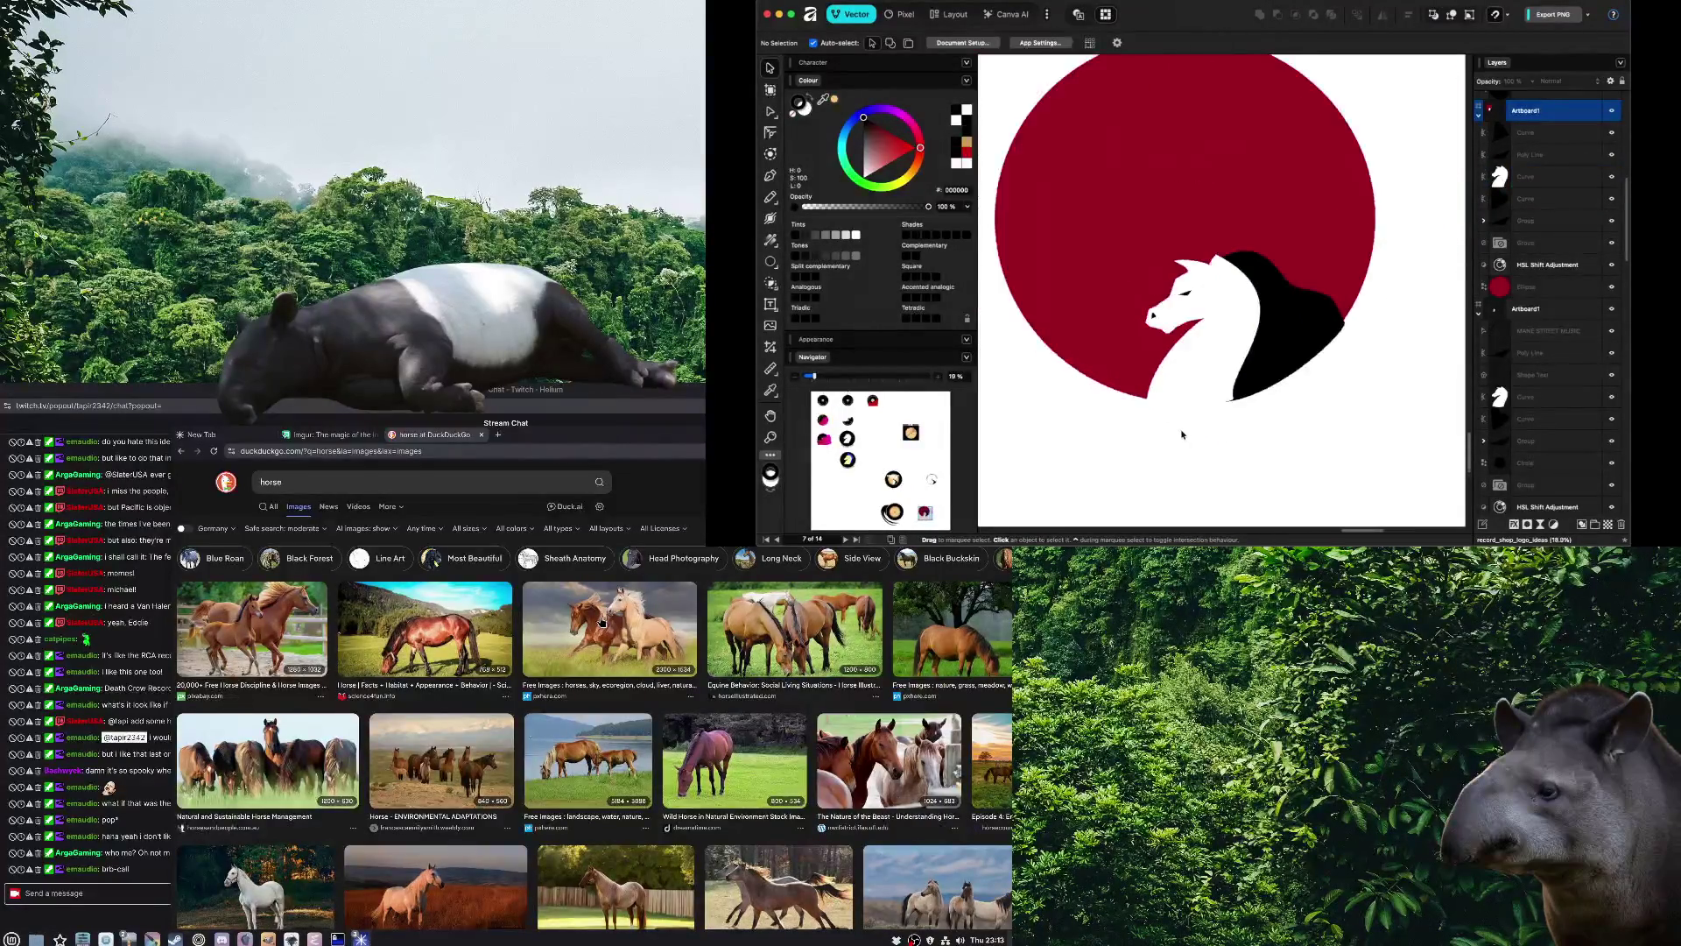
scroll(1217, 411, "up", 1)
scroll(1213, 368, "up", 2)
scroll(1212, 350, "up", 2)
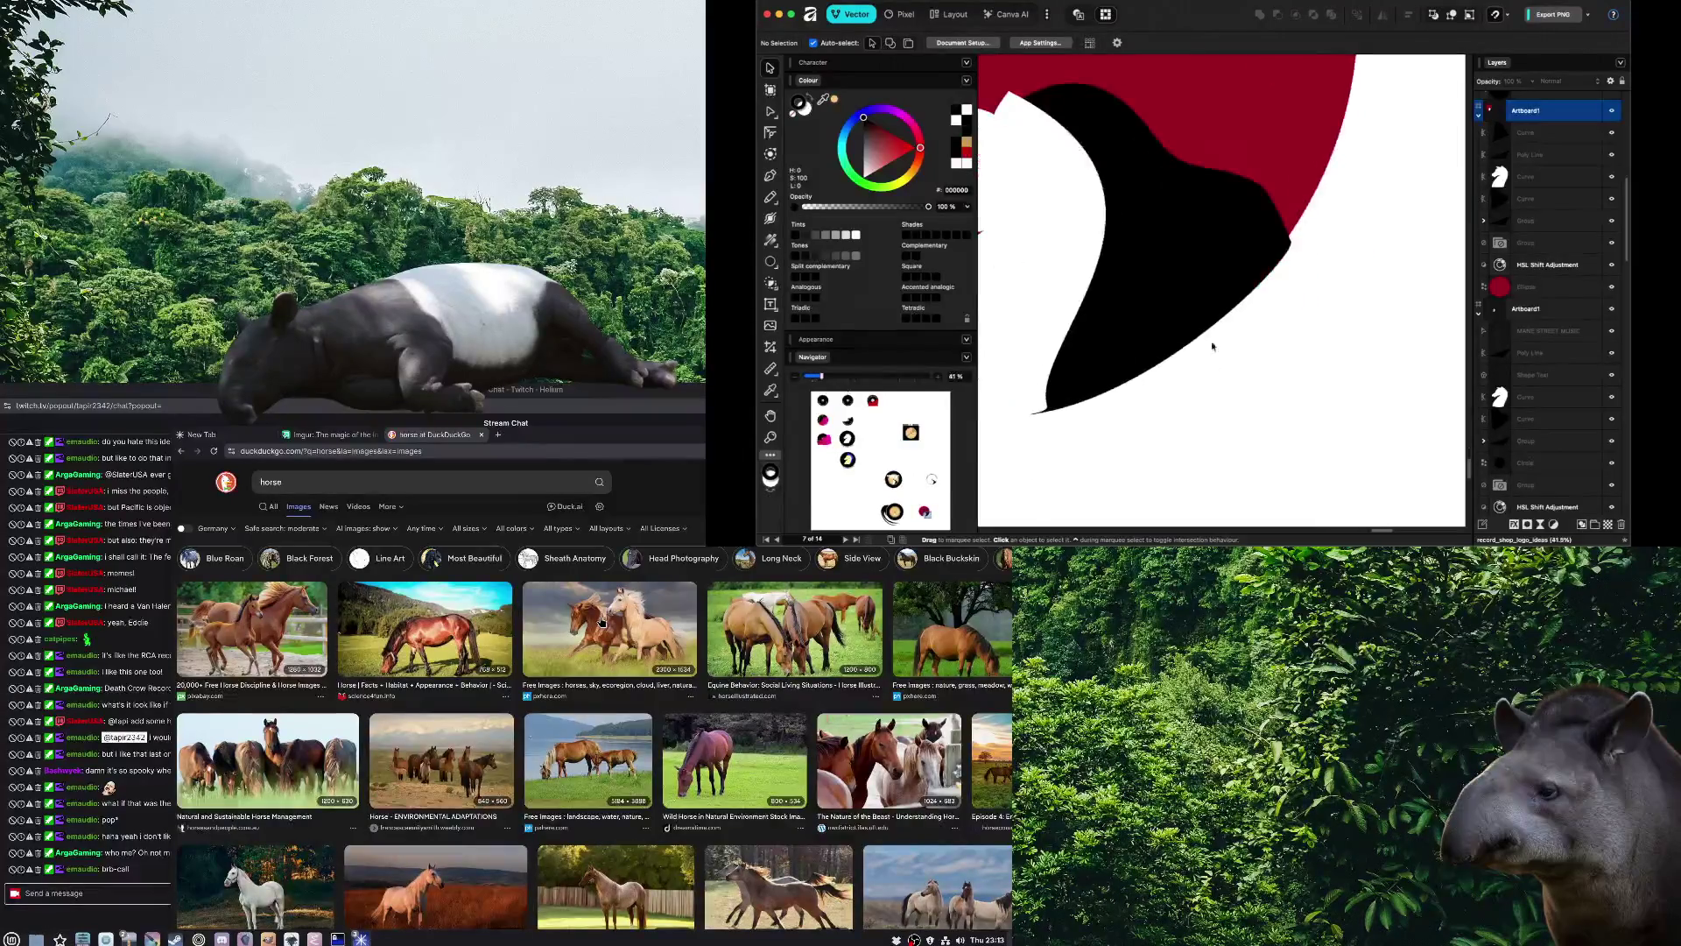
left_click(1225, 284)
key("a")
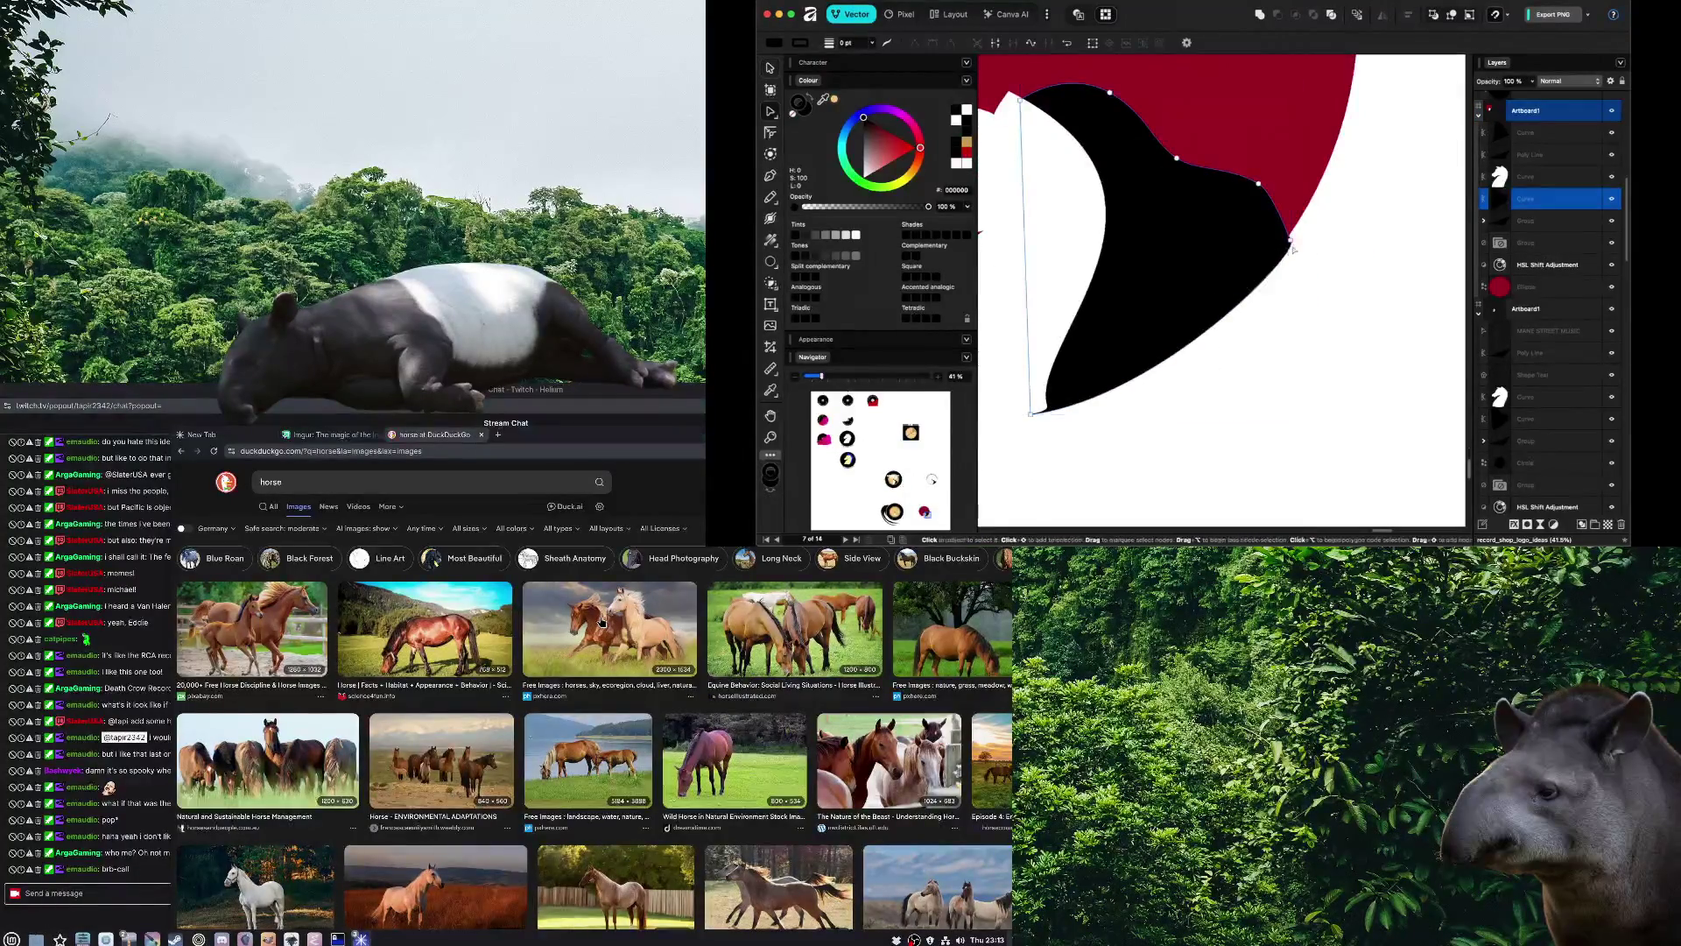
left_click(1241, 358)
Make the horse head's bottom corner node smooth so its base curves along the circle
scroll(1241, 358, "down", 1)
scroll(1241, 357, "down", 1)
scroll(1296, 364, "left", 3)
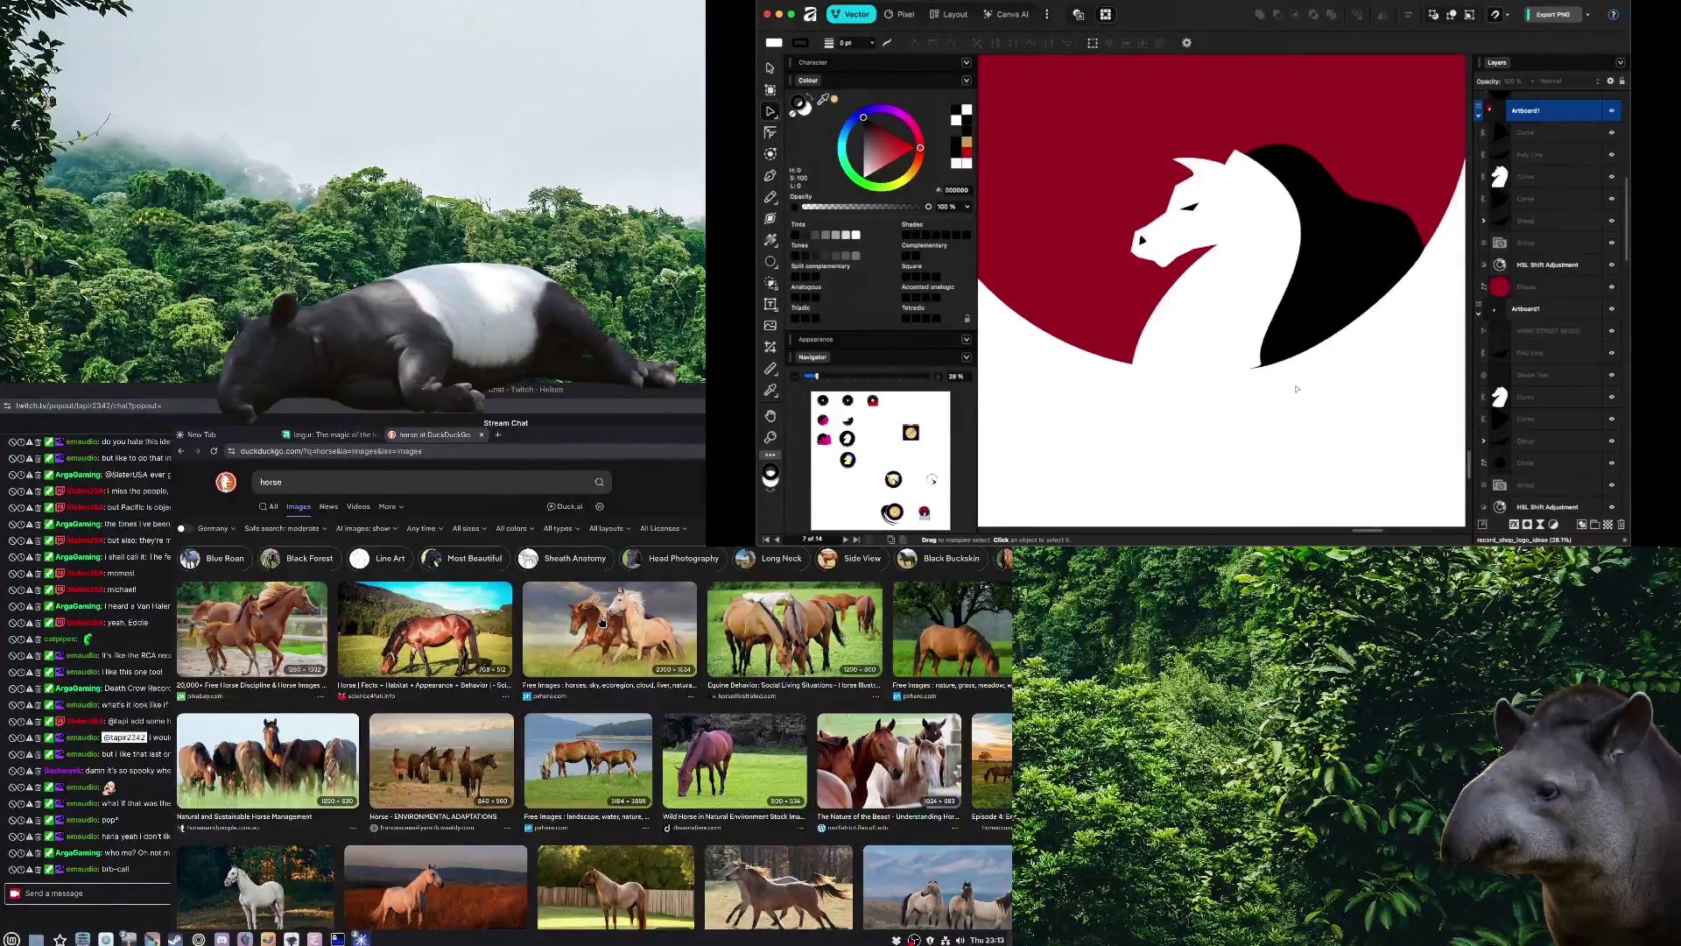
left_click(1262, 366)
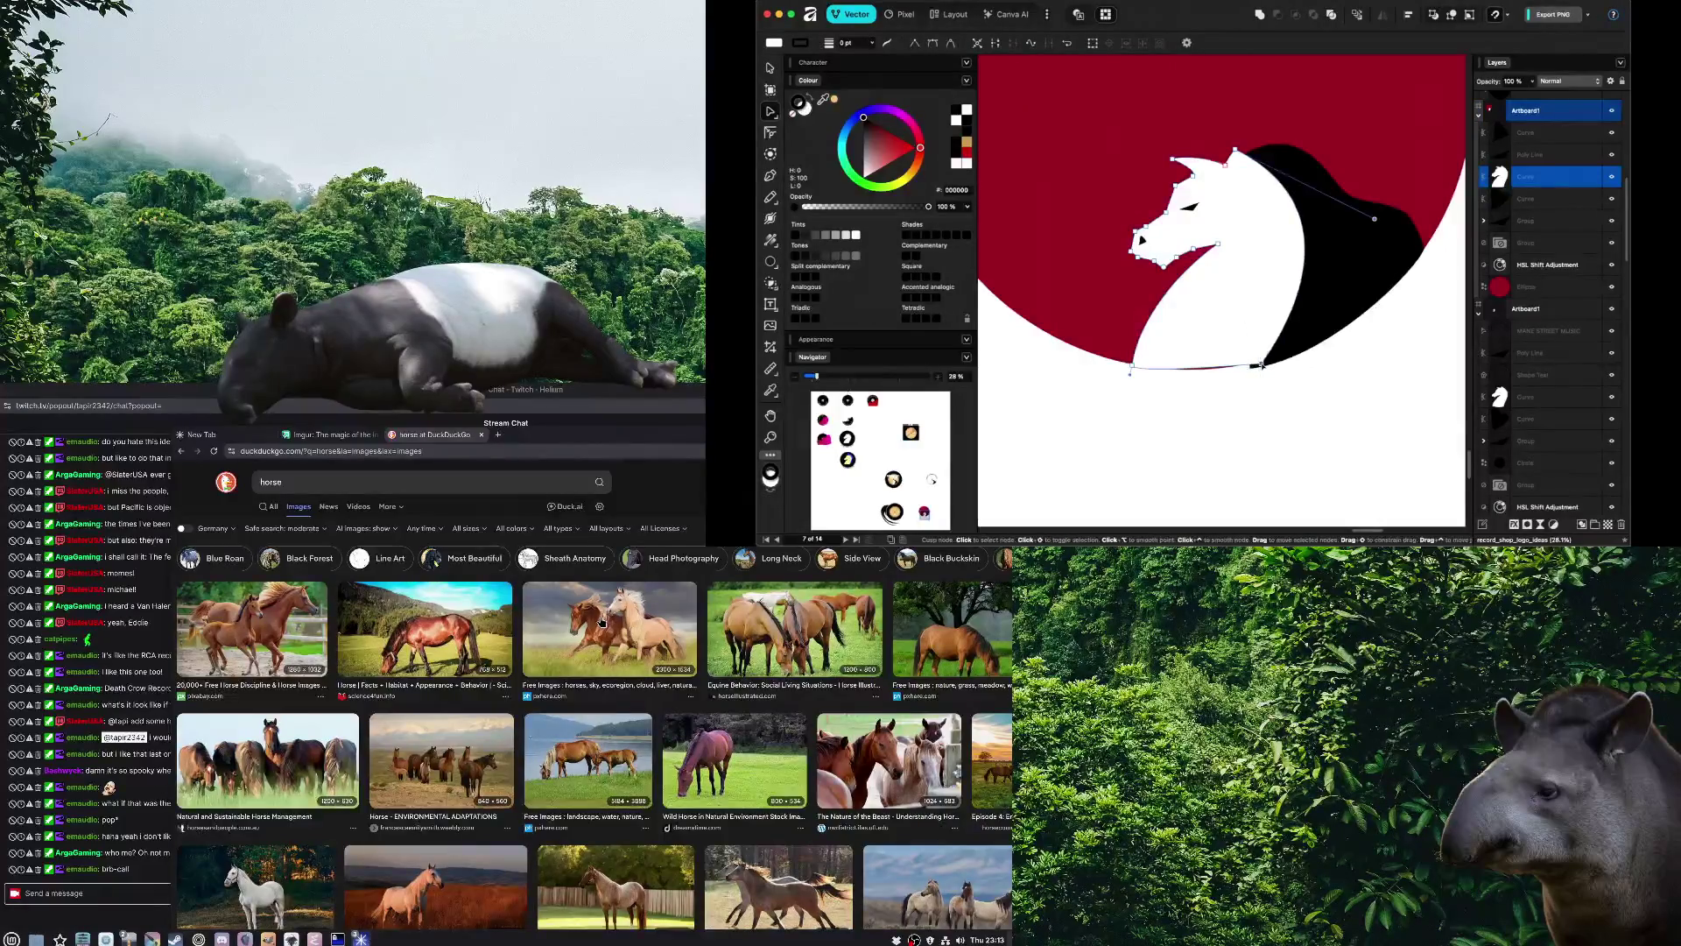
left_click(1261, 366, "alt")
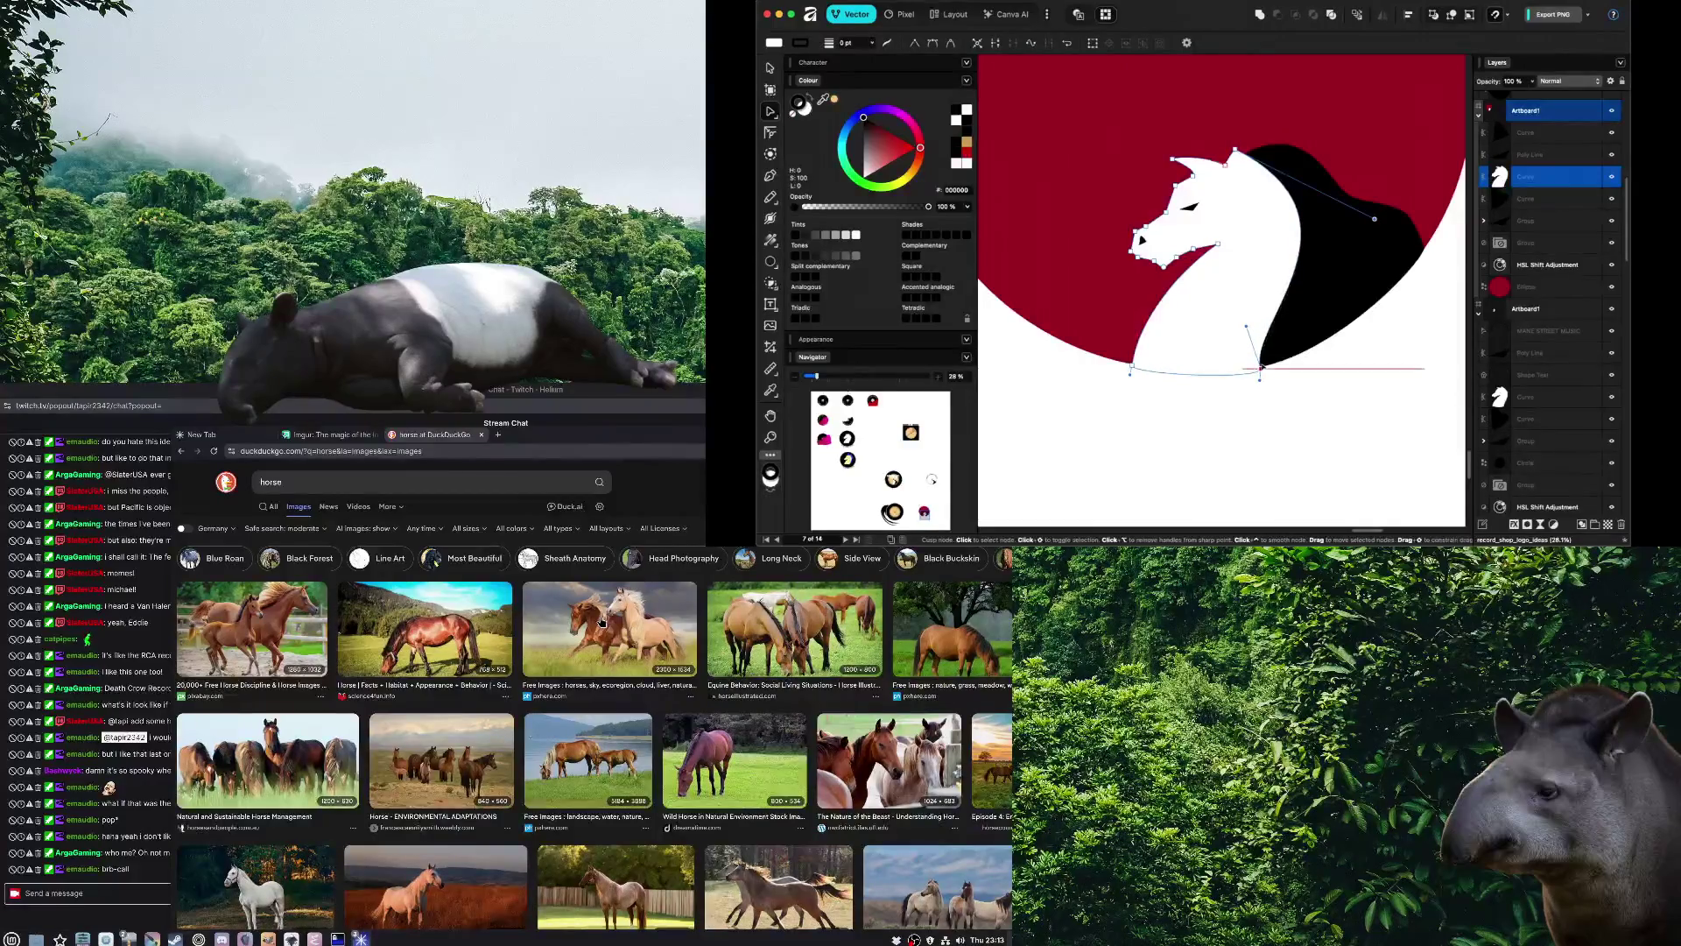
left_click(1286, 396)
scroll(1285, 396, "down", 5)
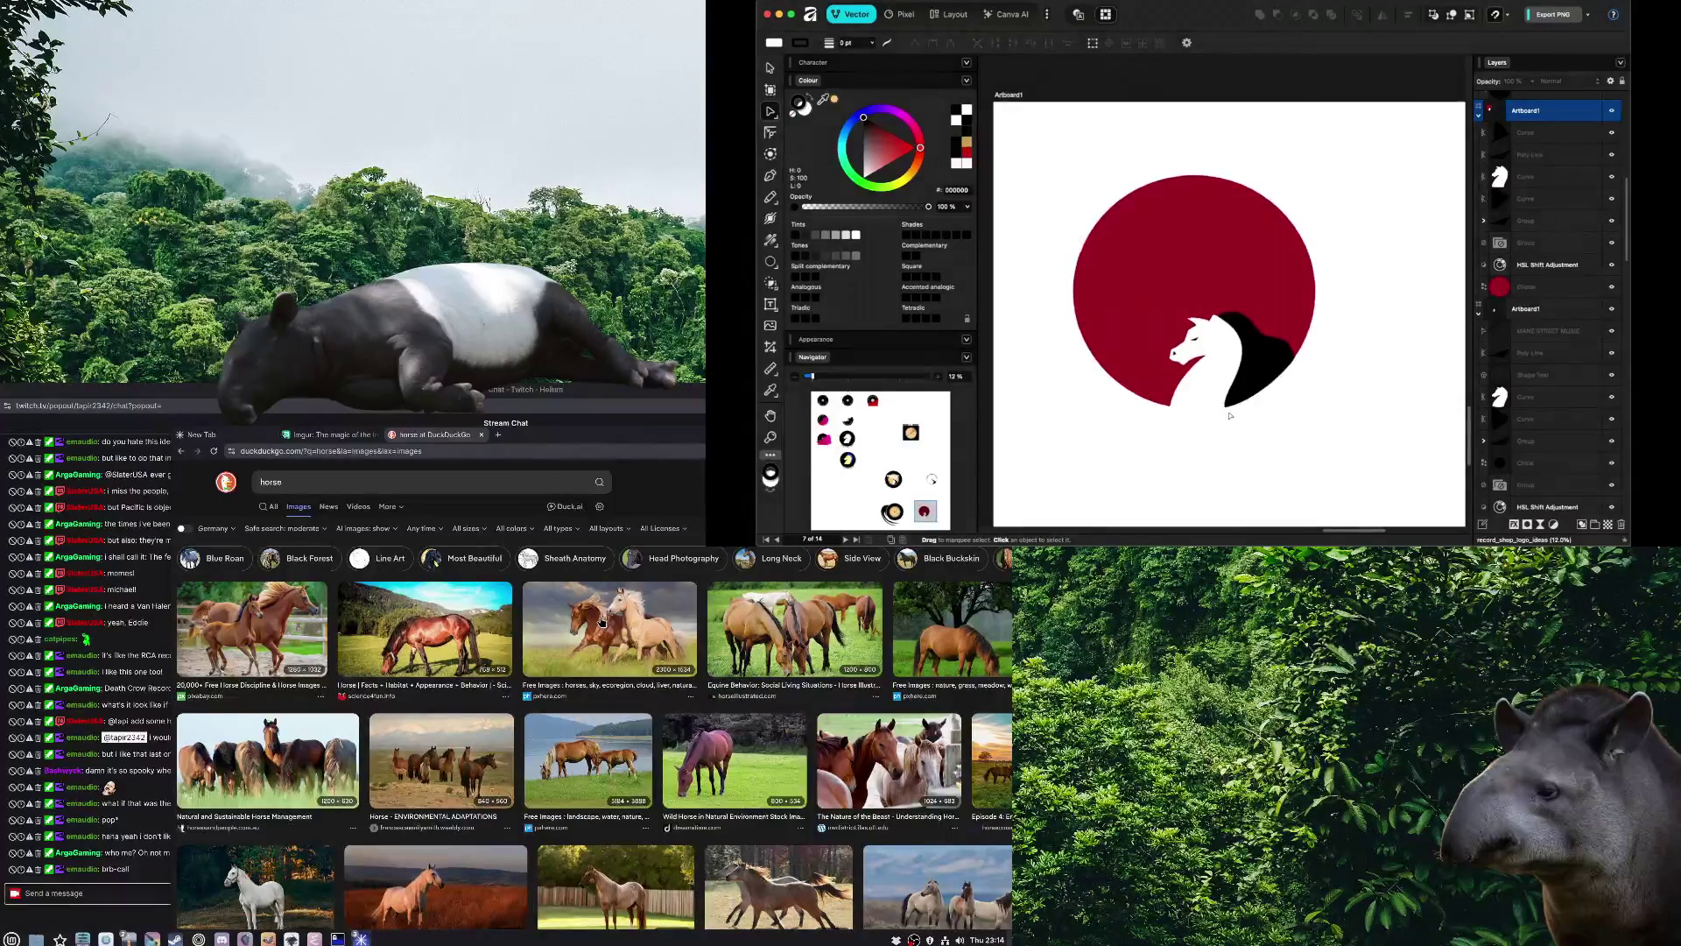
scroll(1240, 419, "up", 3)
left_click(1142, 184)
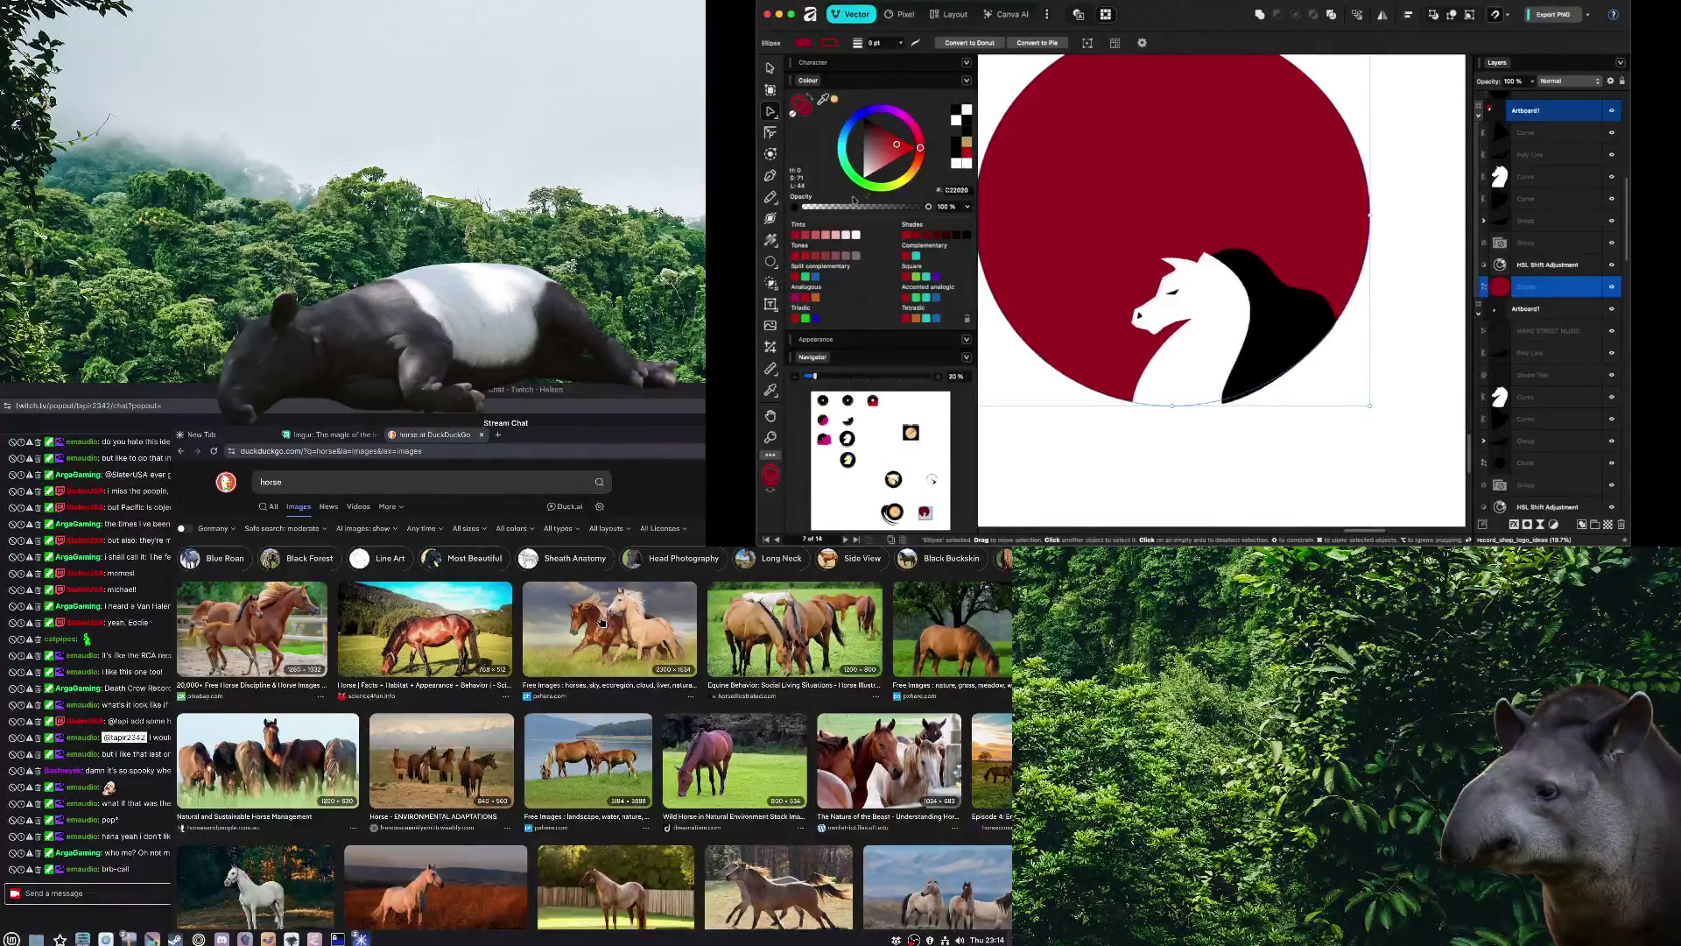
Draw a first linear gradient across the red circle and preview it
left_click(771, 239)
left_click_drag(1094, 354, 1159, 161)
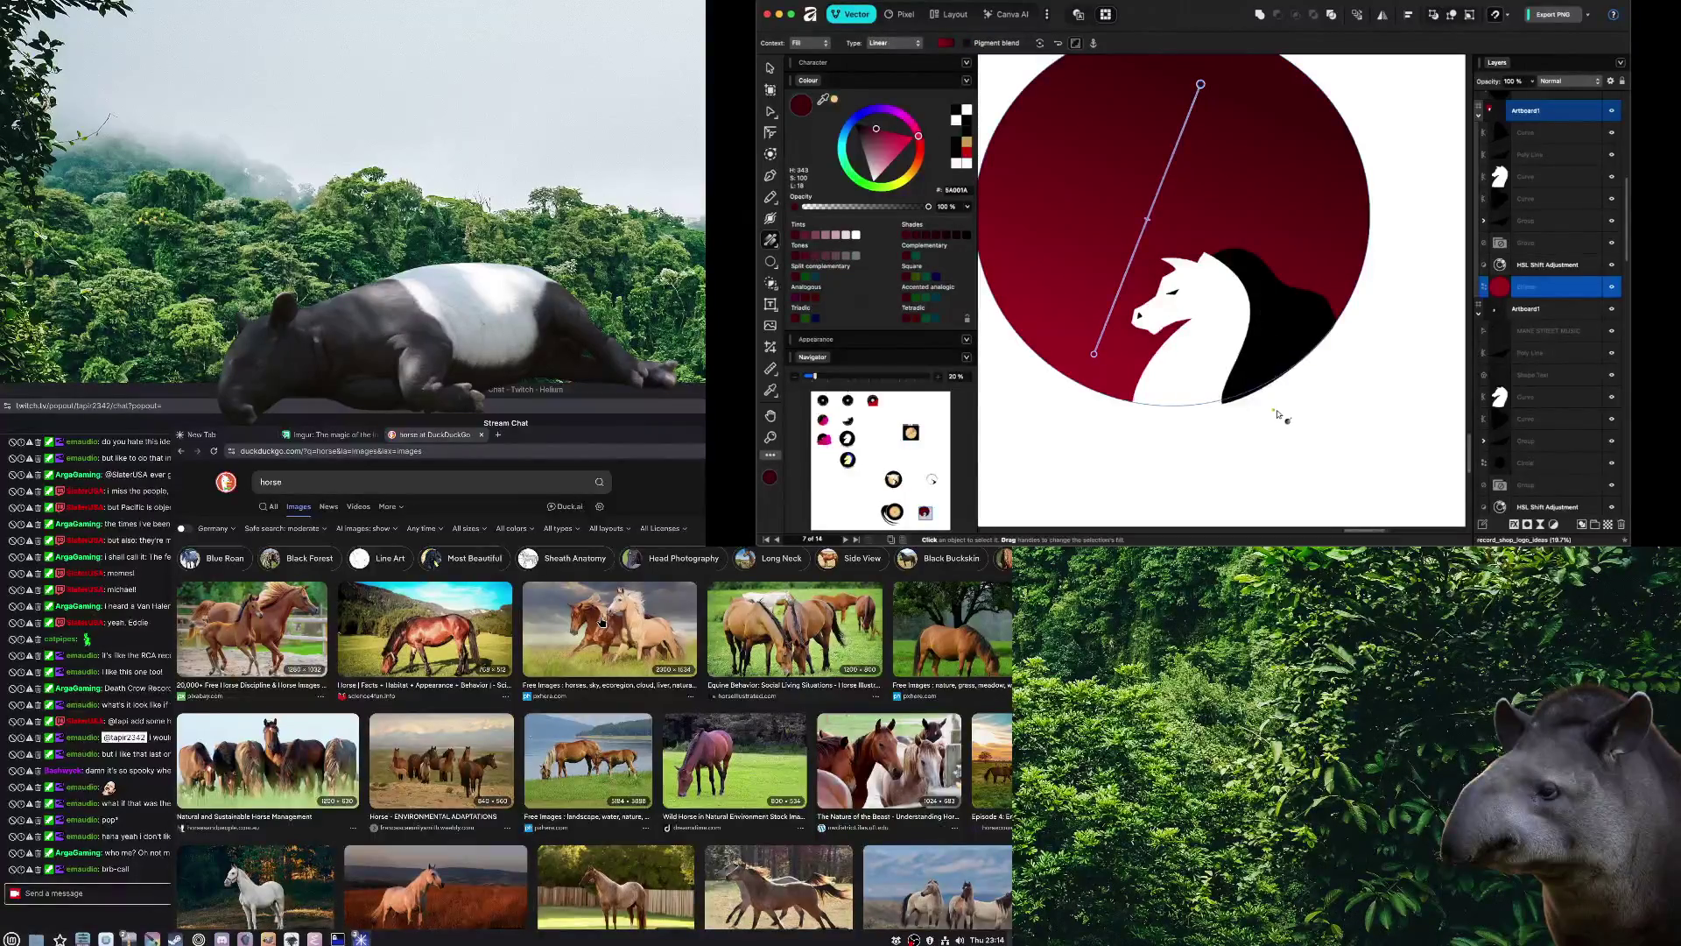
key("v")
left_click(1294, 441)
scroll(1287, 407, "down", 2)
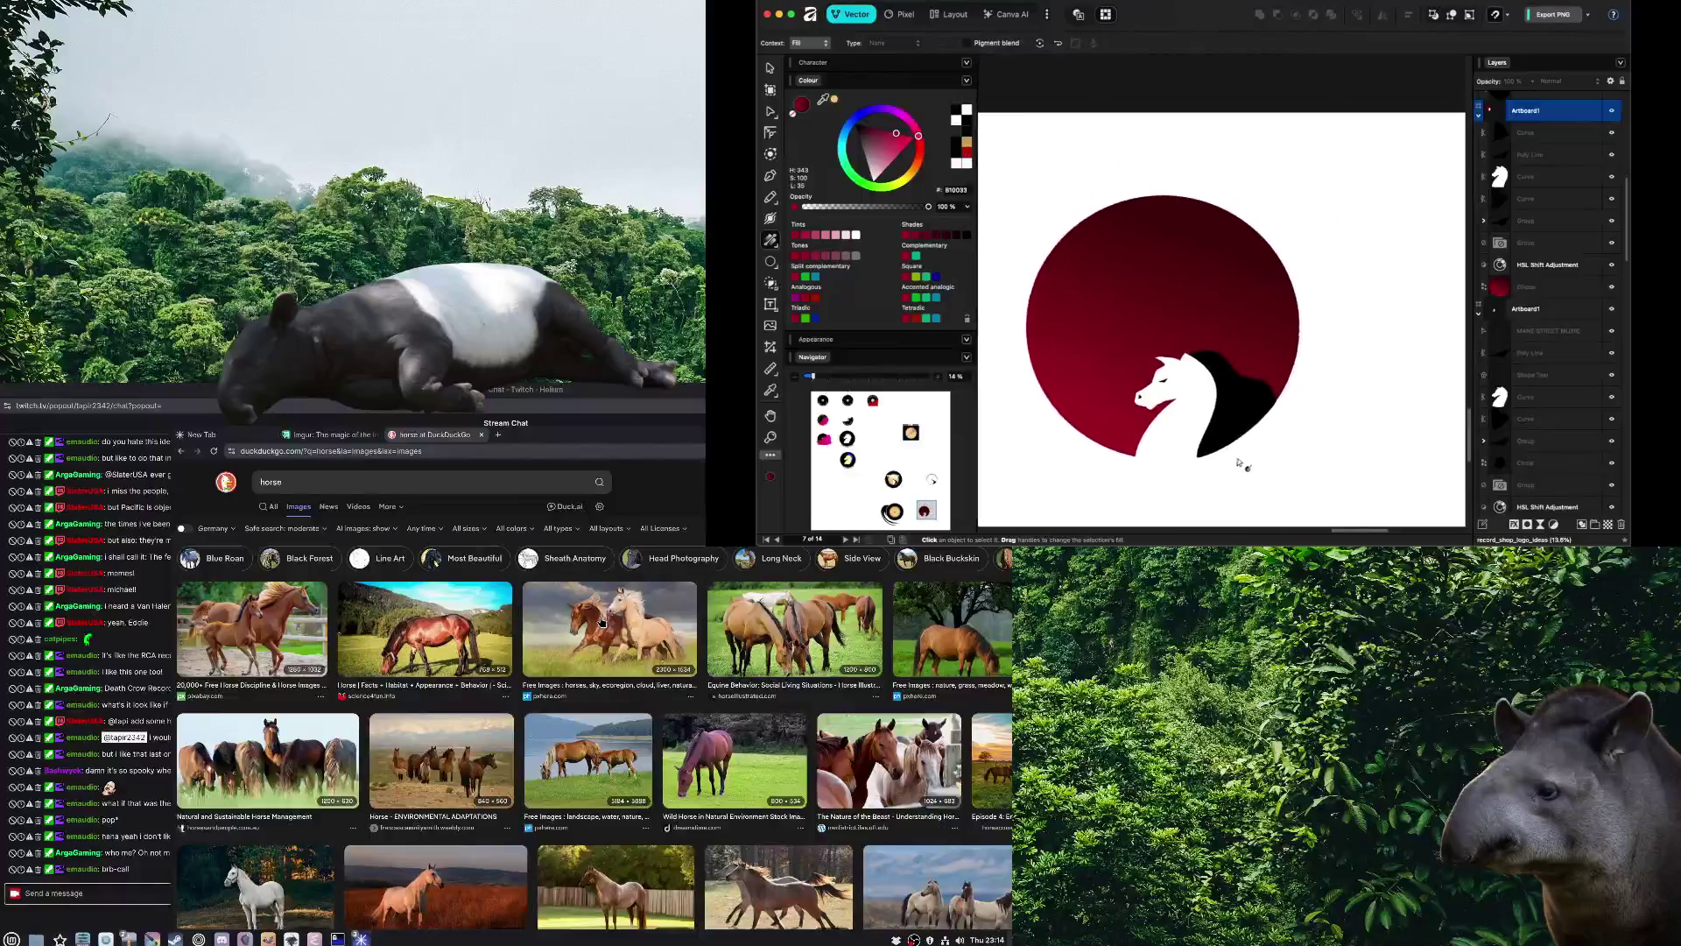
left_click(1147, 329)
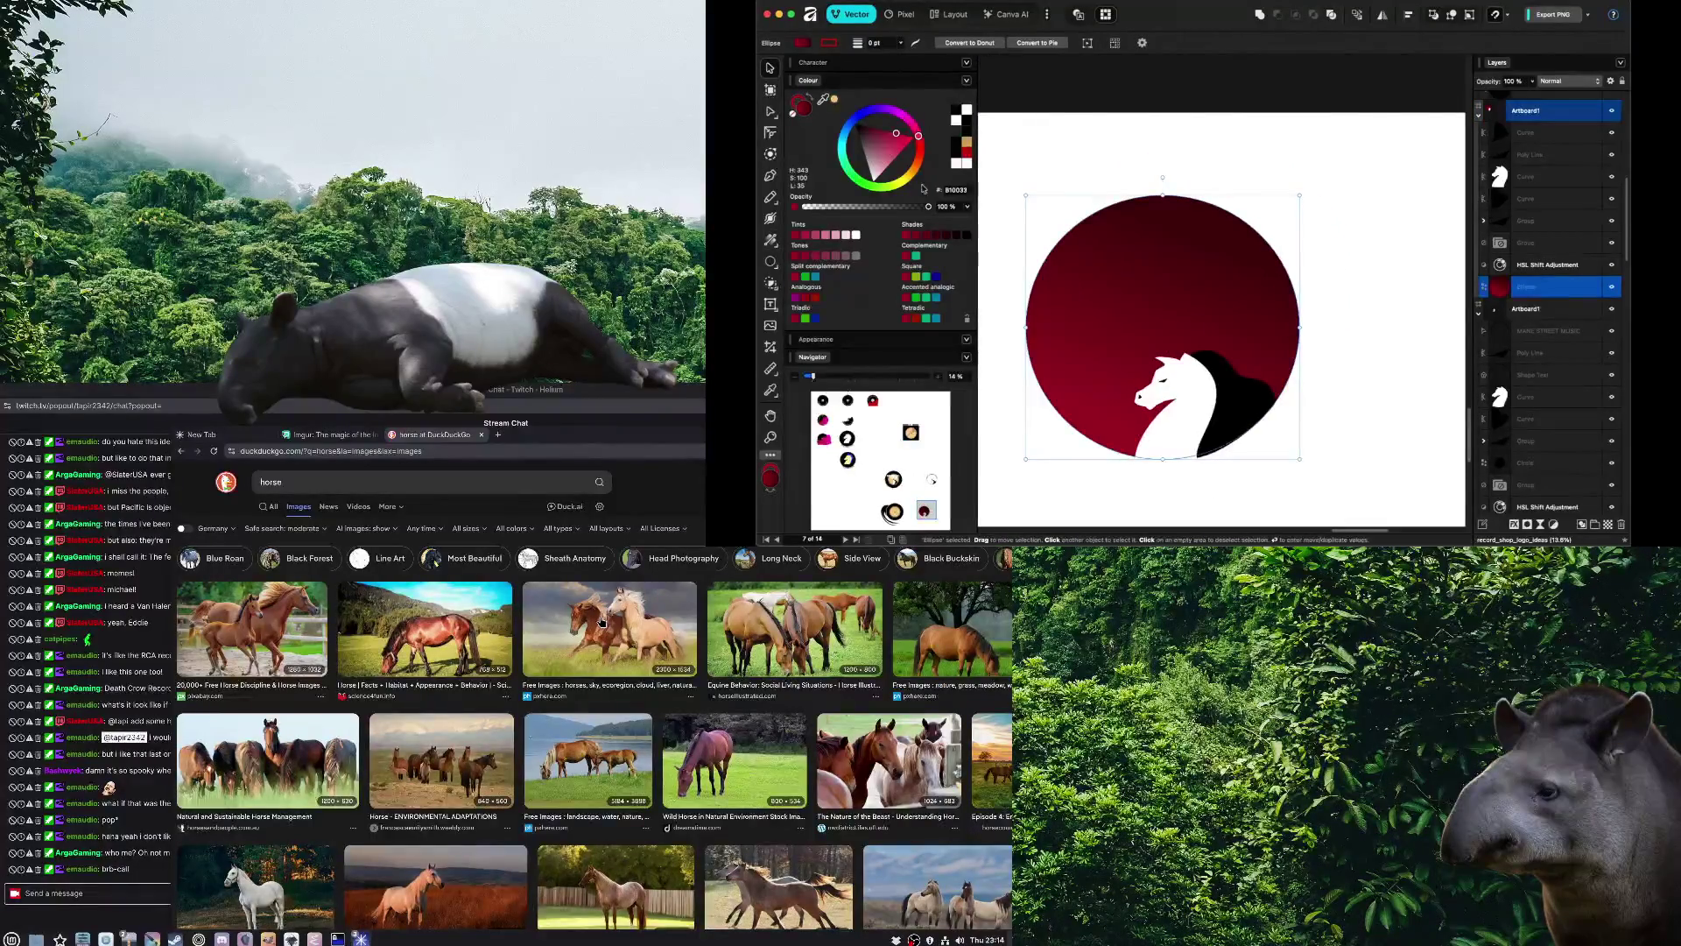
Redraw the gradient from the circle's lower-left to its top and tint it magenta
key("g")
left_click_drag(1109, 423, 1184, 235)
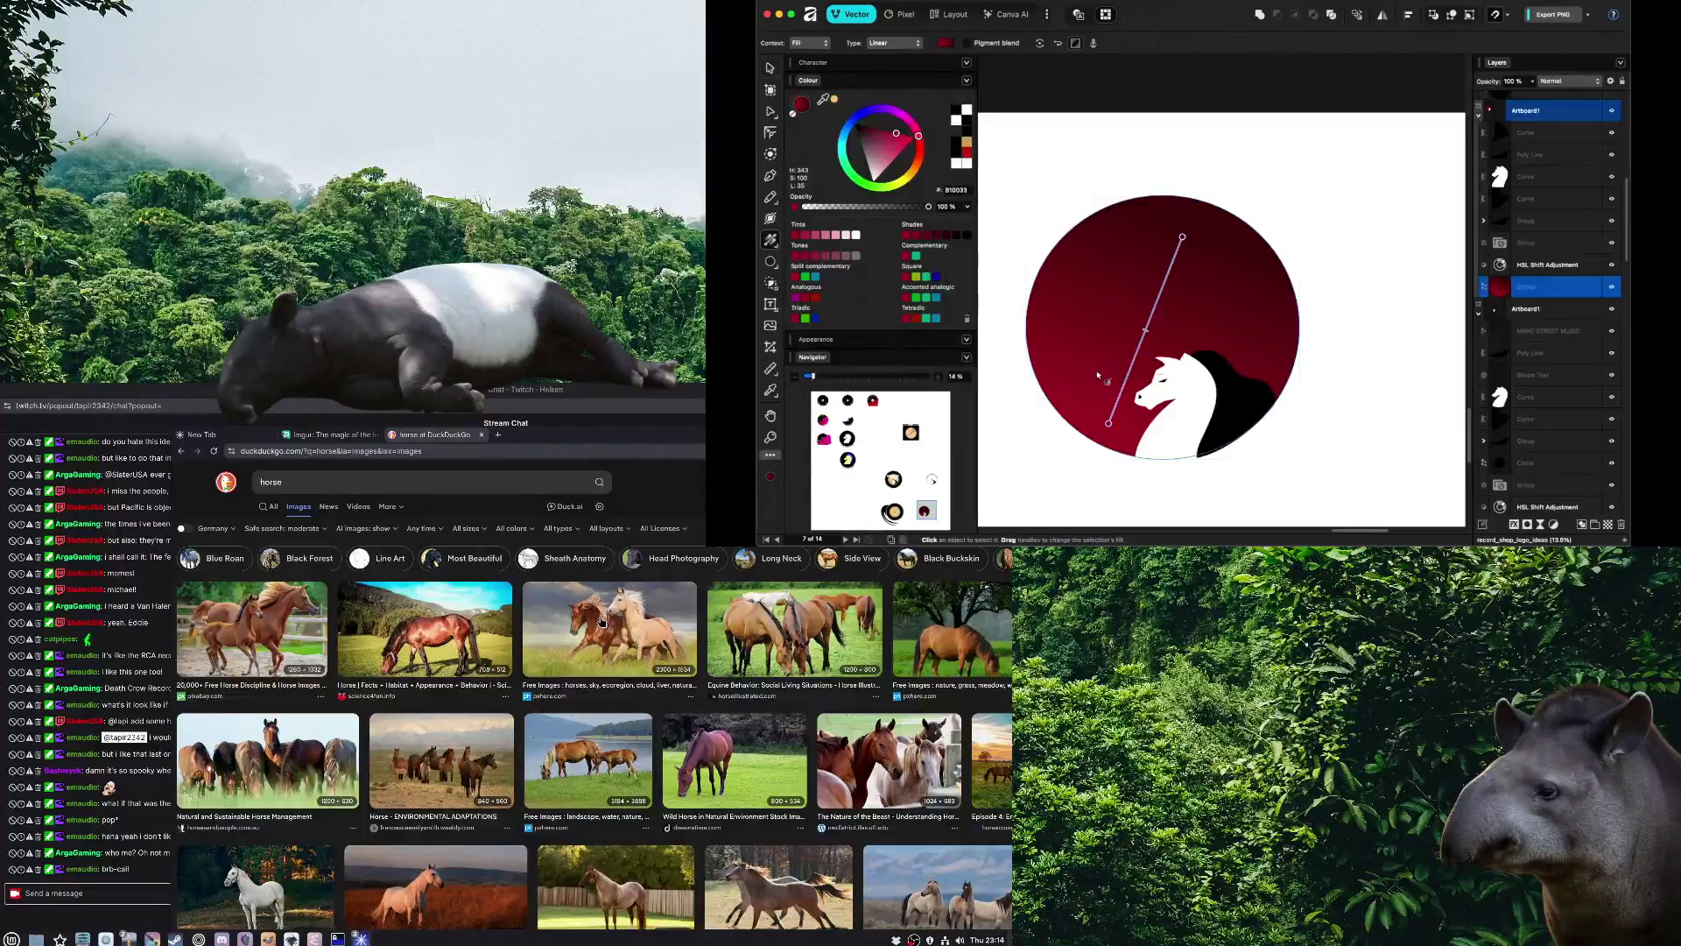
left_click(898, 154)
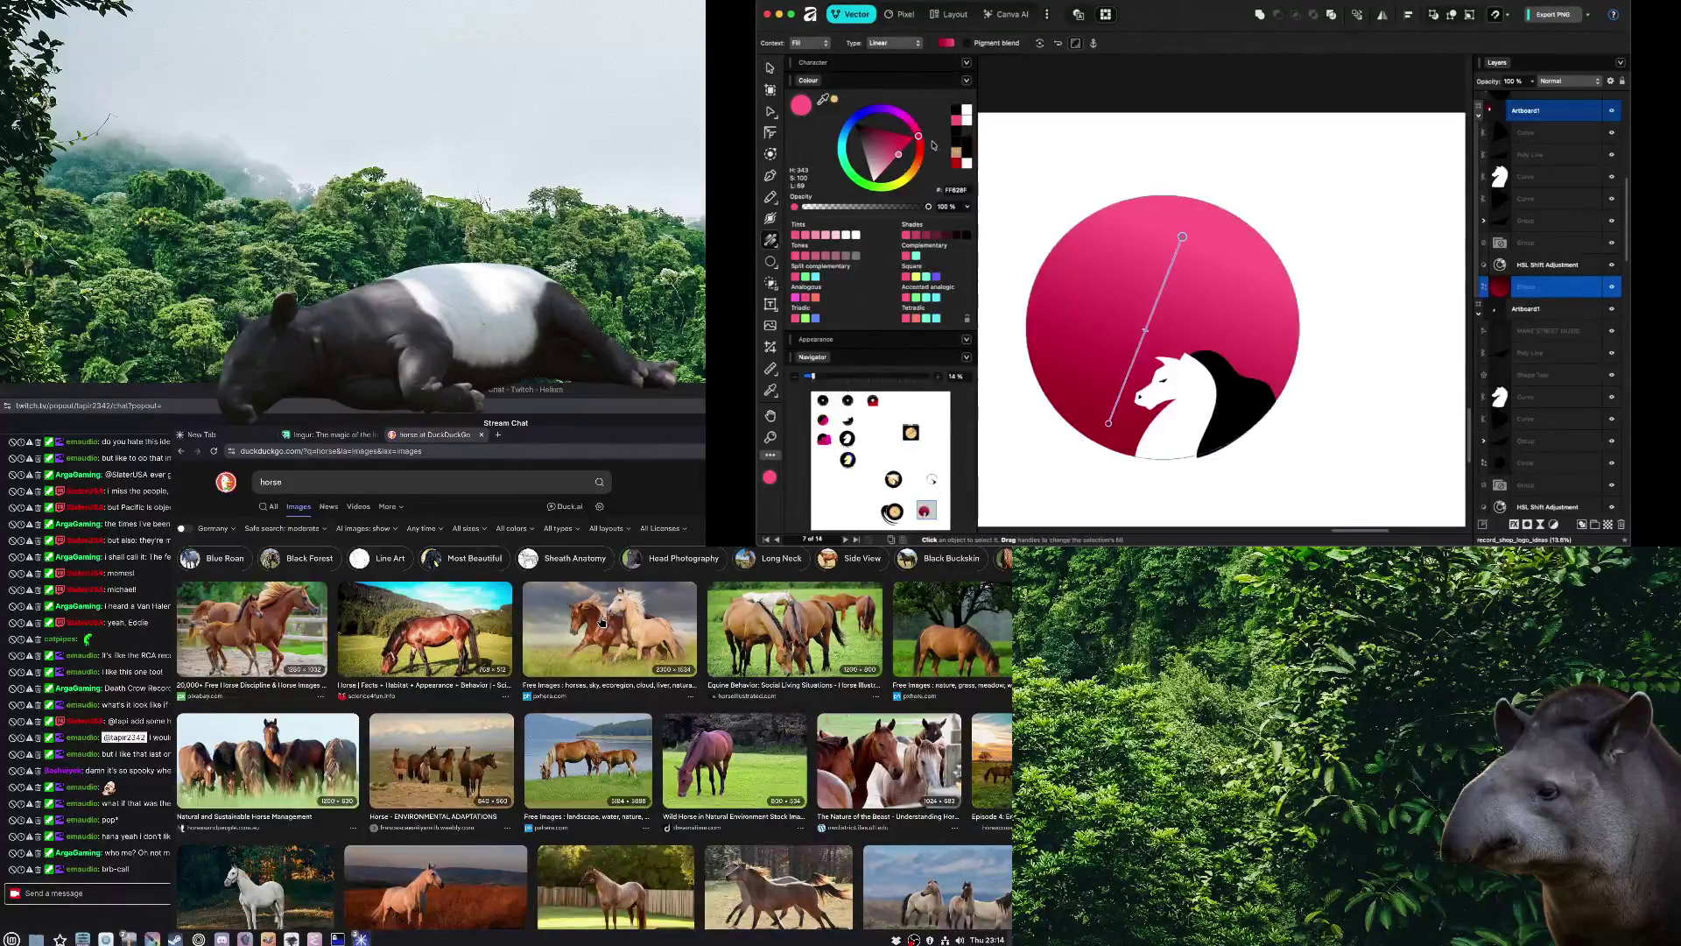
left_click(901, 118)
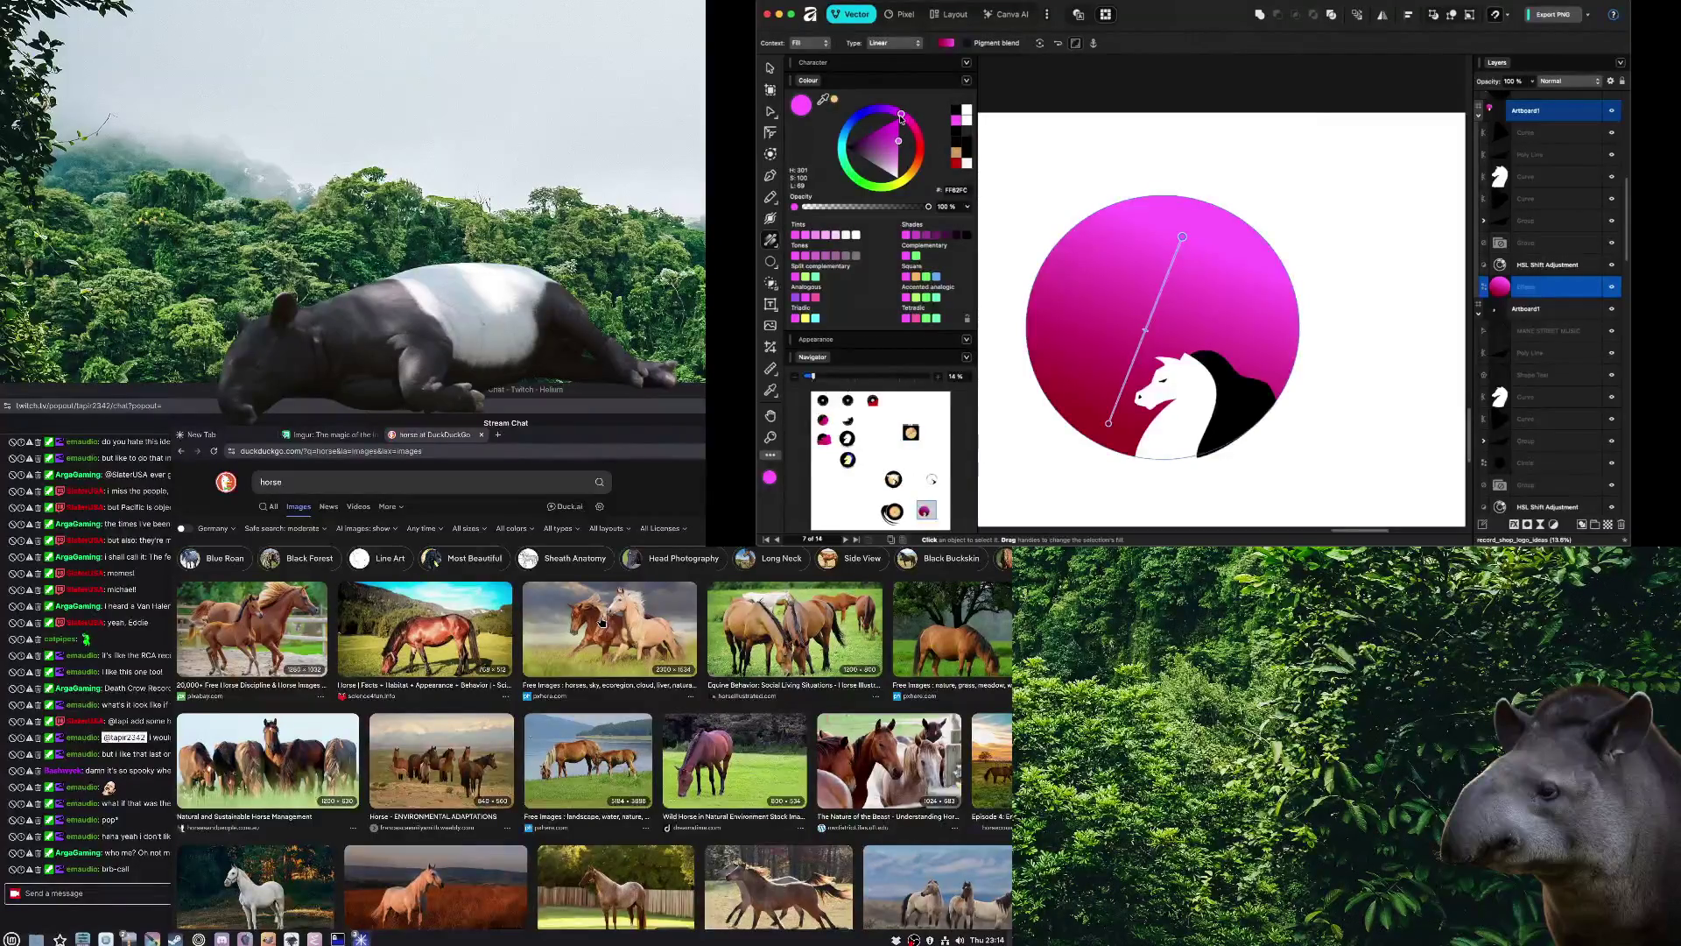
scroll(1057, 308, "down", 3)
scroll(1148, 283, "up", 2)
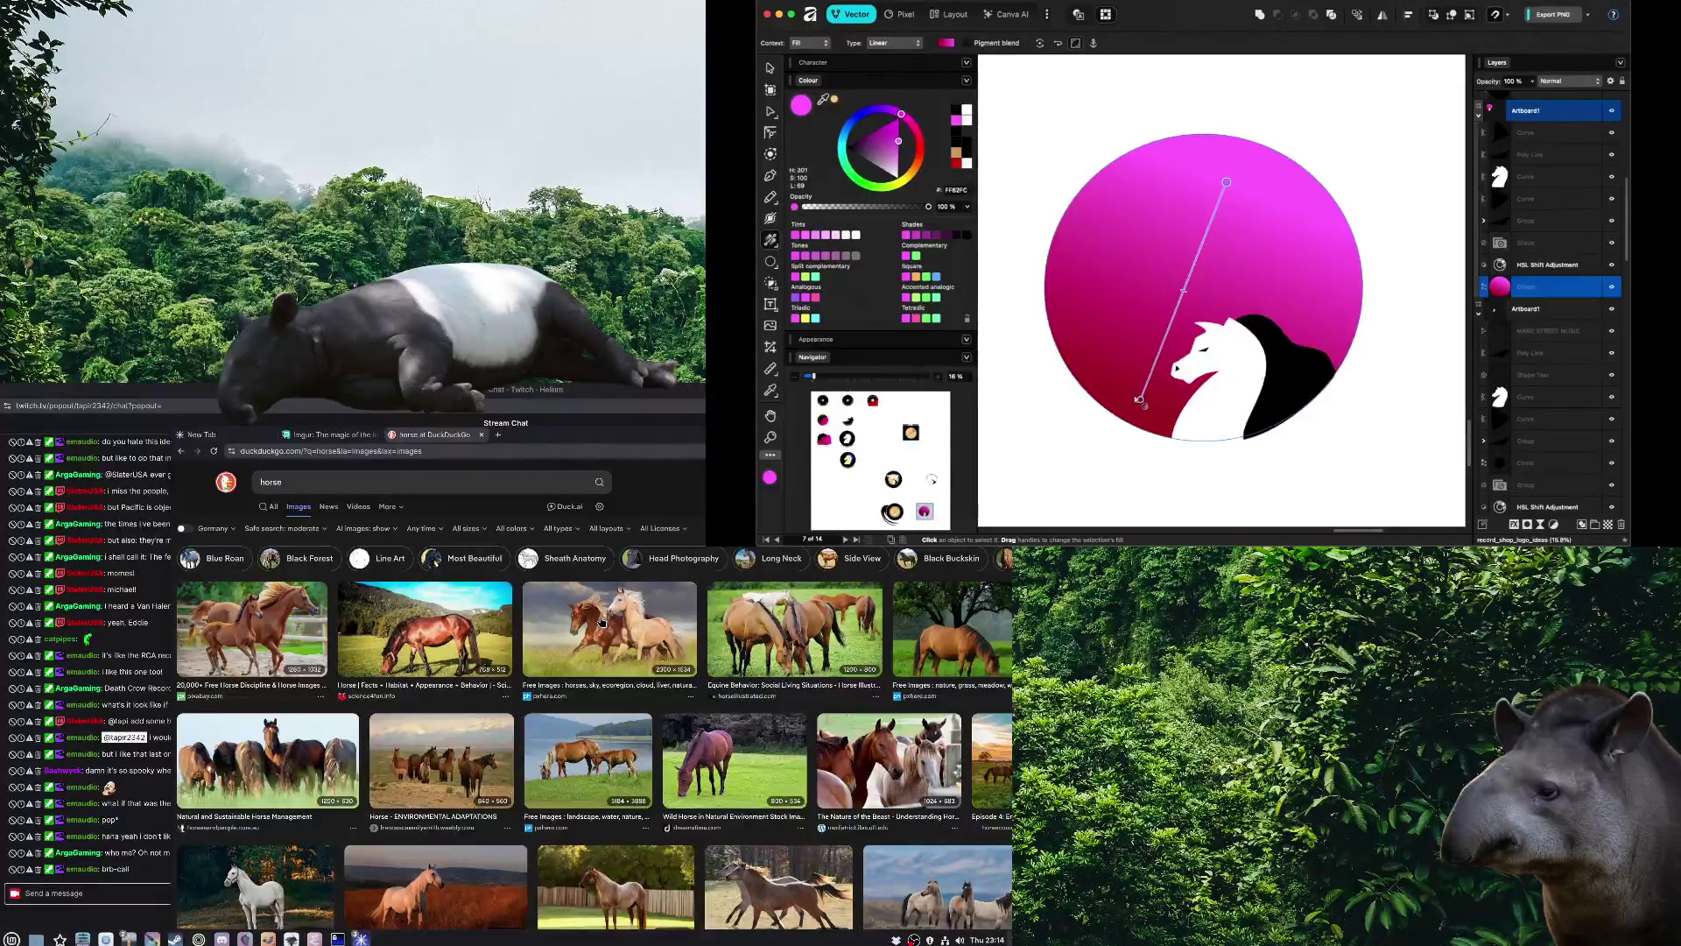
Replace that colour with a deep navy blue and preview the gradient
key("super+z")
left_click(865, 114)
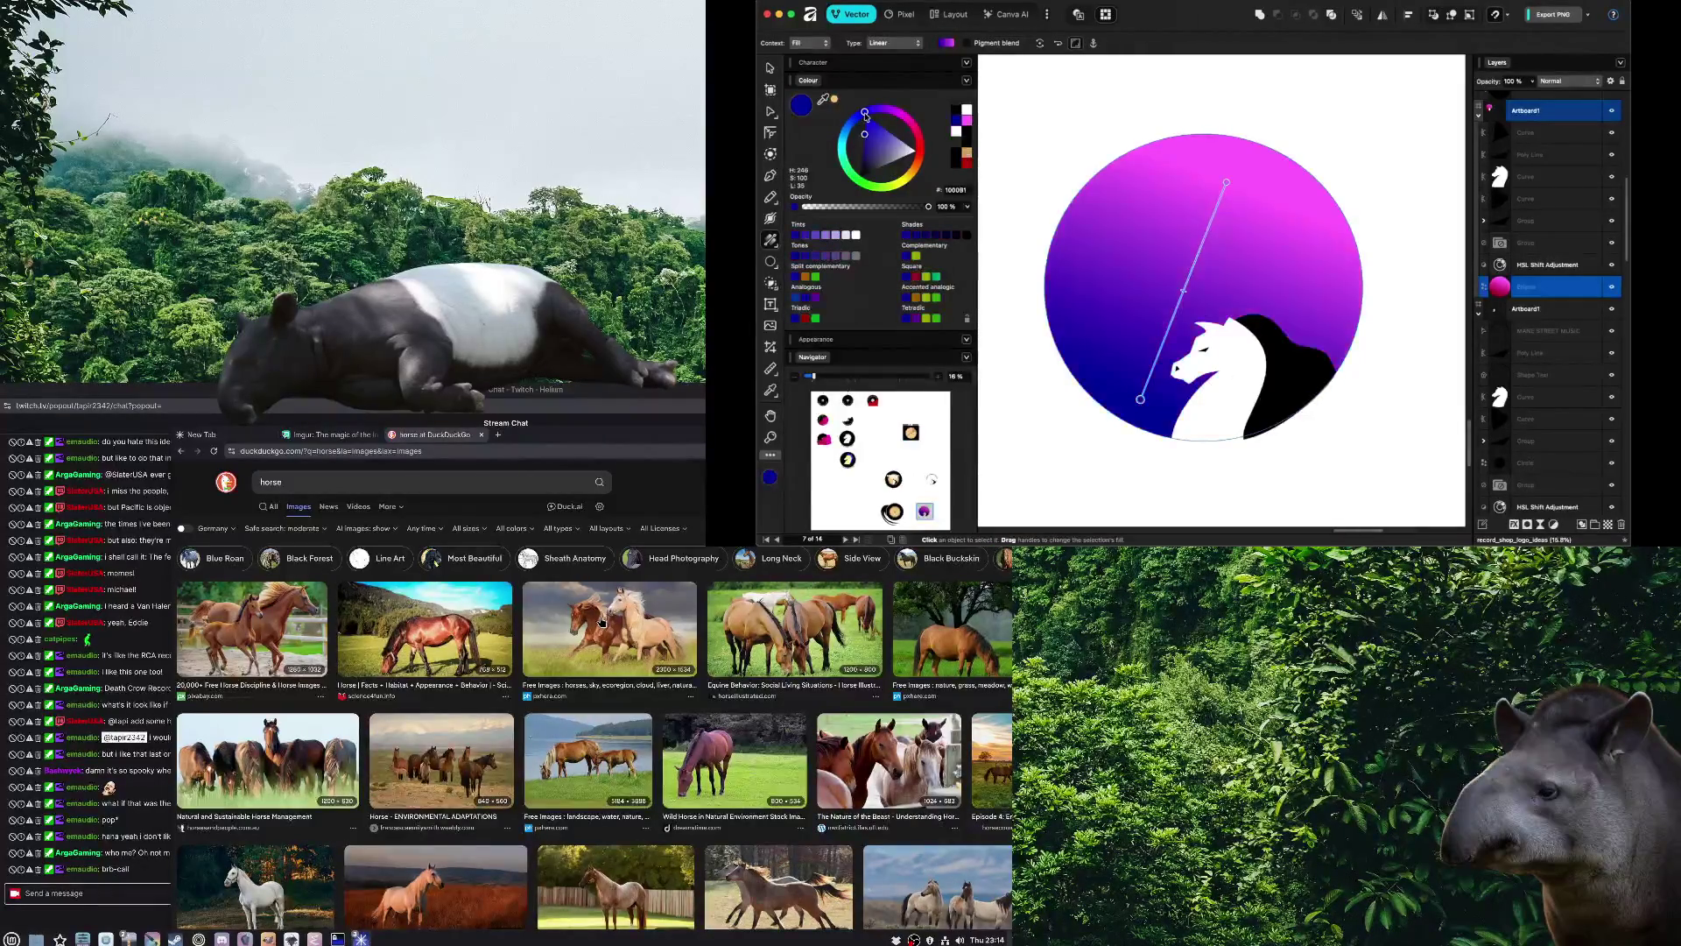
left_click_drag(885, 154, 842, 166)
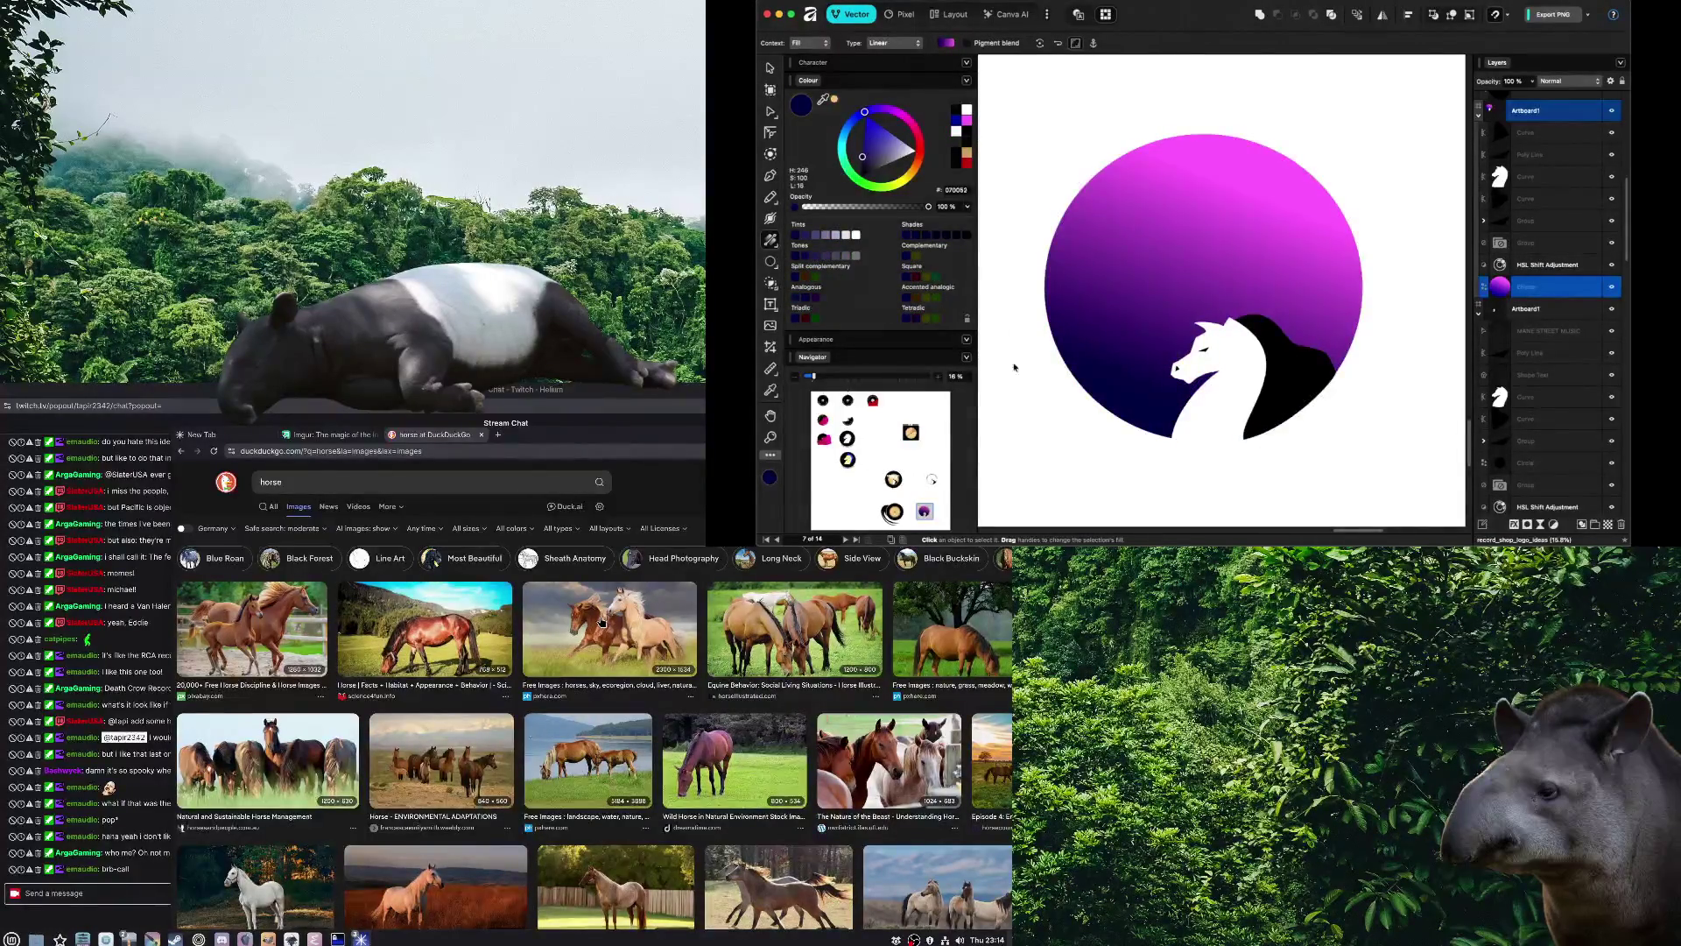
left_click(1033, 401)
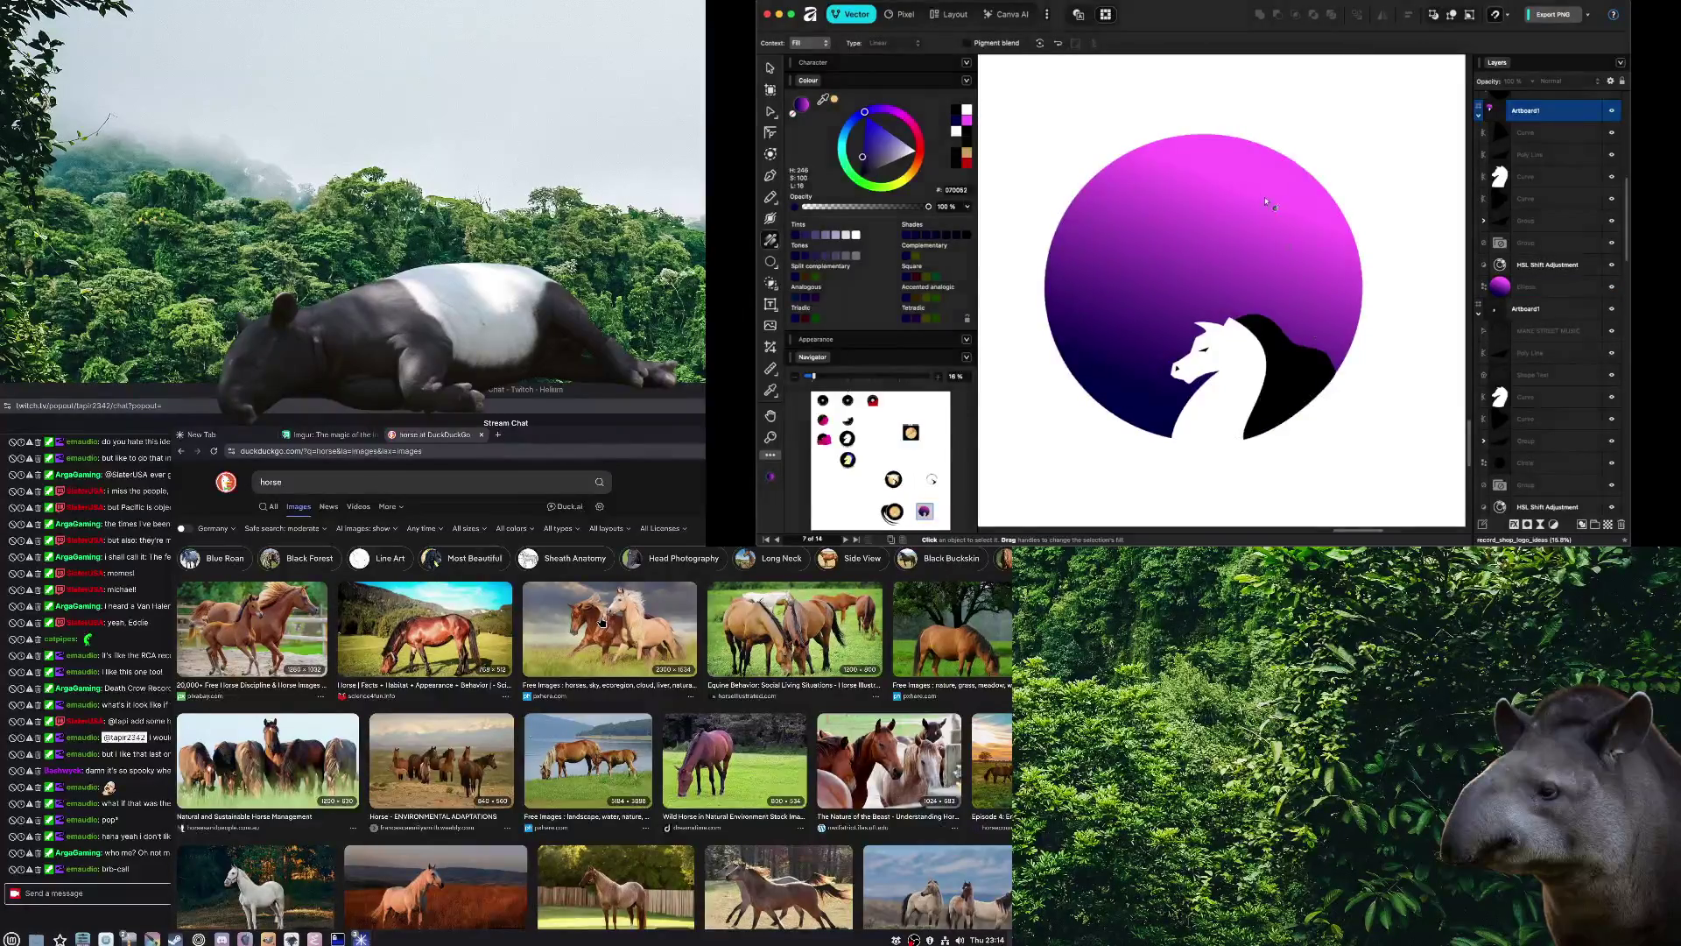
Pull the gradient's top handle down inside the circle
key("v")
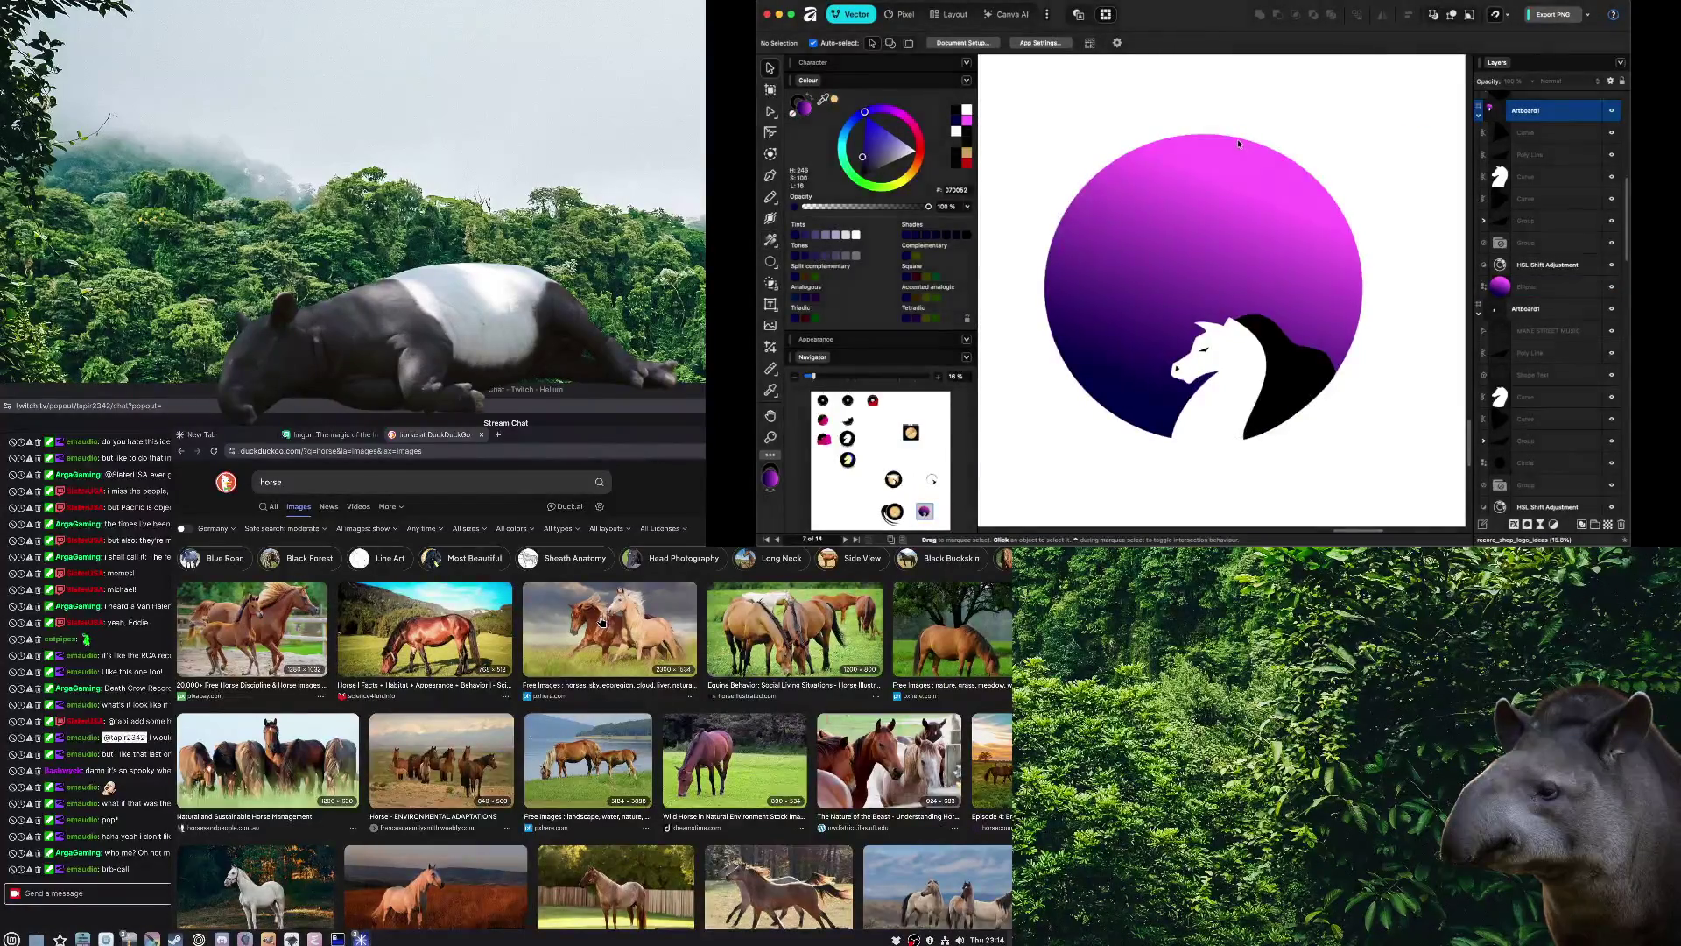
left_click(1238, 138)
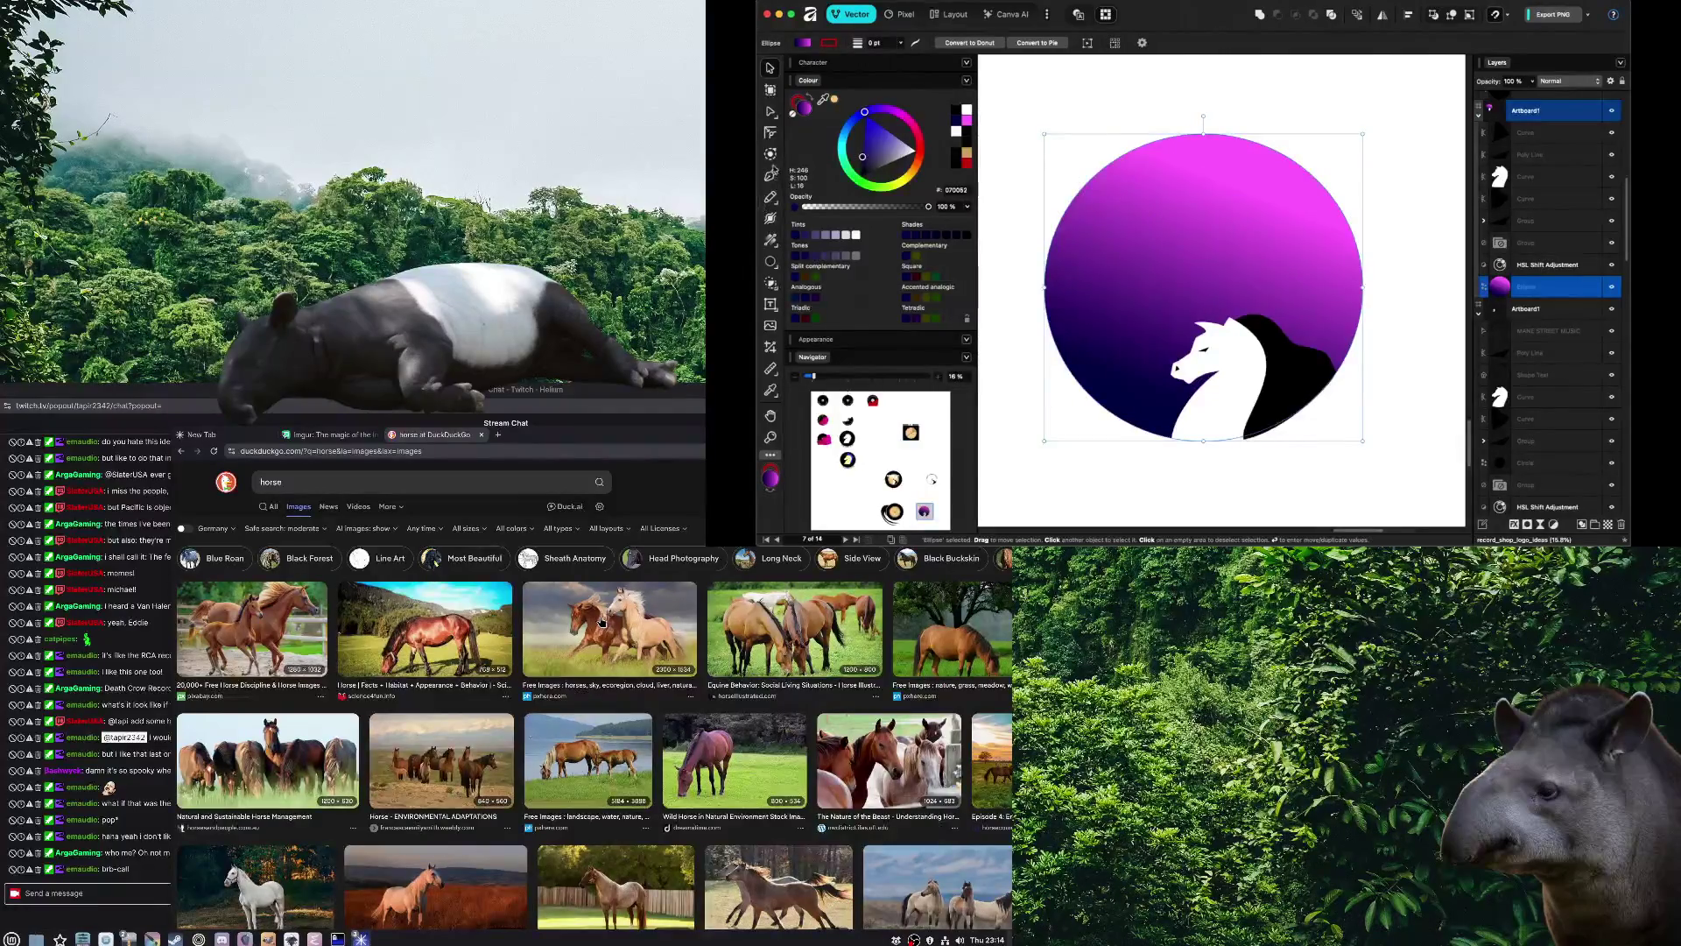
left_click(770, 239)
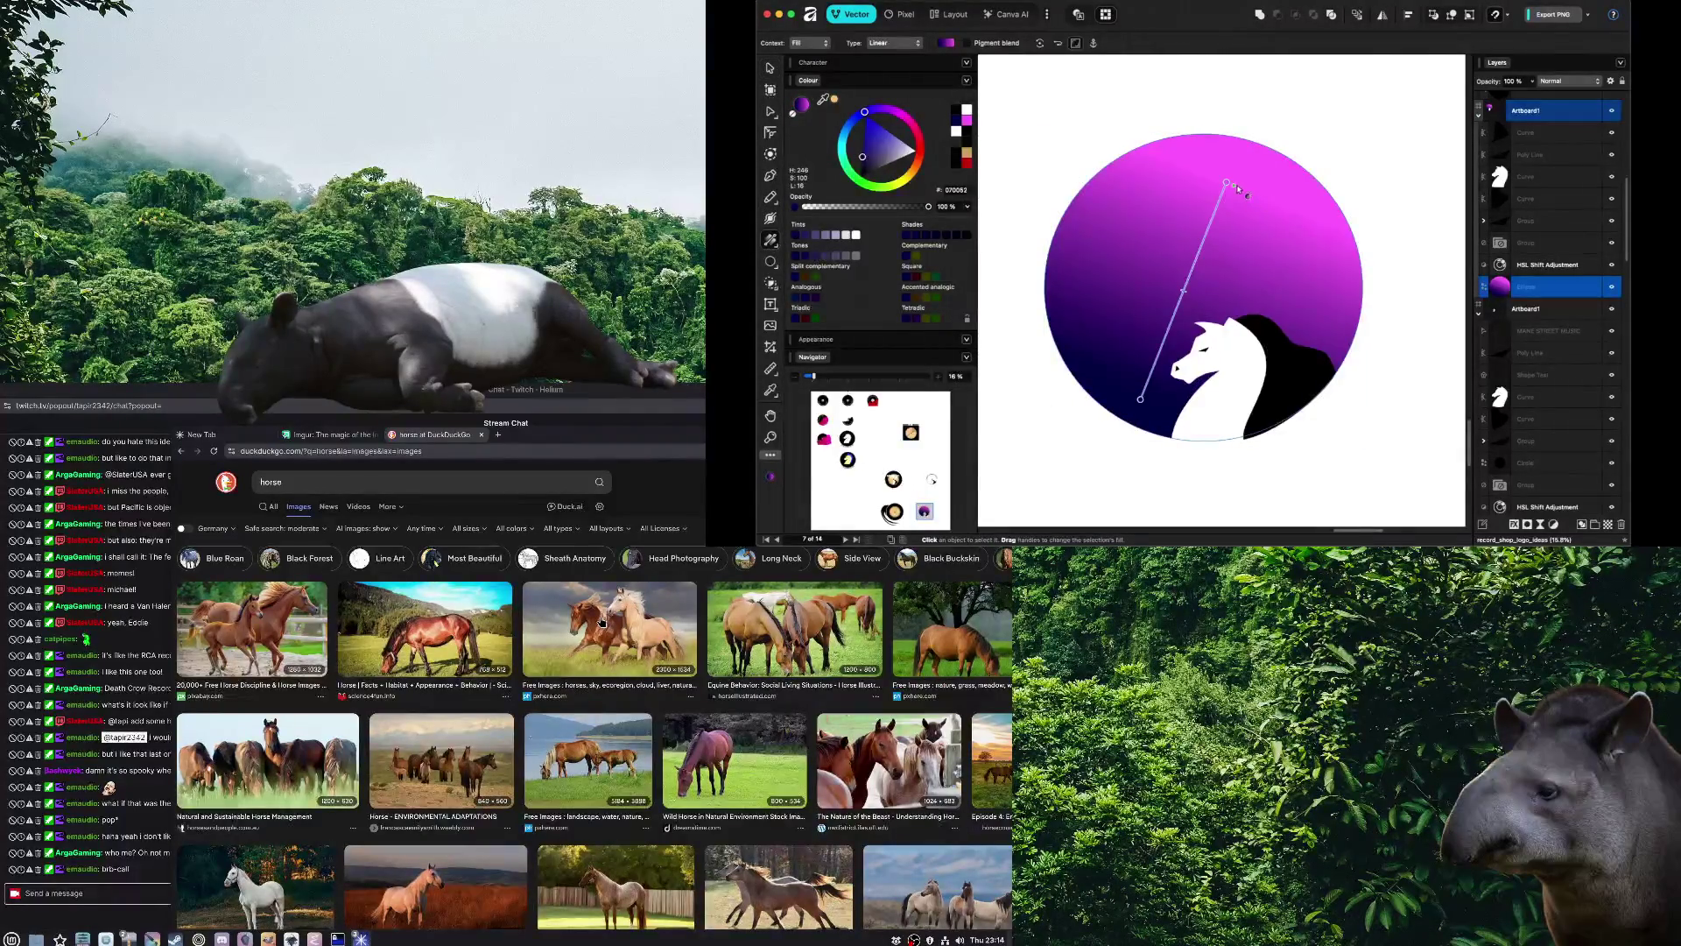
mouse_move(1235, 185)
left_mouse_down()
mouse_move(1185, 277)
mouse_move(1259, 154)
left_mouse_up()
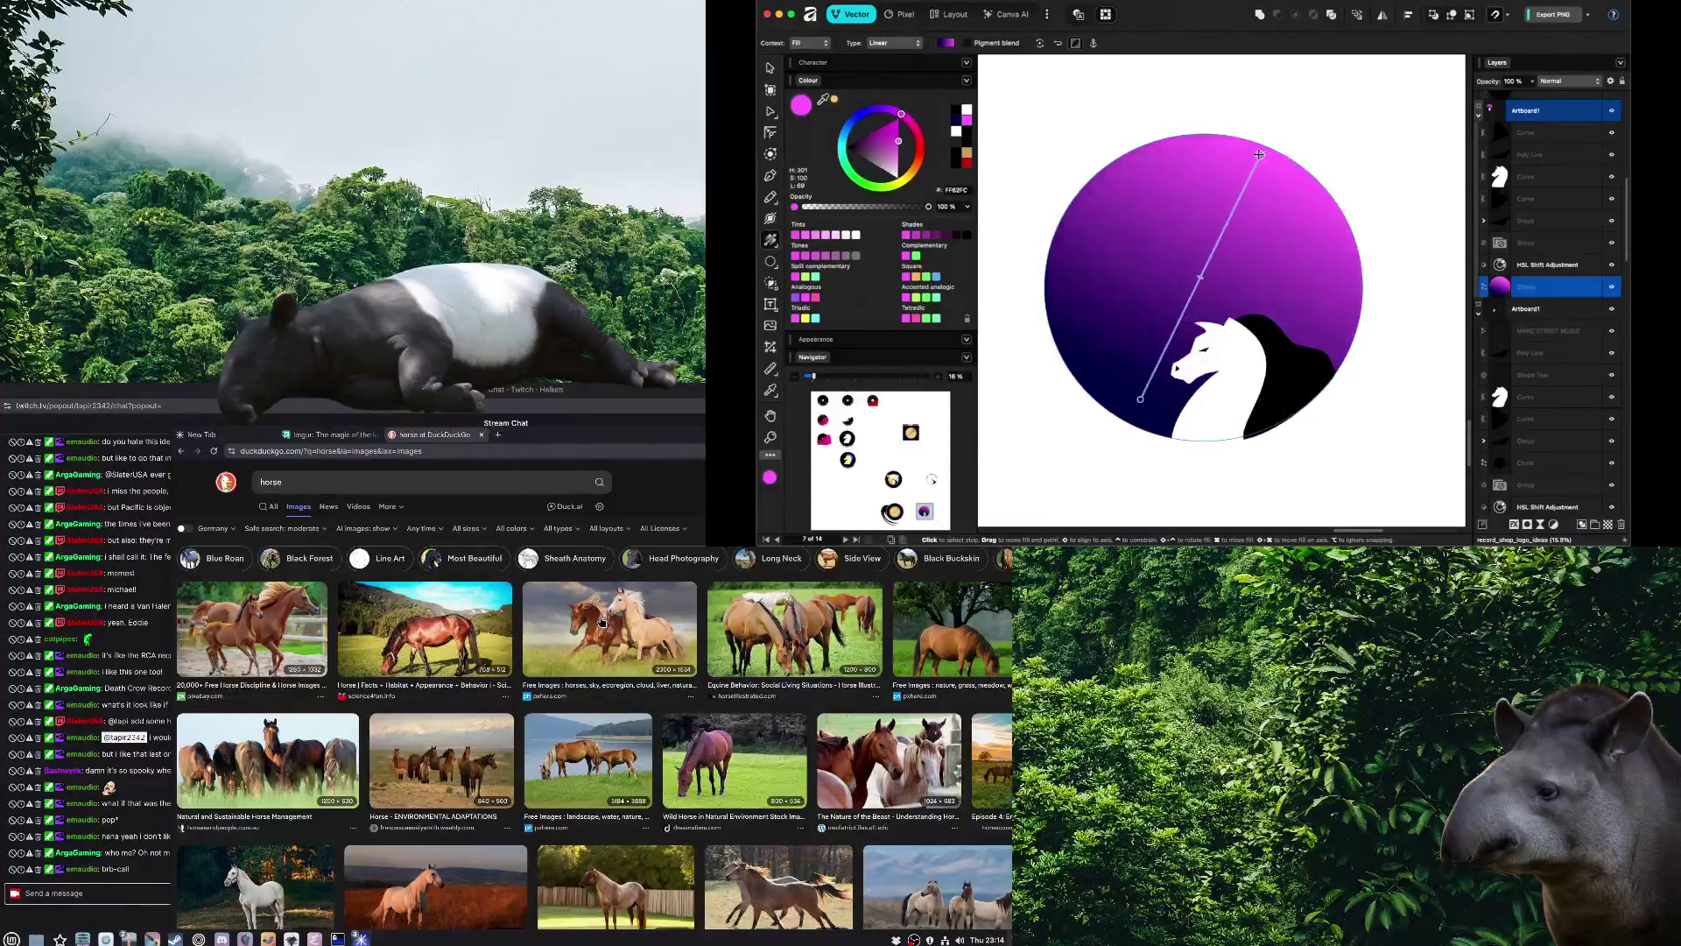
Try several hues for the gradient's top stop, settle on crimson, and preview
left_click(920, 145)
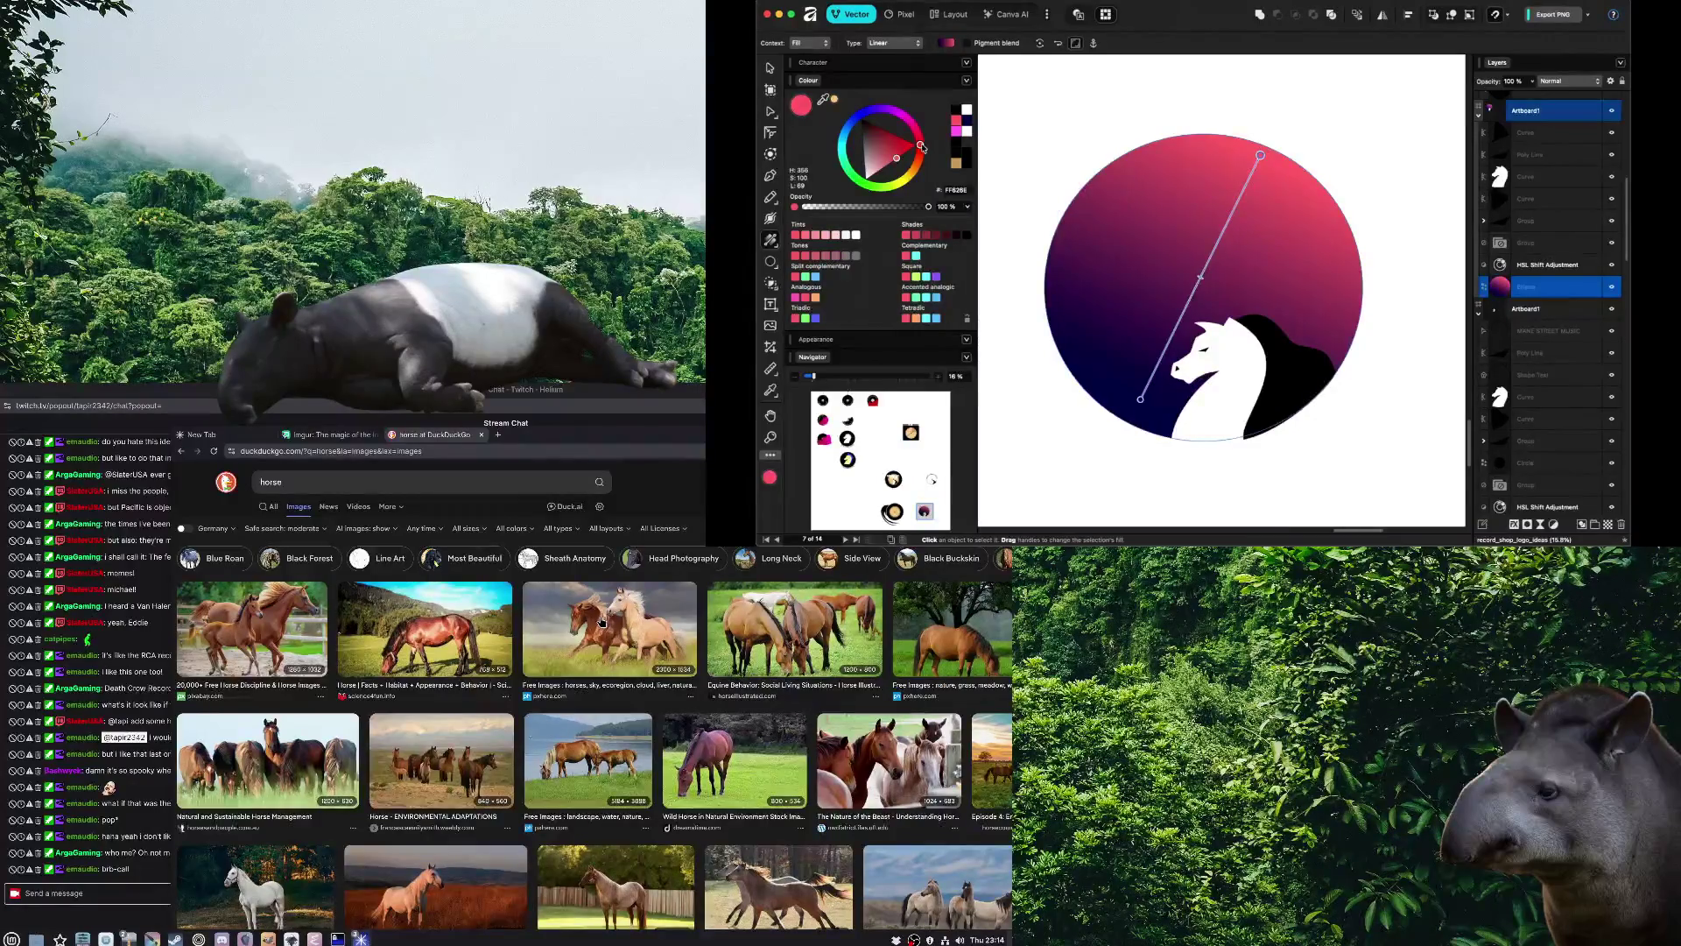
left_click_drag(922, 148, 902, 179)
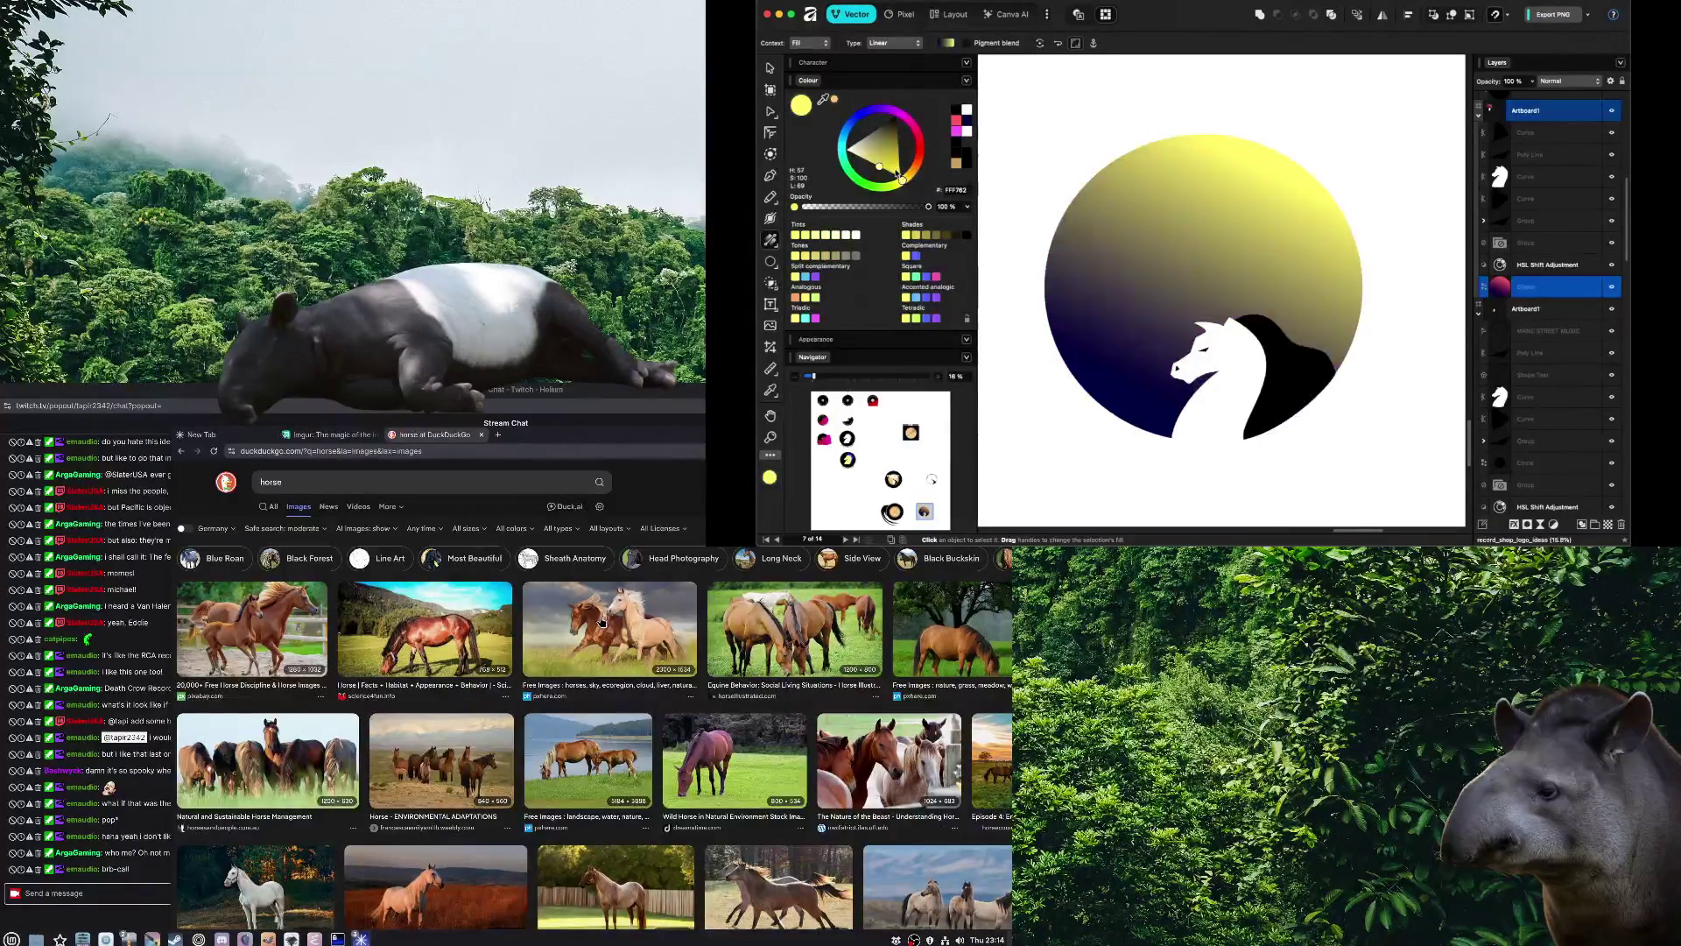
left_click(853, 121)
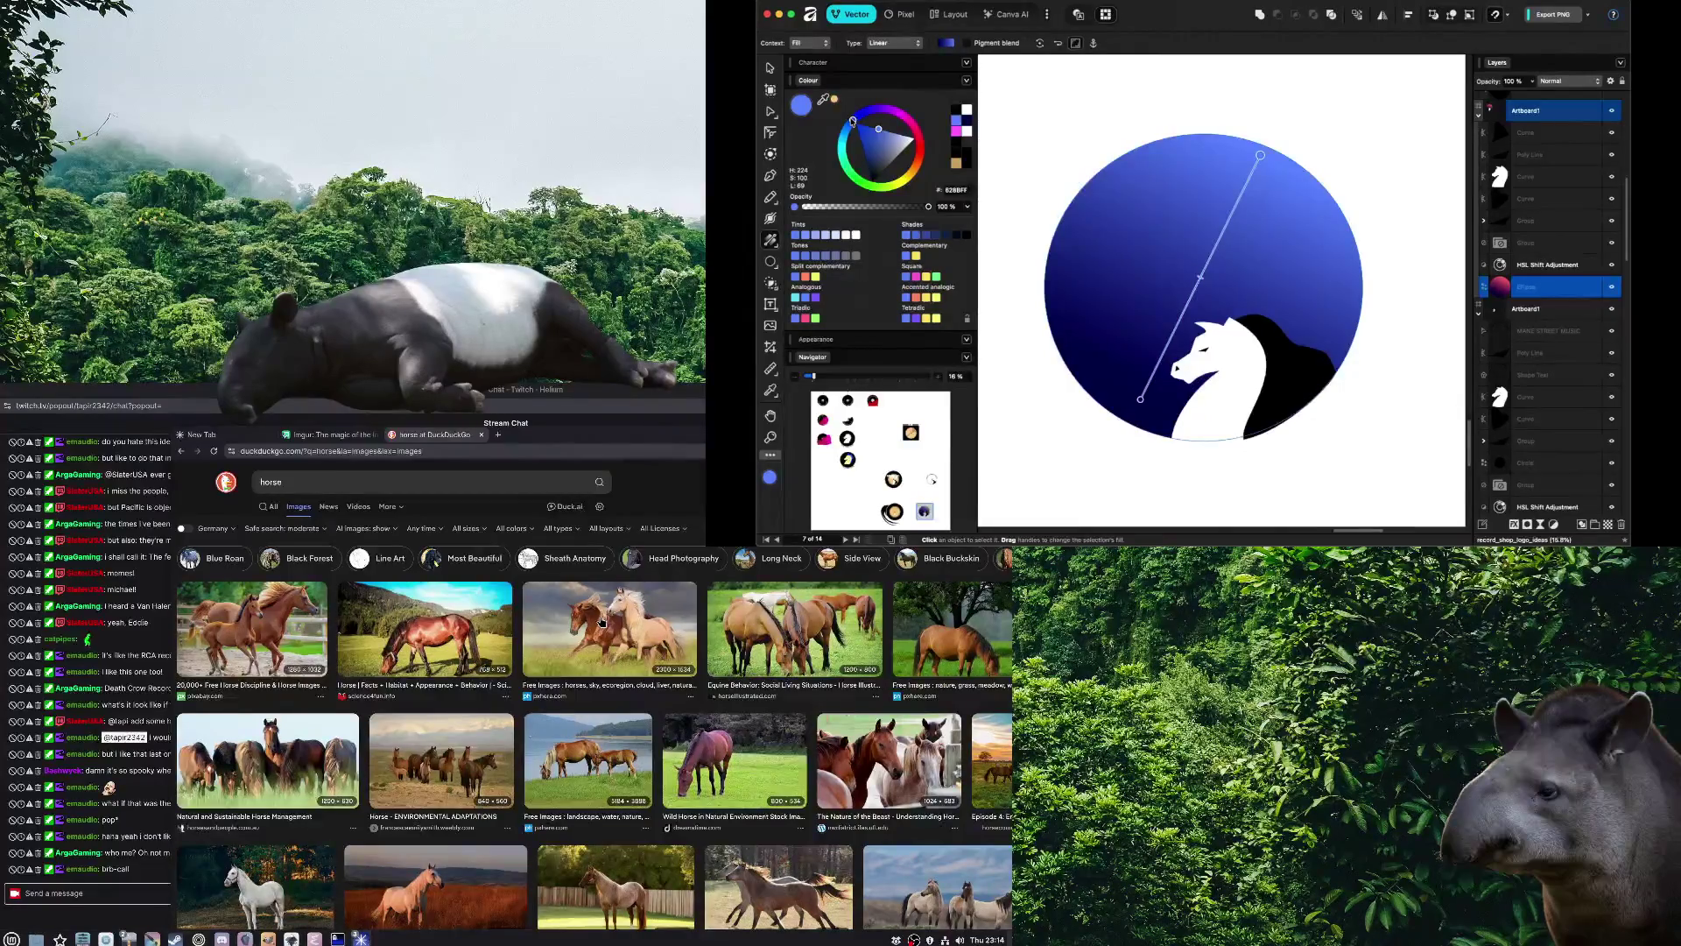
left_click(863, 111)
left_click(901, 114)
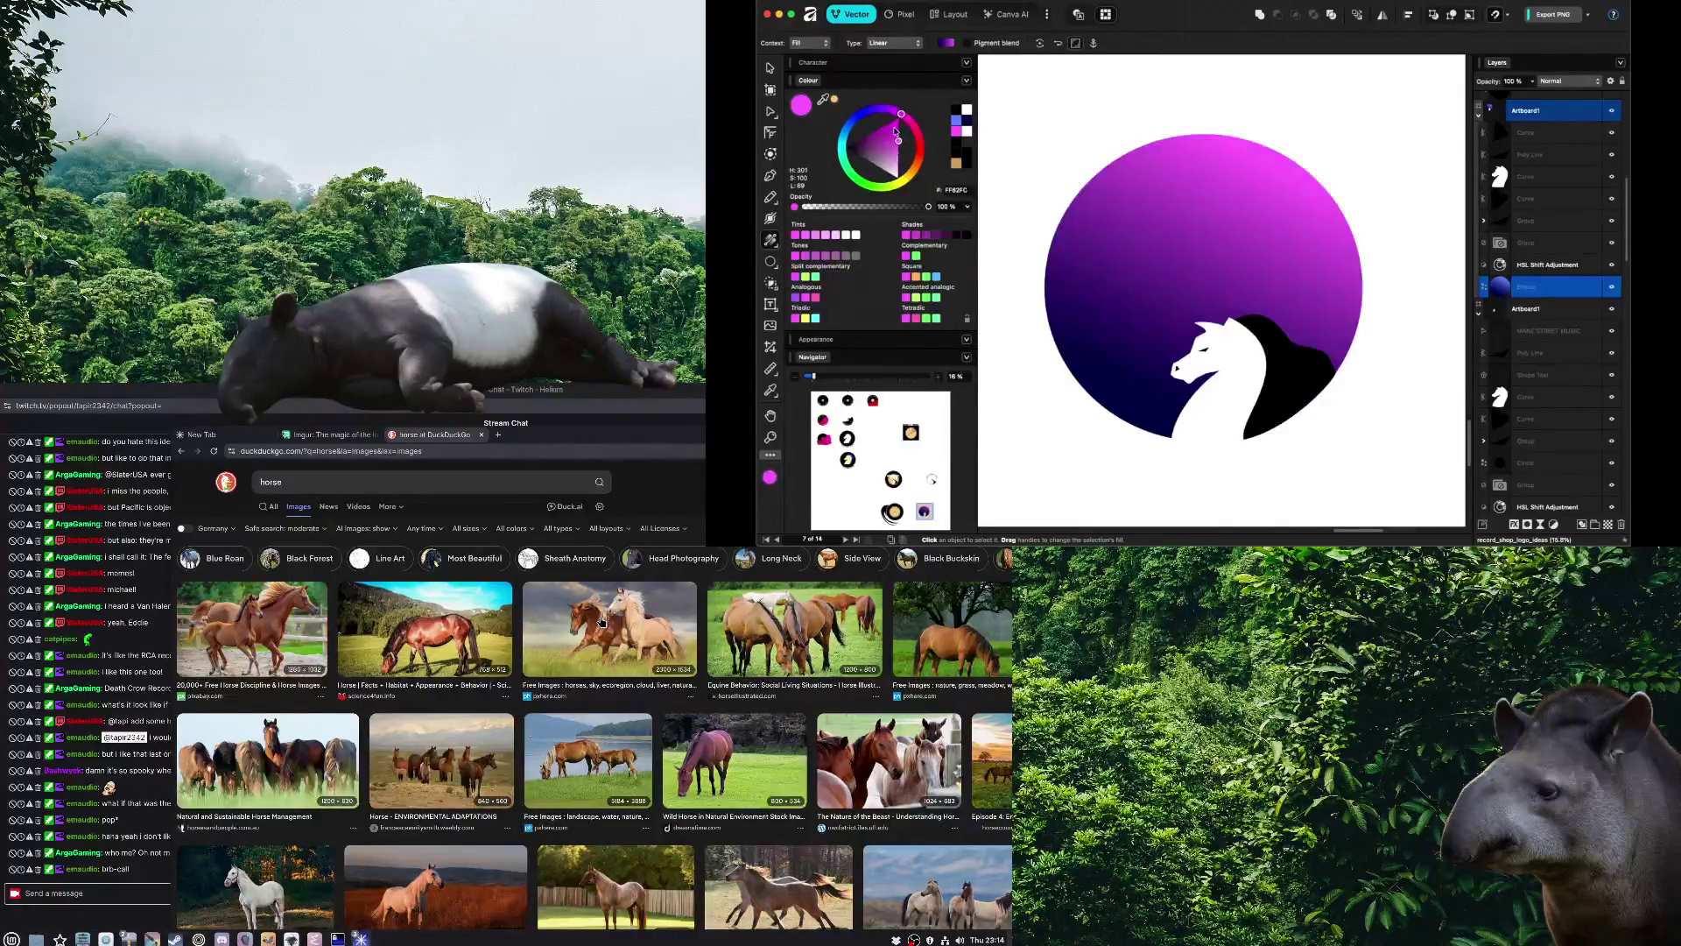
left_click(882, 144)
left_click(856, 180)
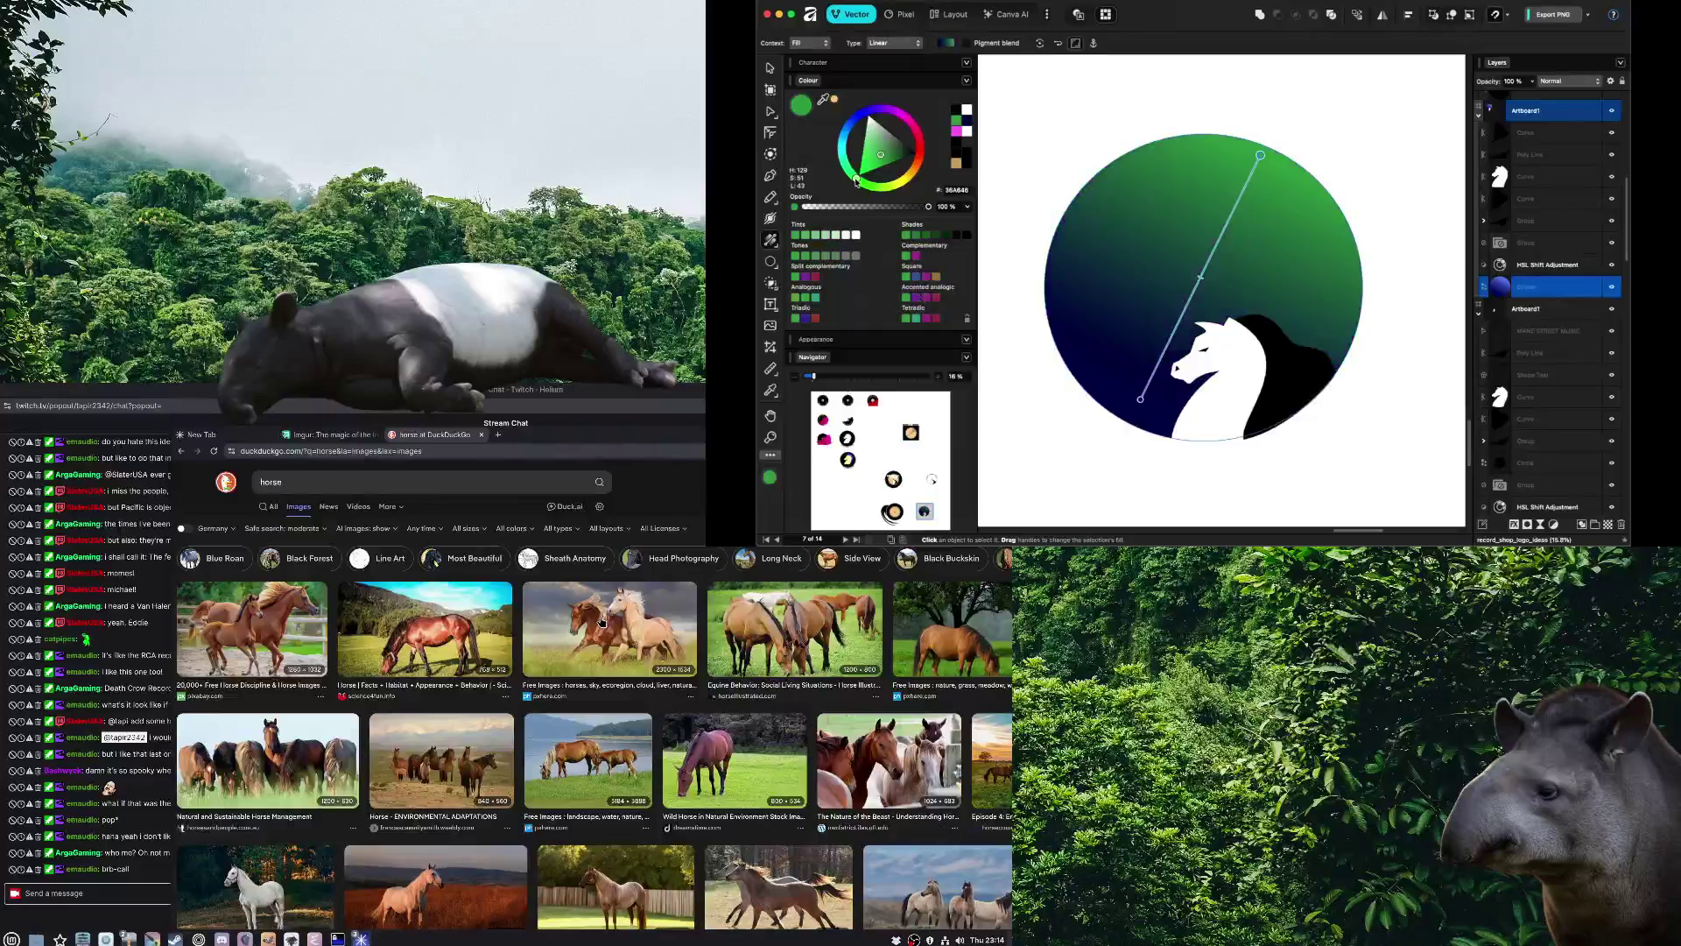
left_click_drag(905, 123, 920, 146)
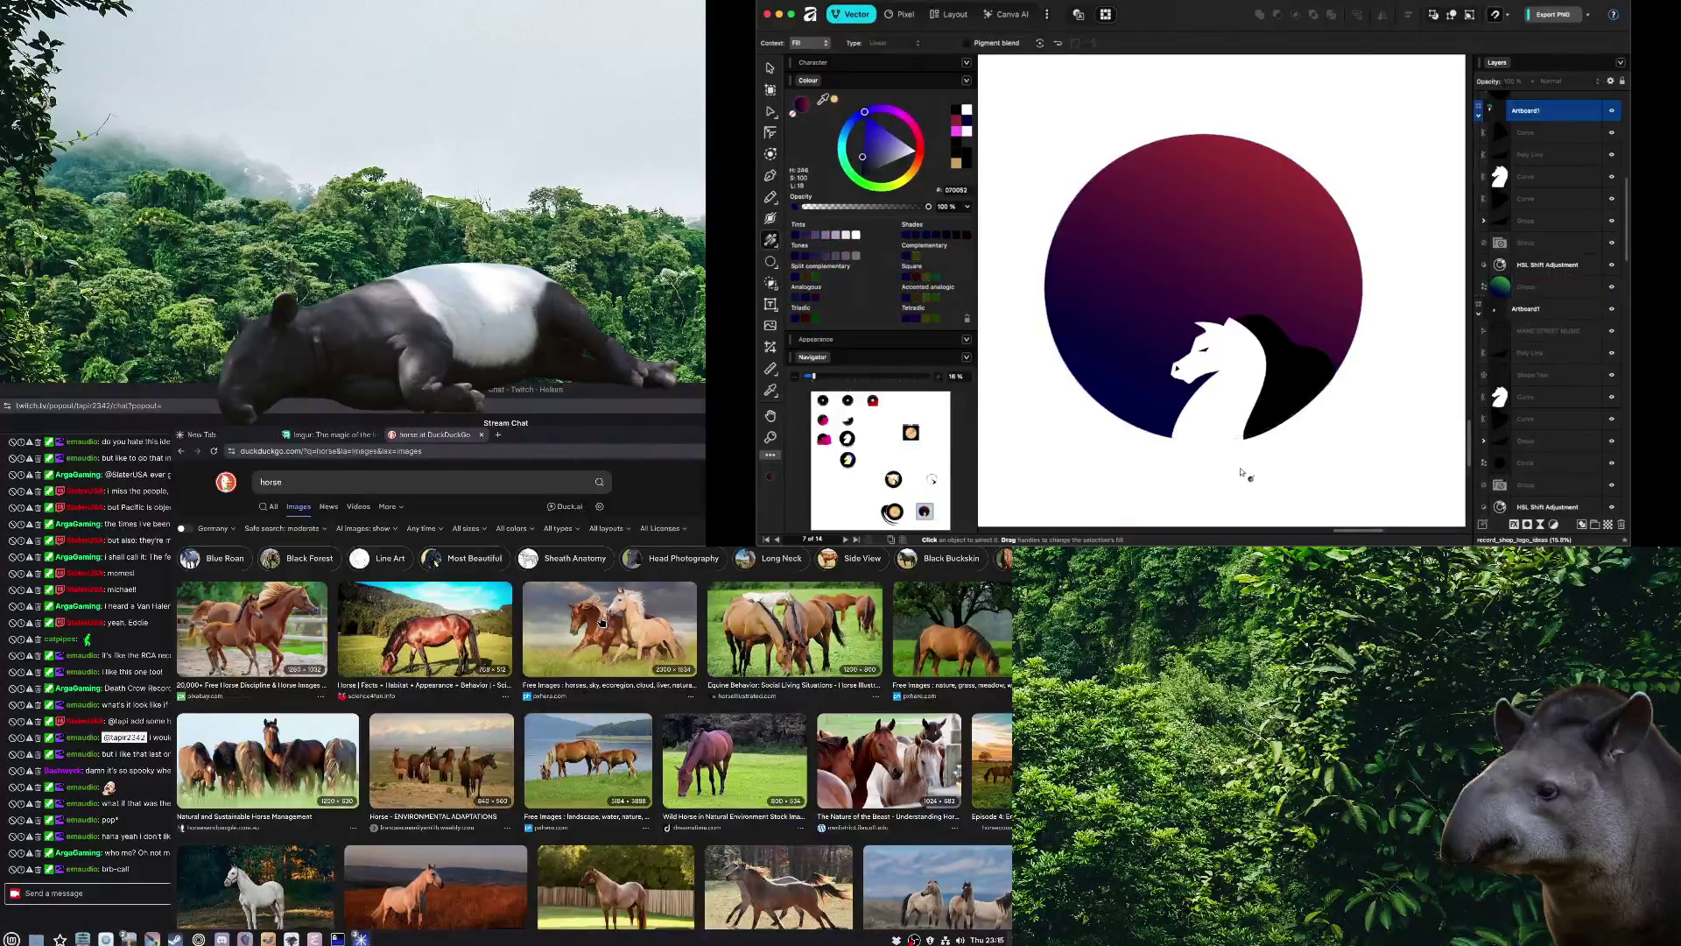
left_click(1133, 462)
scroll(1251, 464, "up", 3)
scroll(1250, 459, "down", 3)
Recolour the bottom-left gradient stop a deep dark red
key("v")
scroll(1200, 426, "down", 2)
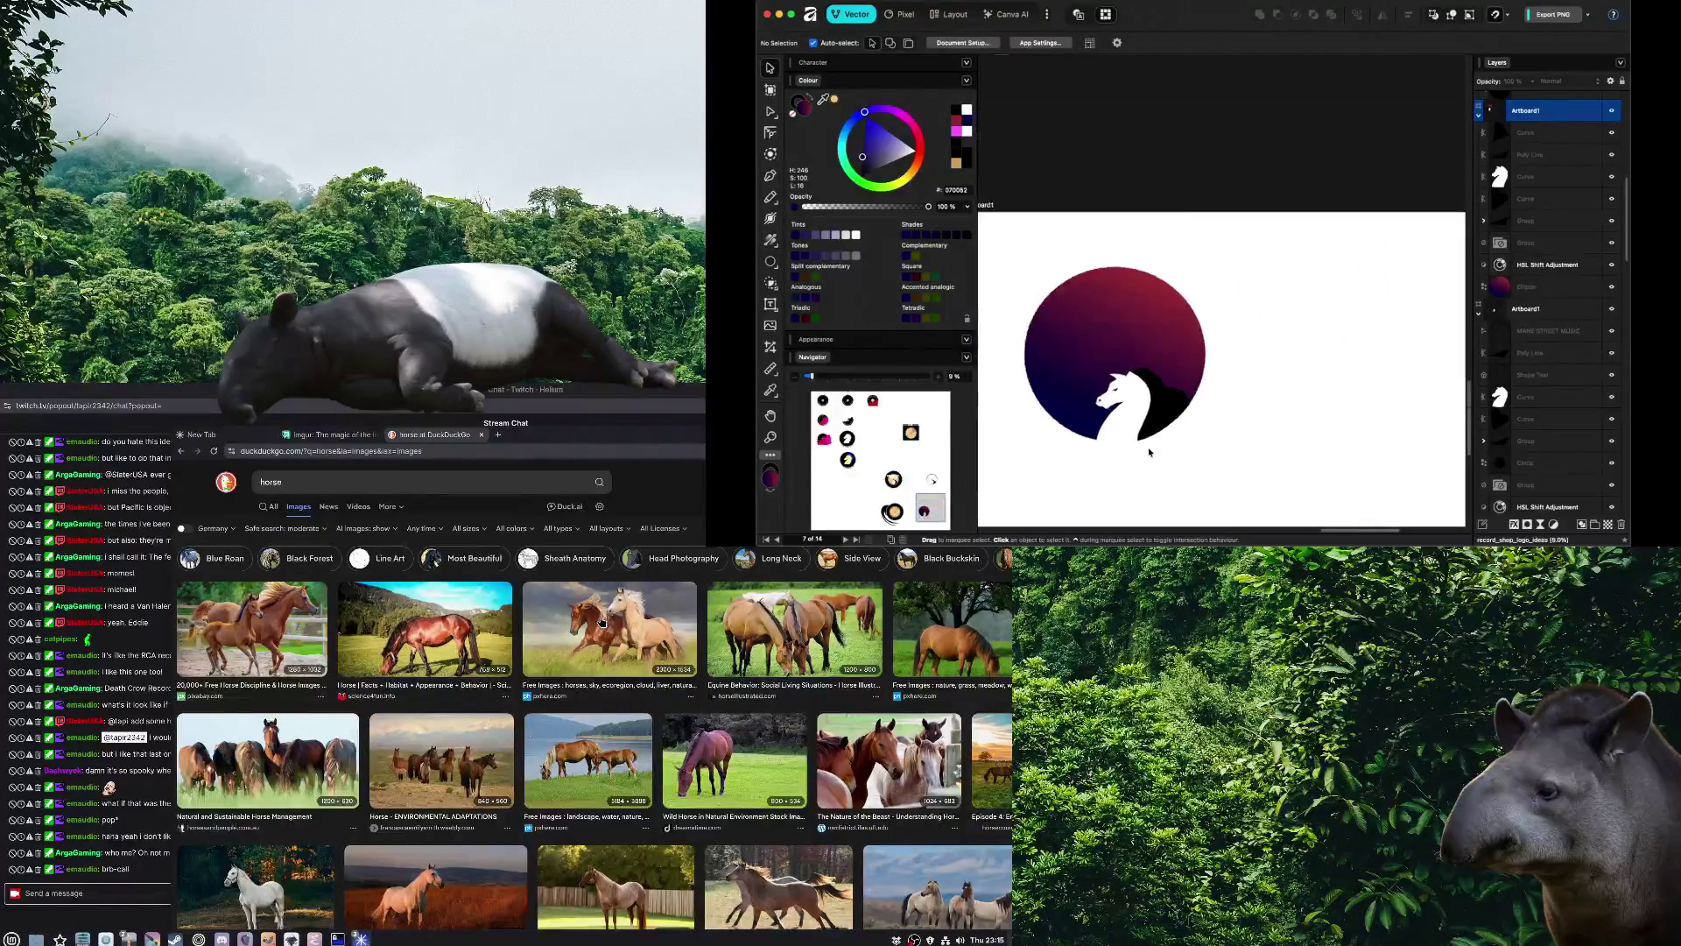
scroll(1200, 427, "up", 3)
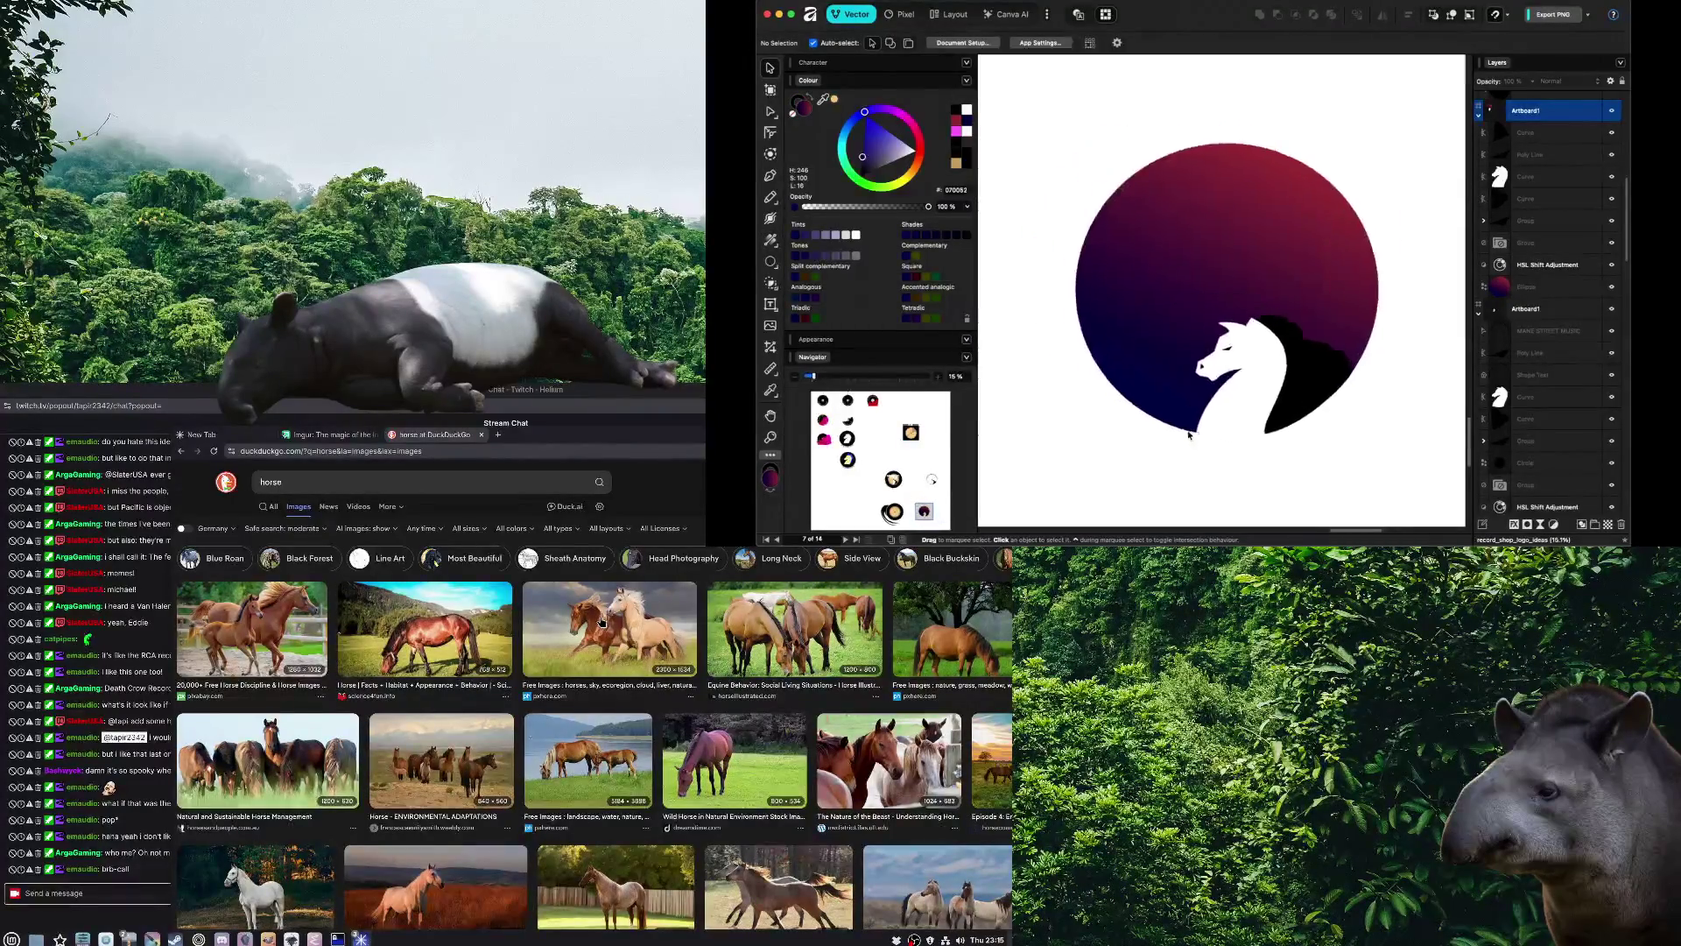
left_click(1208, 251)
left_click(772, 239)
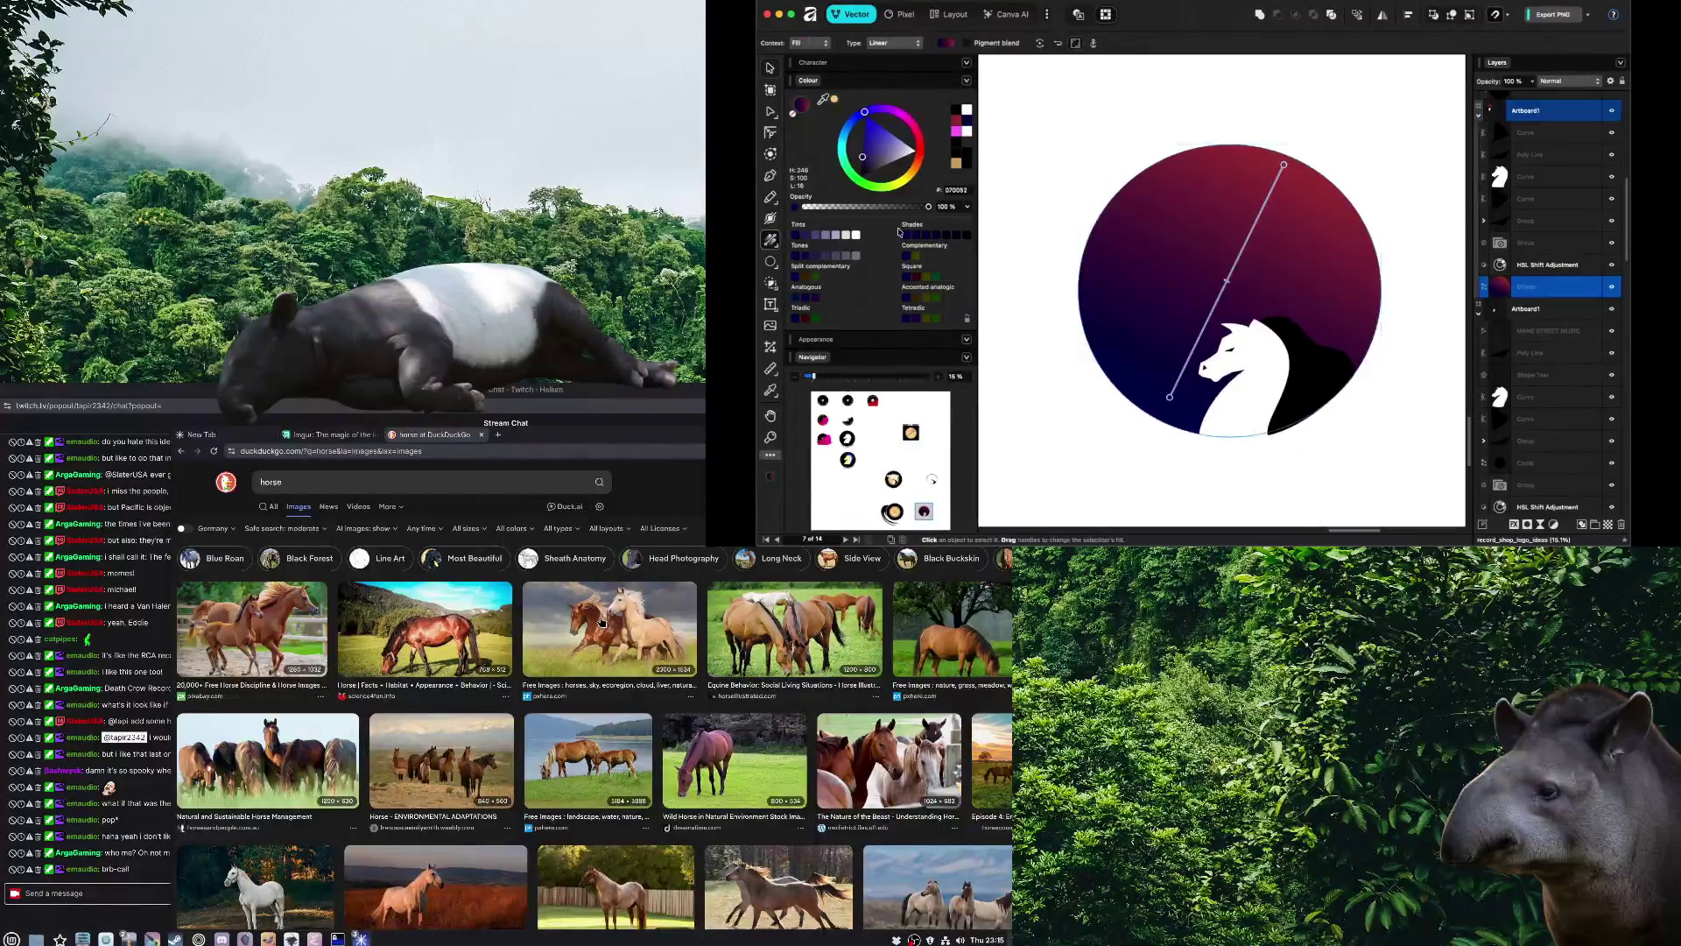
left_click(1284, 165)
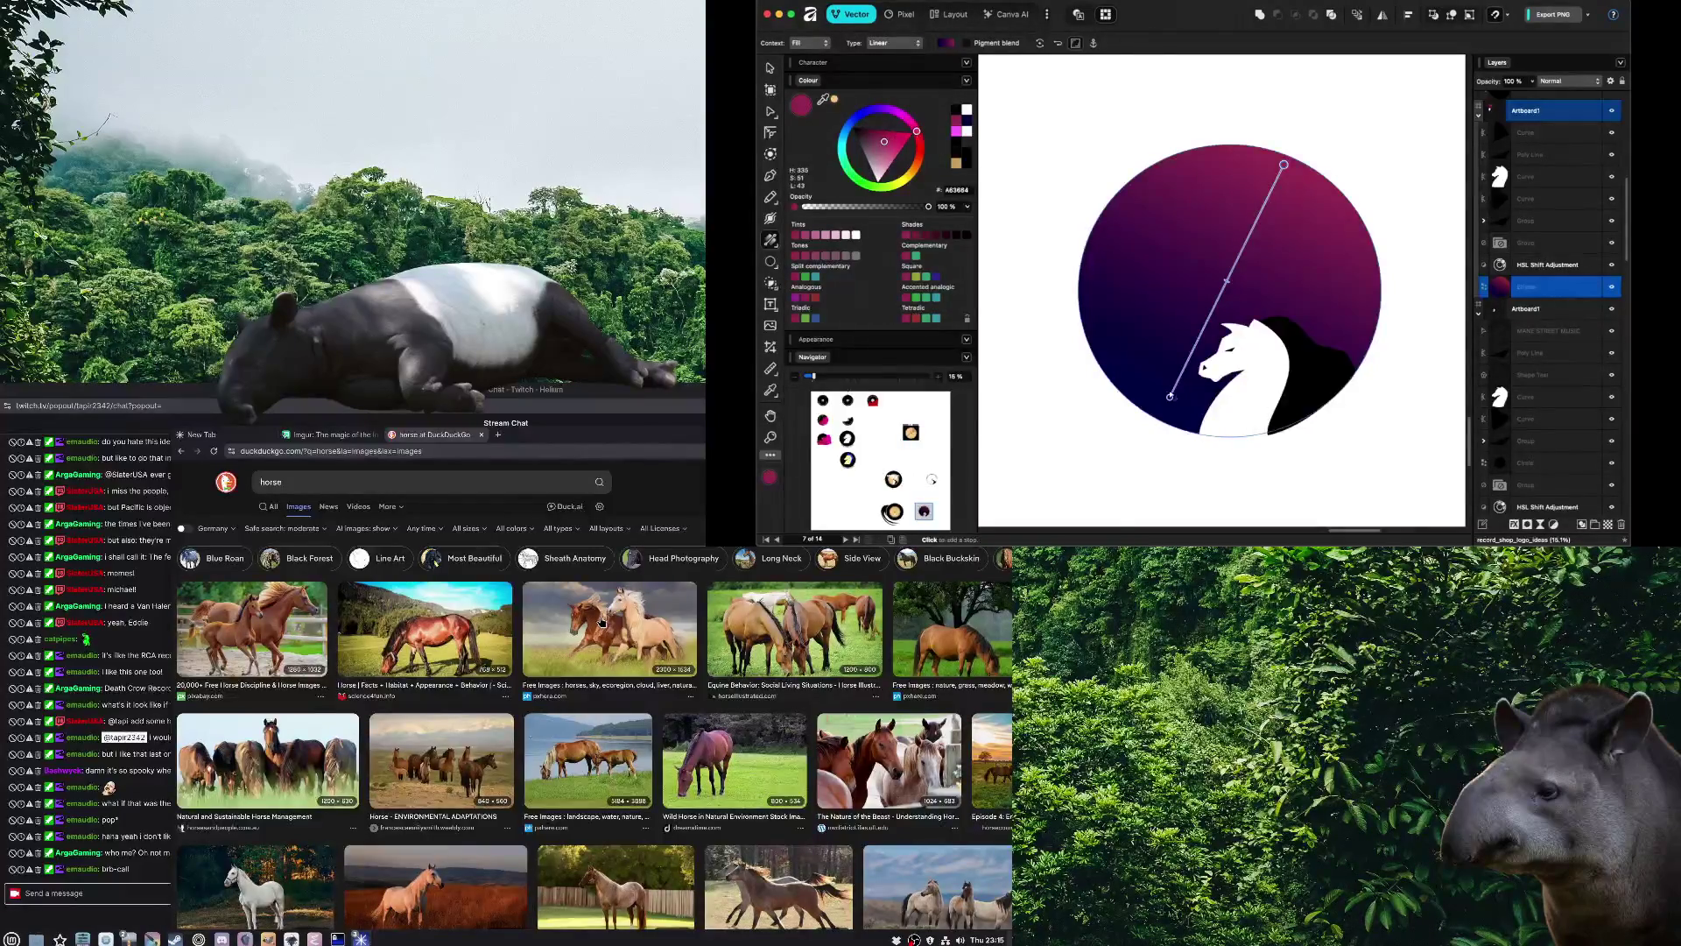
left_click(1170, 397)
left_click(921, 147)
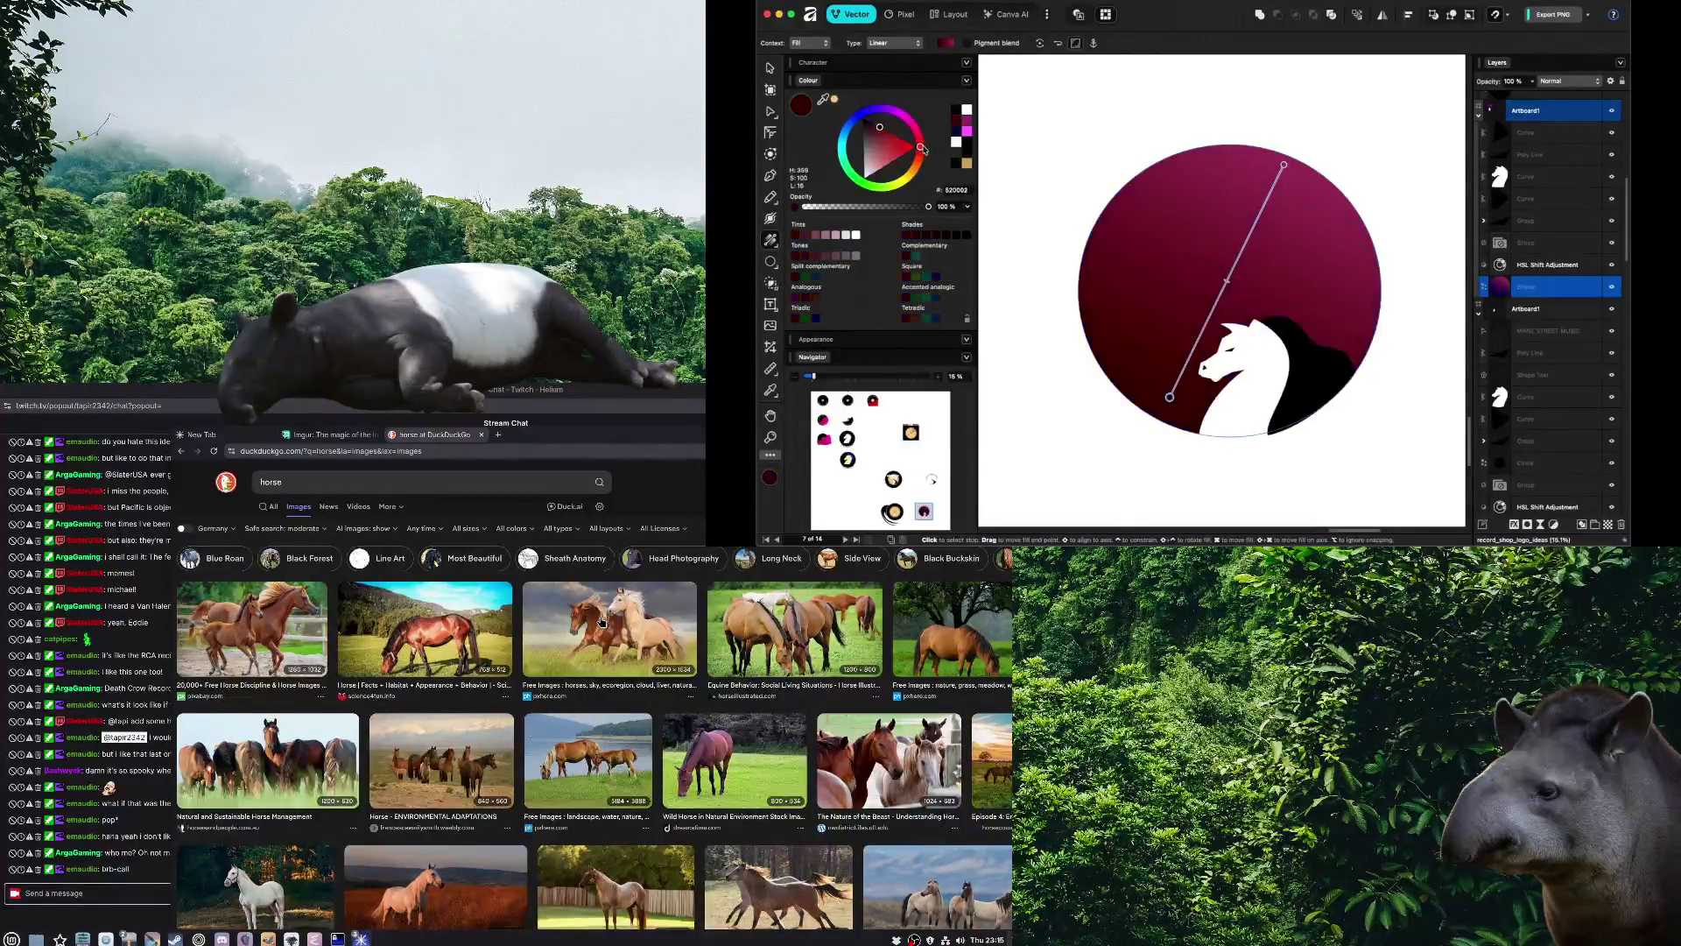
left_click(906, 141)
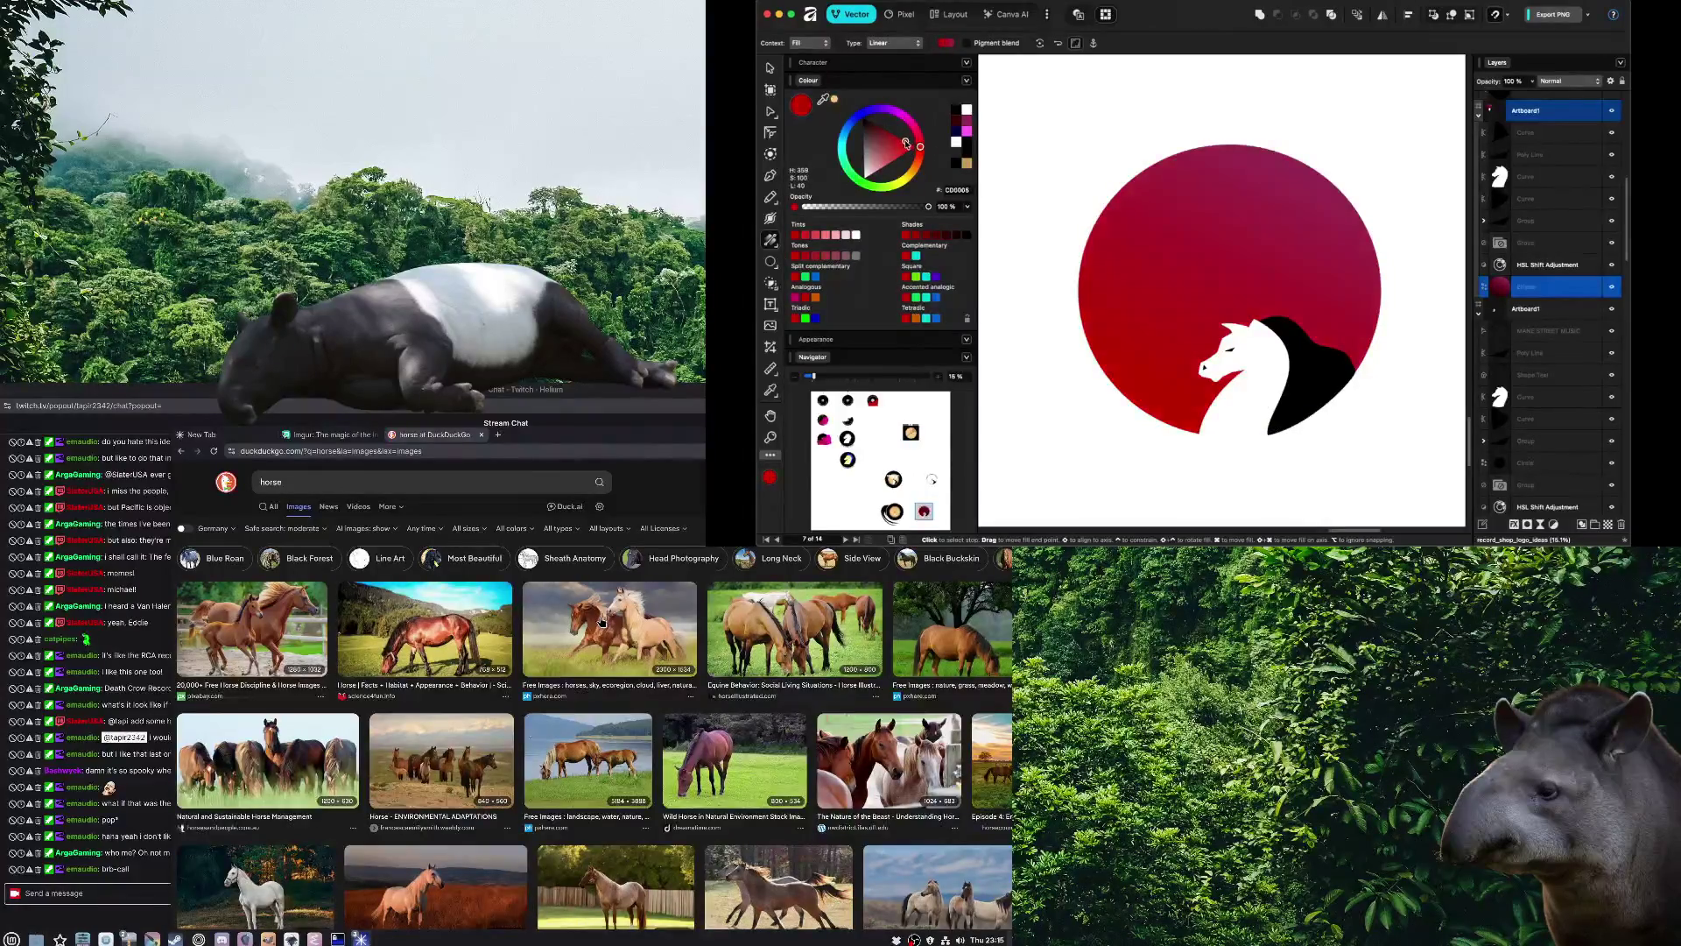
left_click(916, 130)
left_click(877, 130)
mouse_move(877, 131)
left_mouse_down()
mouse_move(863, 130)
mouse_move(893, 150)
left_mouse_up()
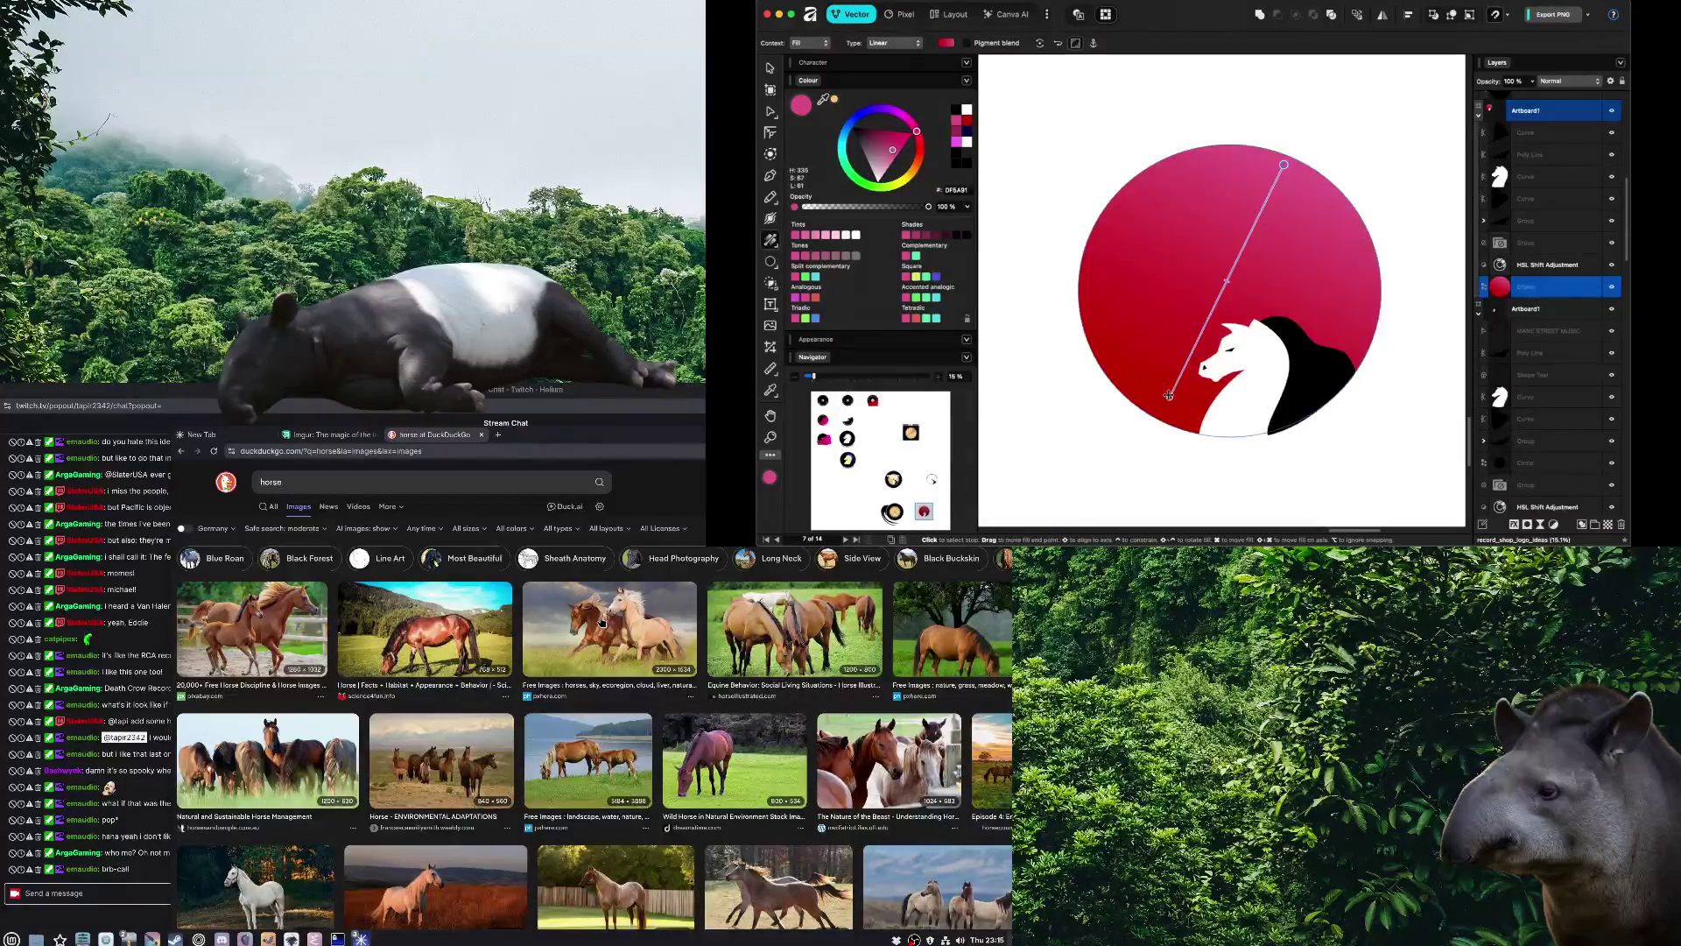
Angle the gradient diagonally, with a darker top-left stop and a vivid pink lower-right stop
left_click_drag(1169, 395, 1136, 212)
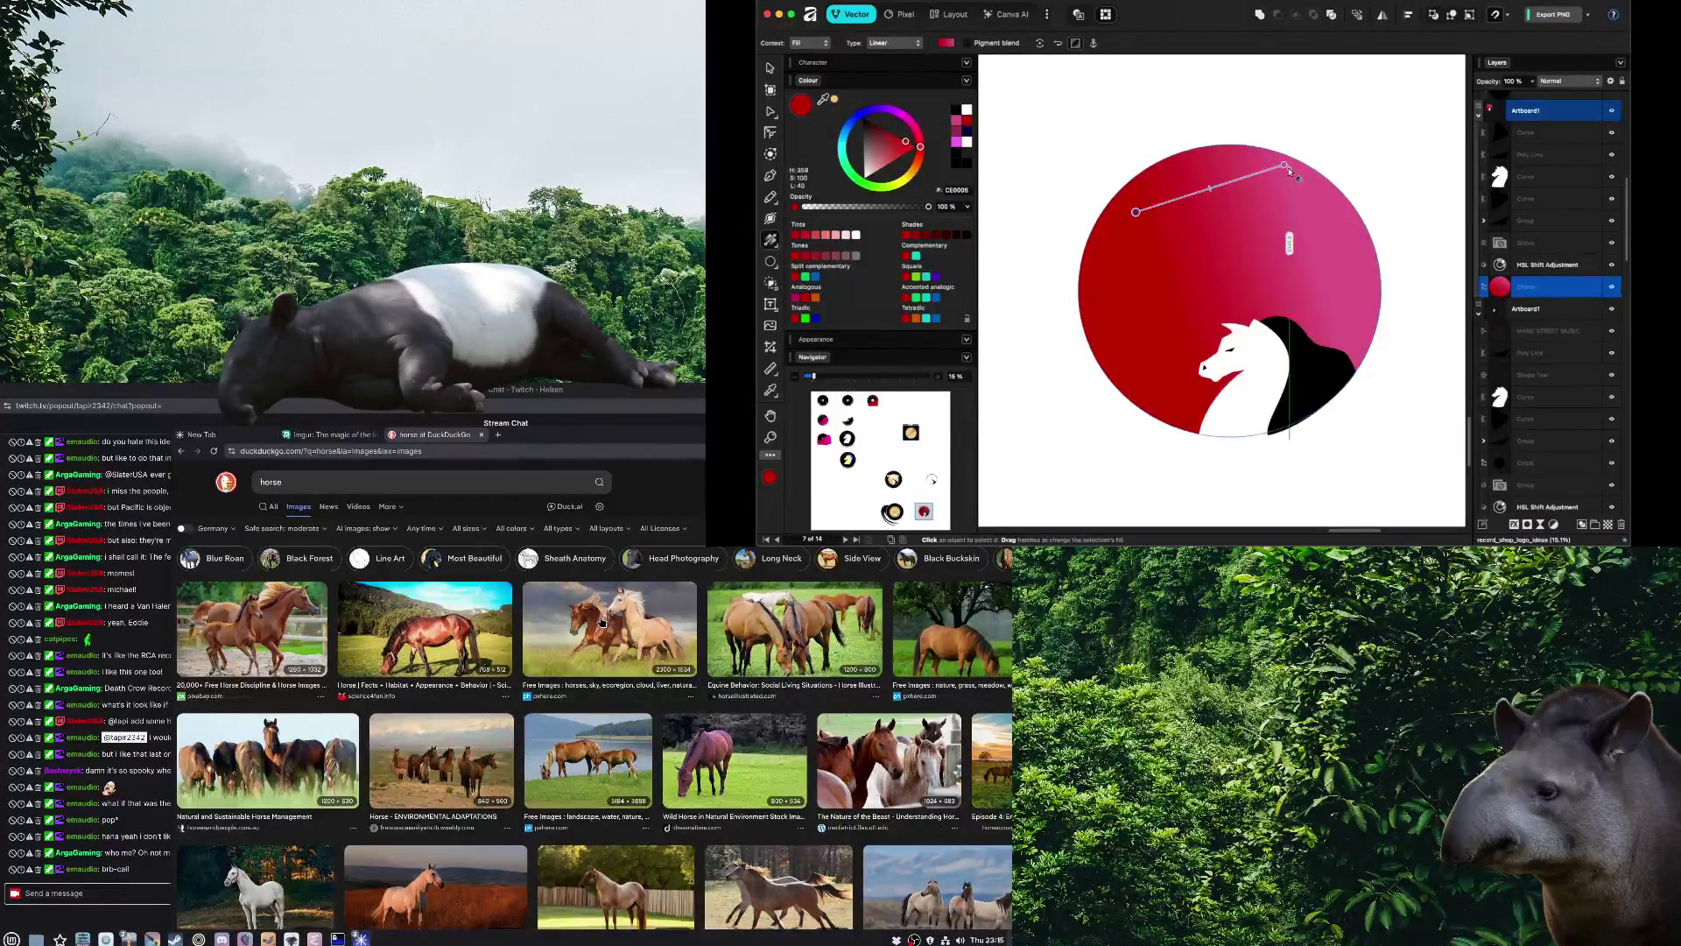
left_click_drag(1284, 166, 1306, 364)
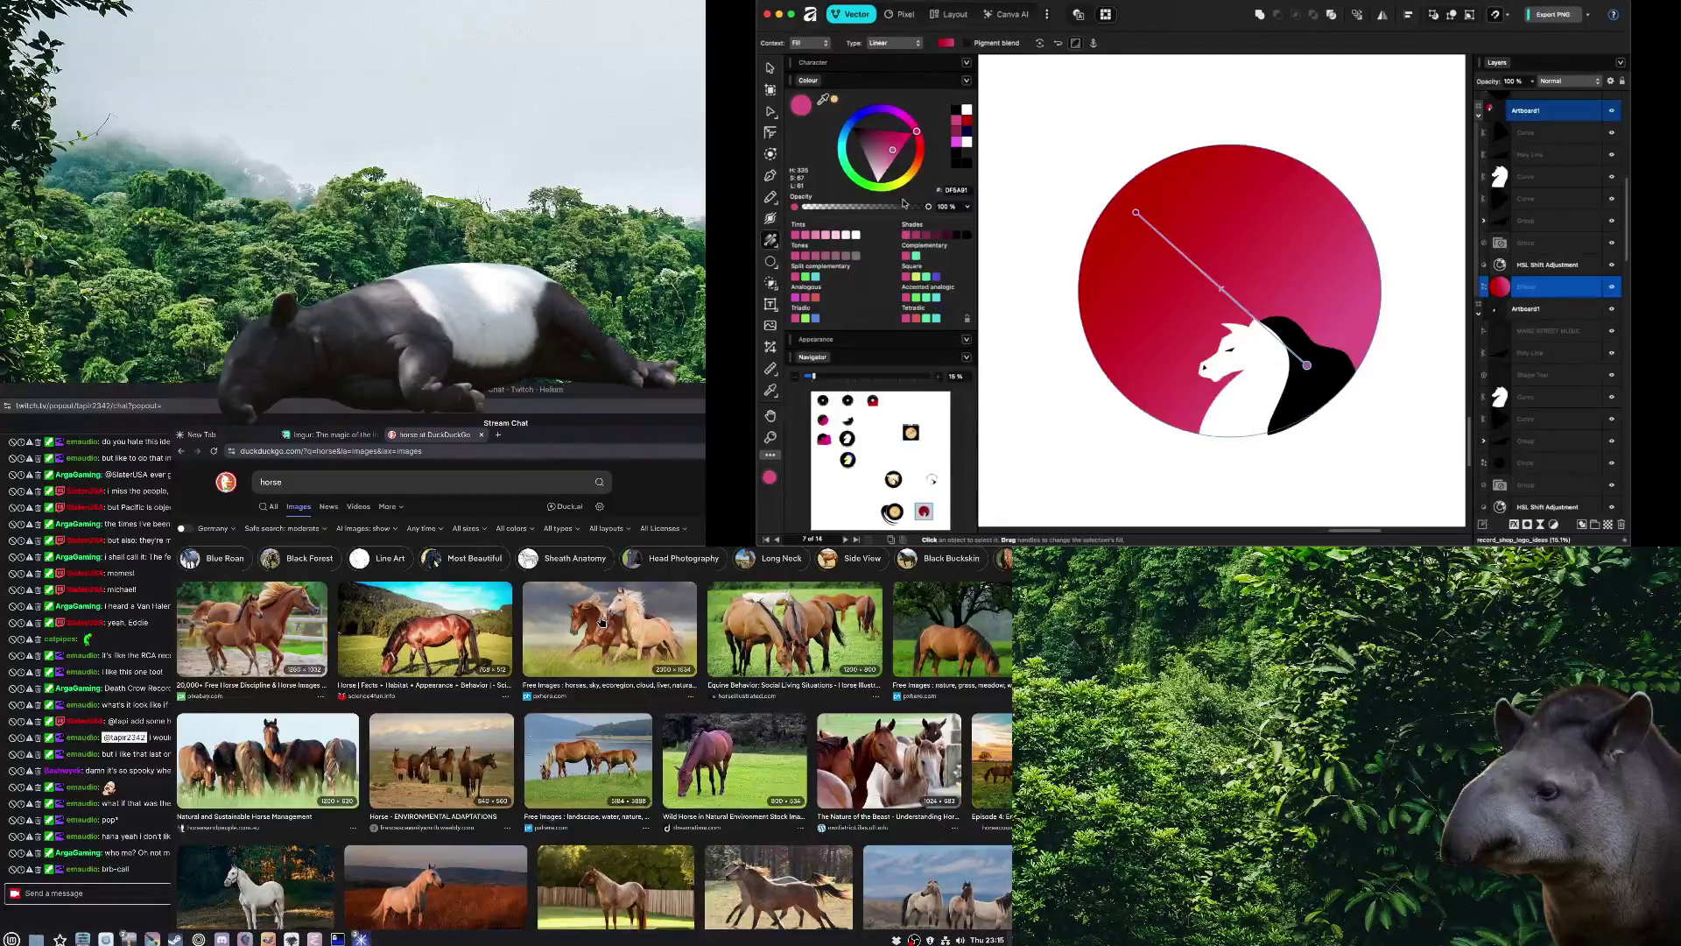
left_click(1135, 212)
left_click_drag(912, 143, 871, 131)
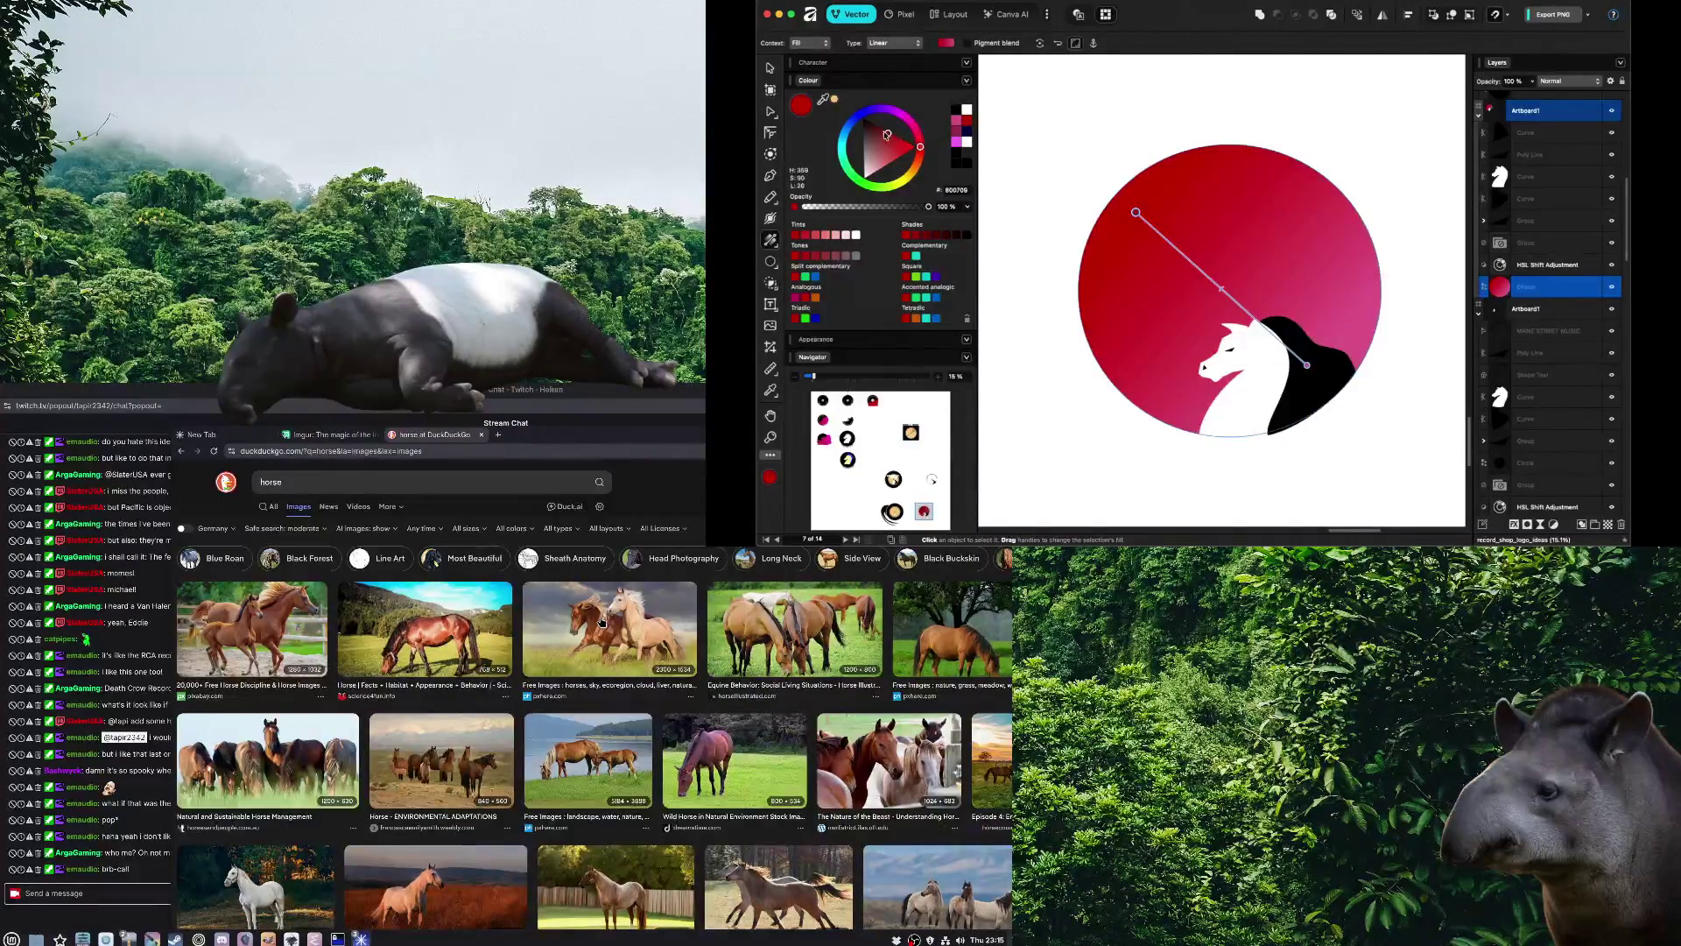
left_click(1307, 365)
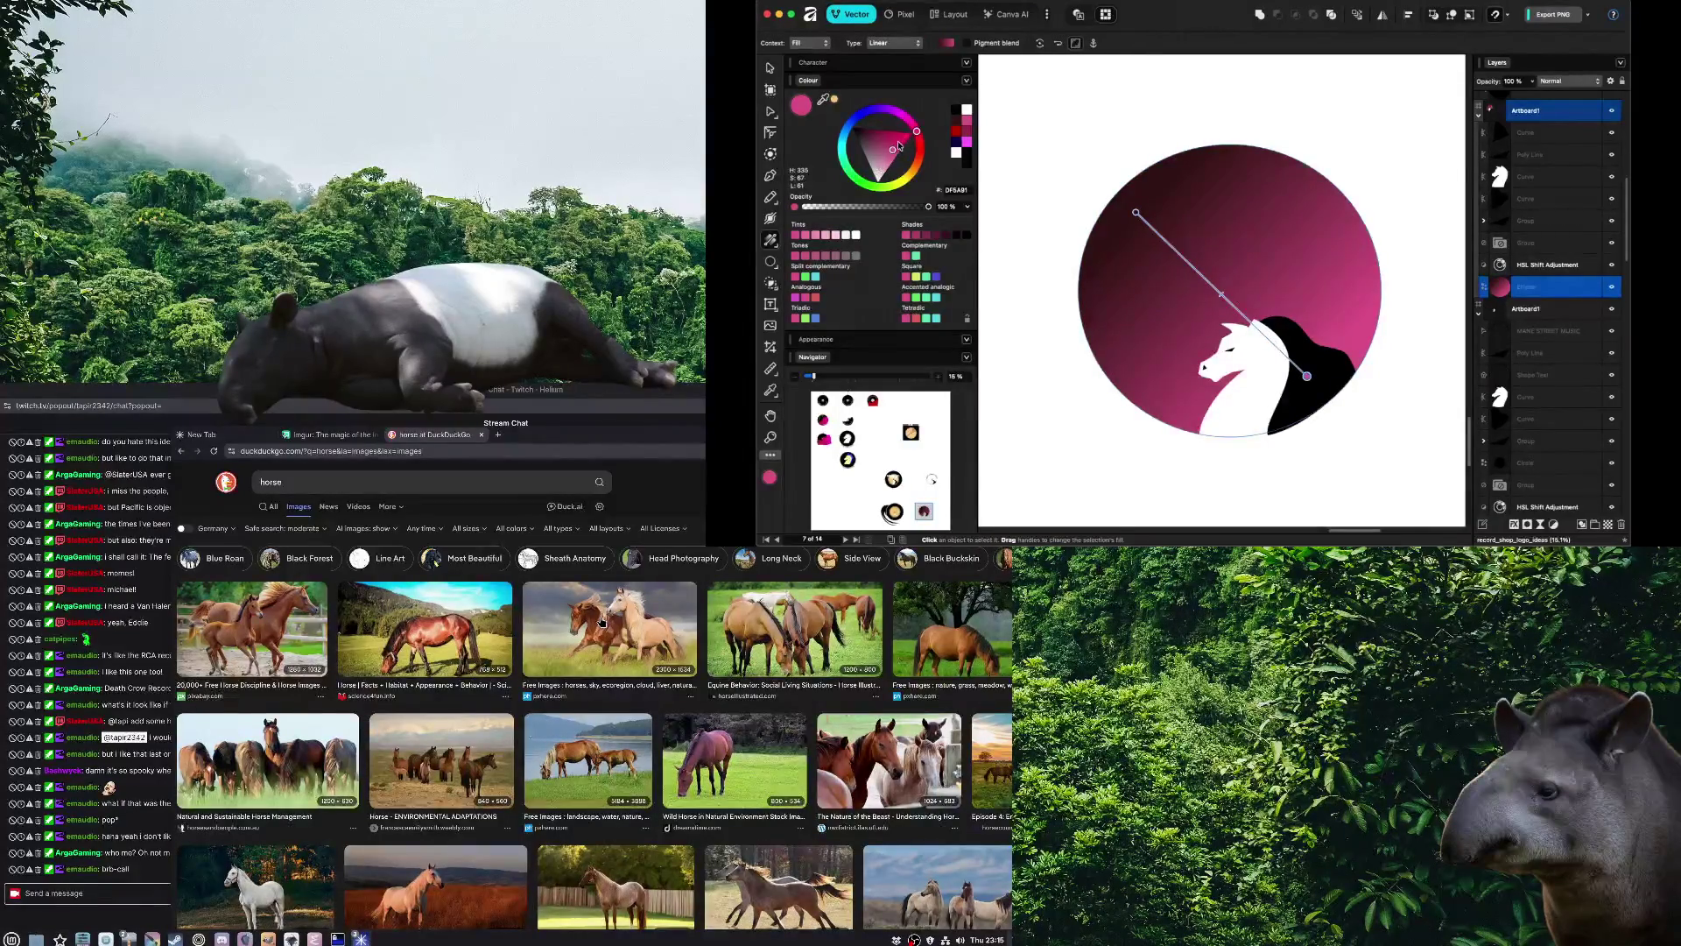
left_click_drag(898, 145, 915, 131)
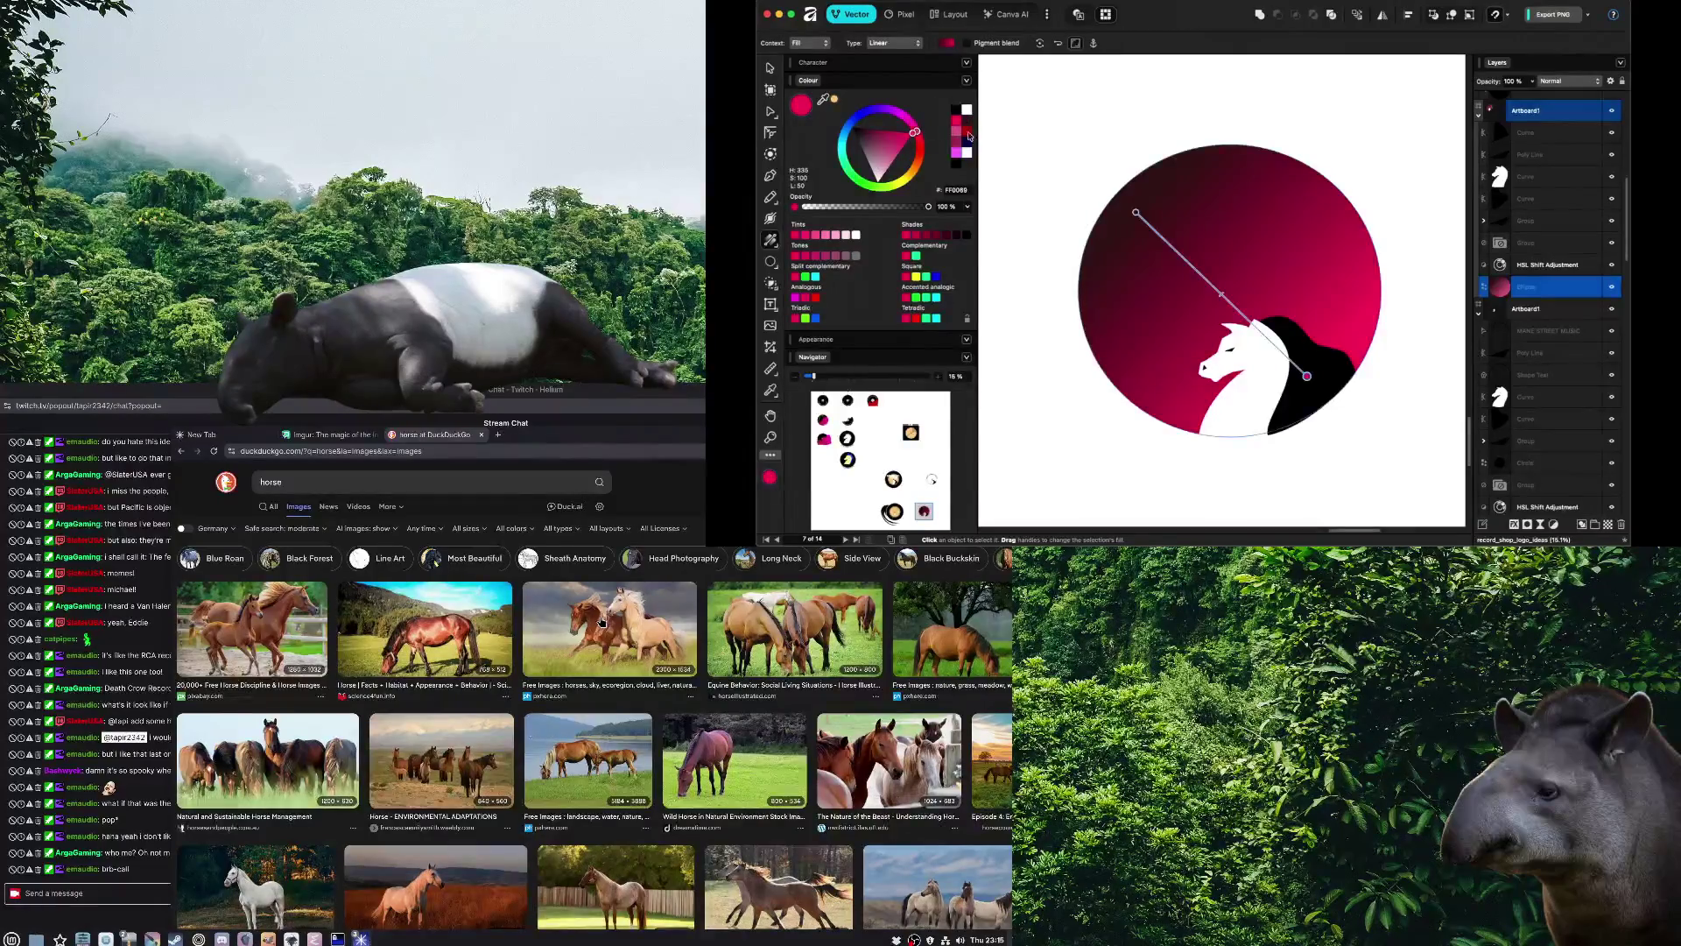
Set the gradient's start stop to deep purple 282244 and review the badge
left_click(1136, 212)
left_click(871, 112)
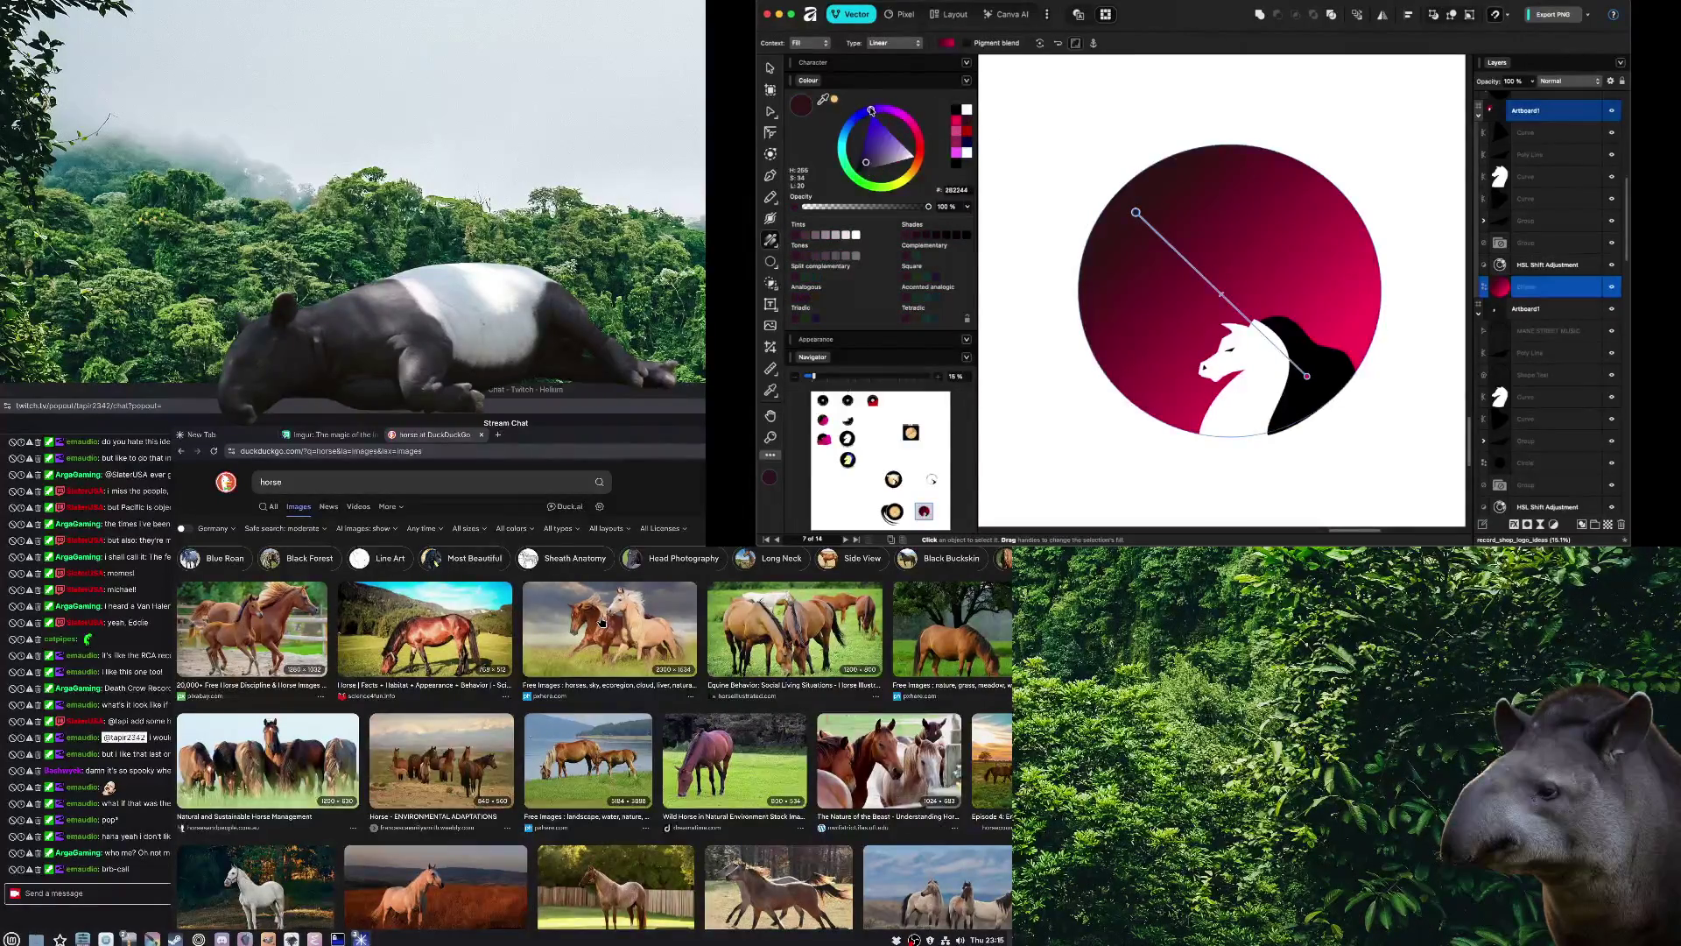
left_click(1074, 136)
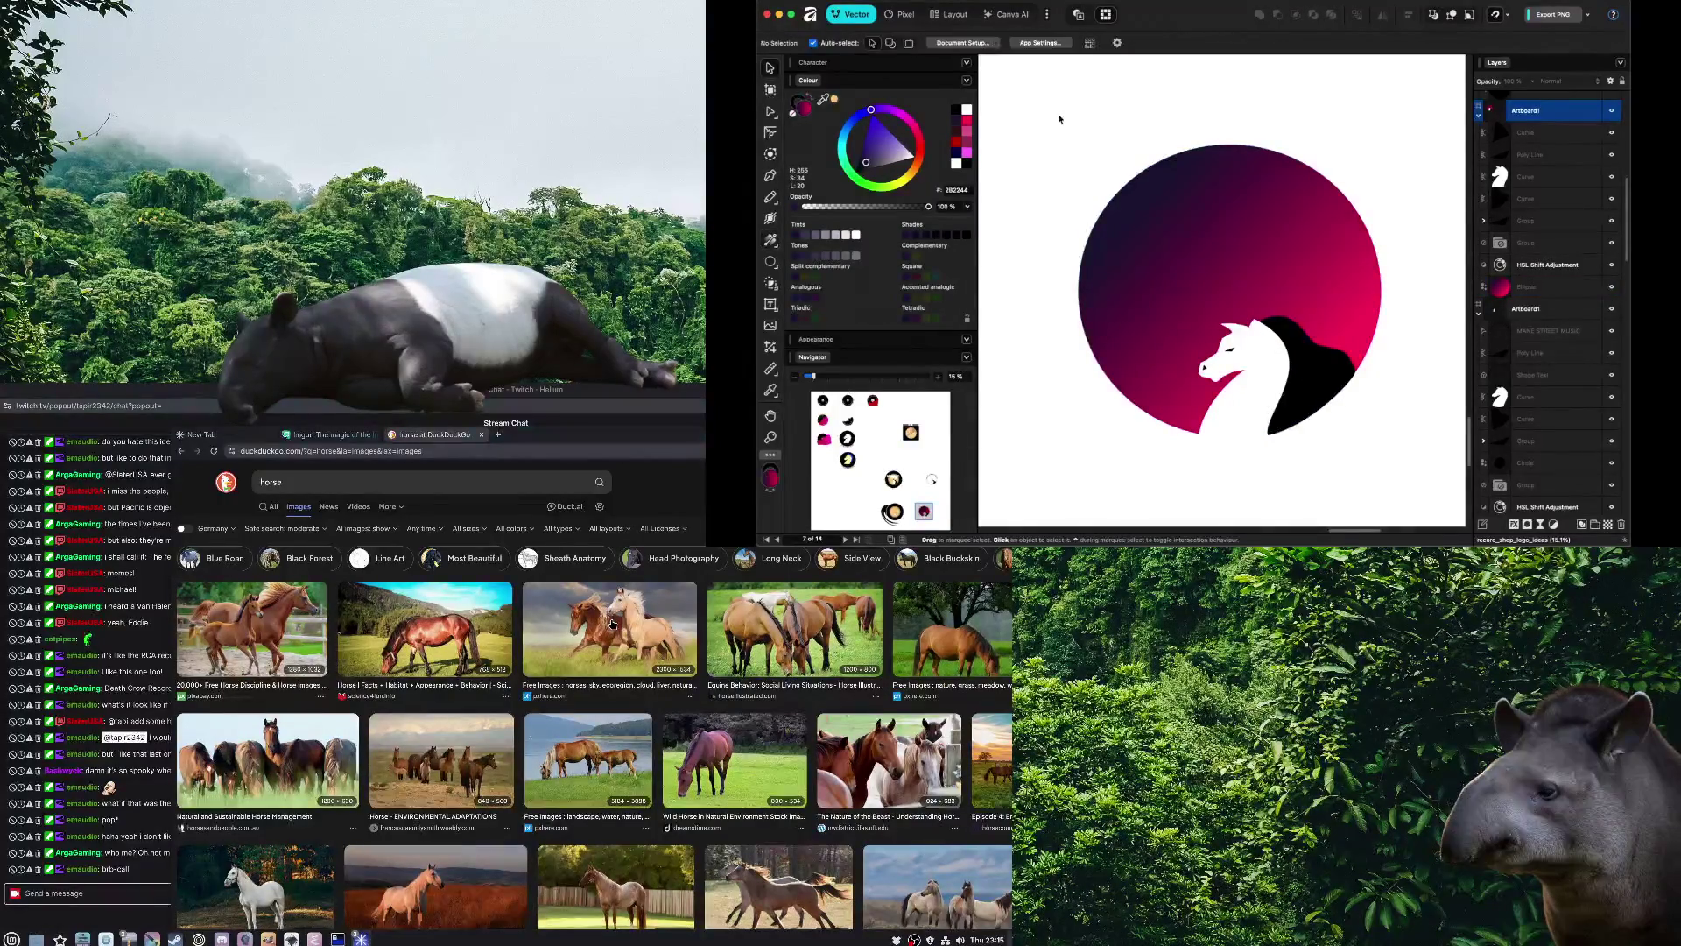
scroll(1063, 124, "up", 2)
scroll(1042, 141, "right", 2)
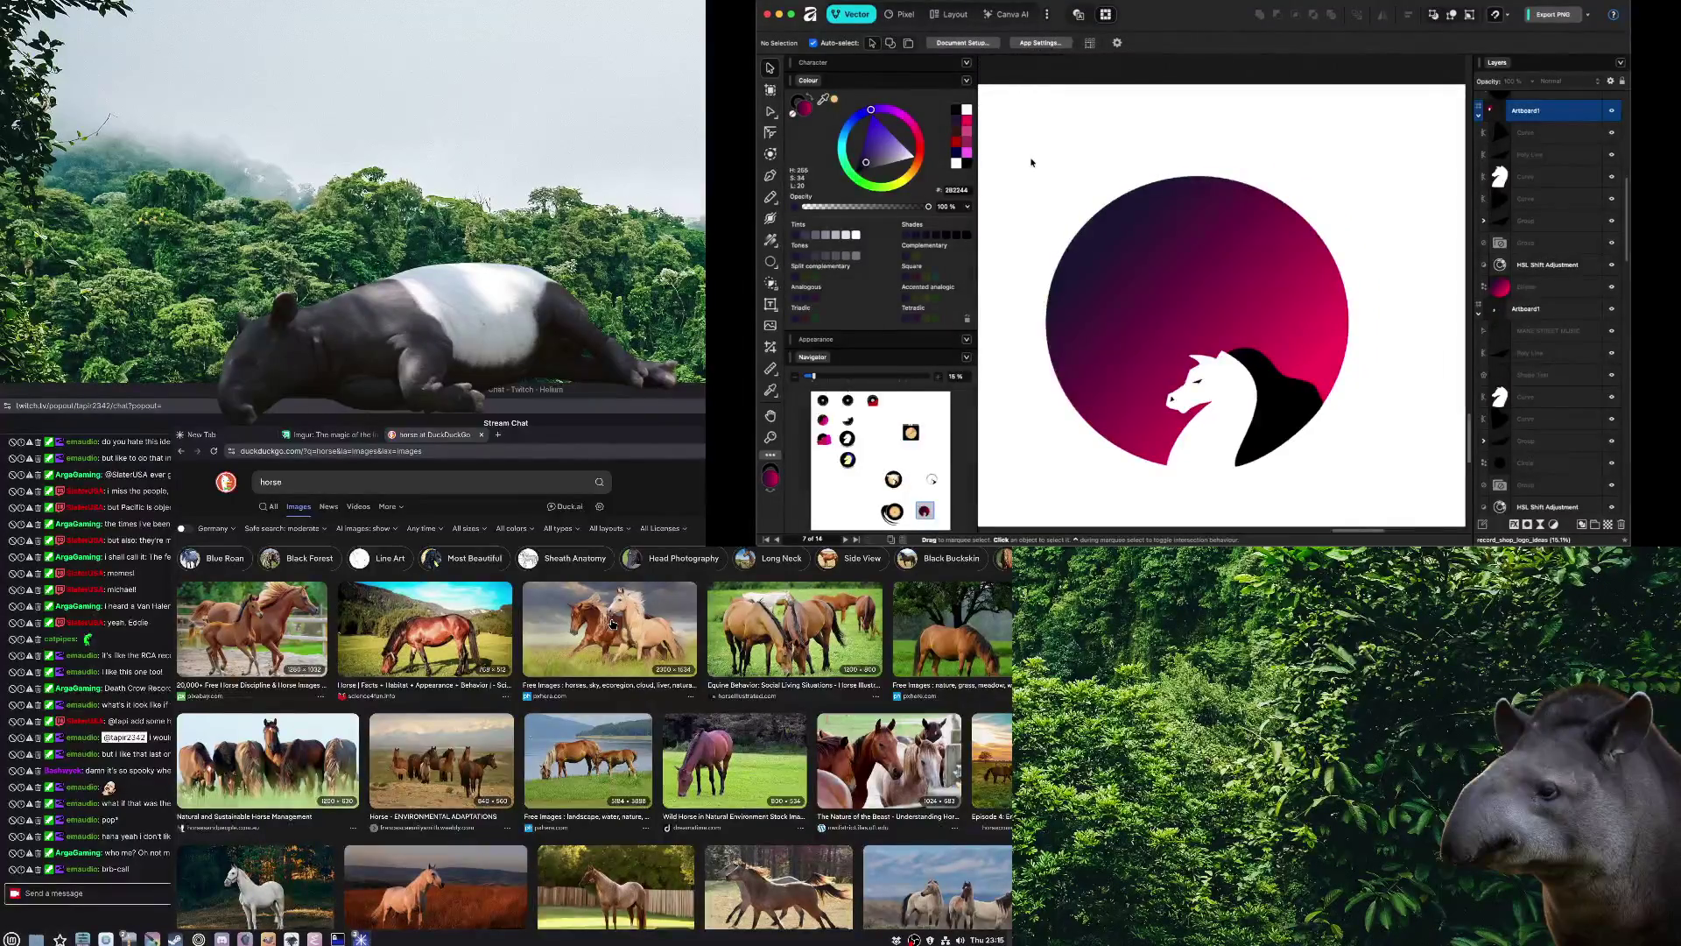
scroll(1026, 172, "down", 2)
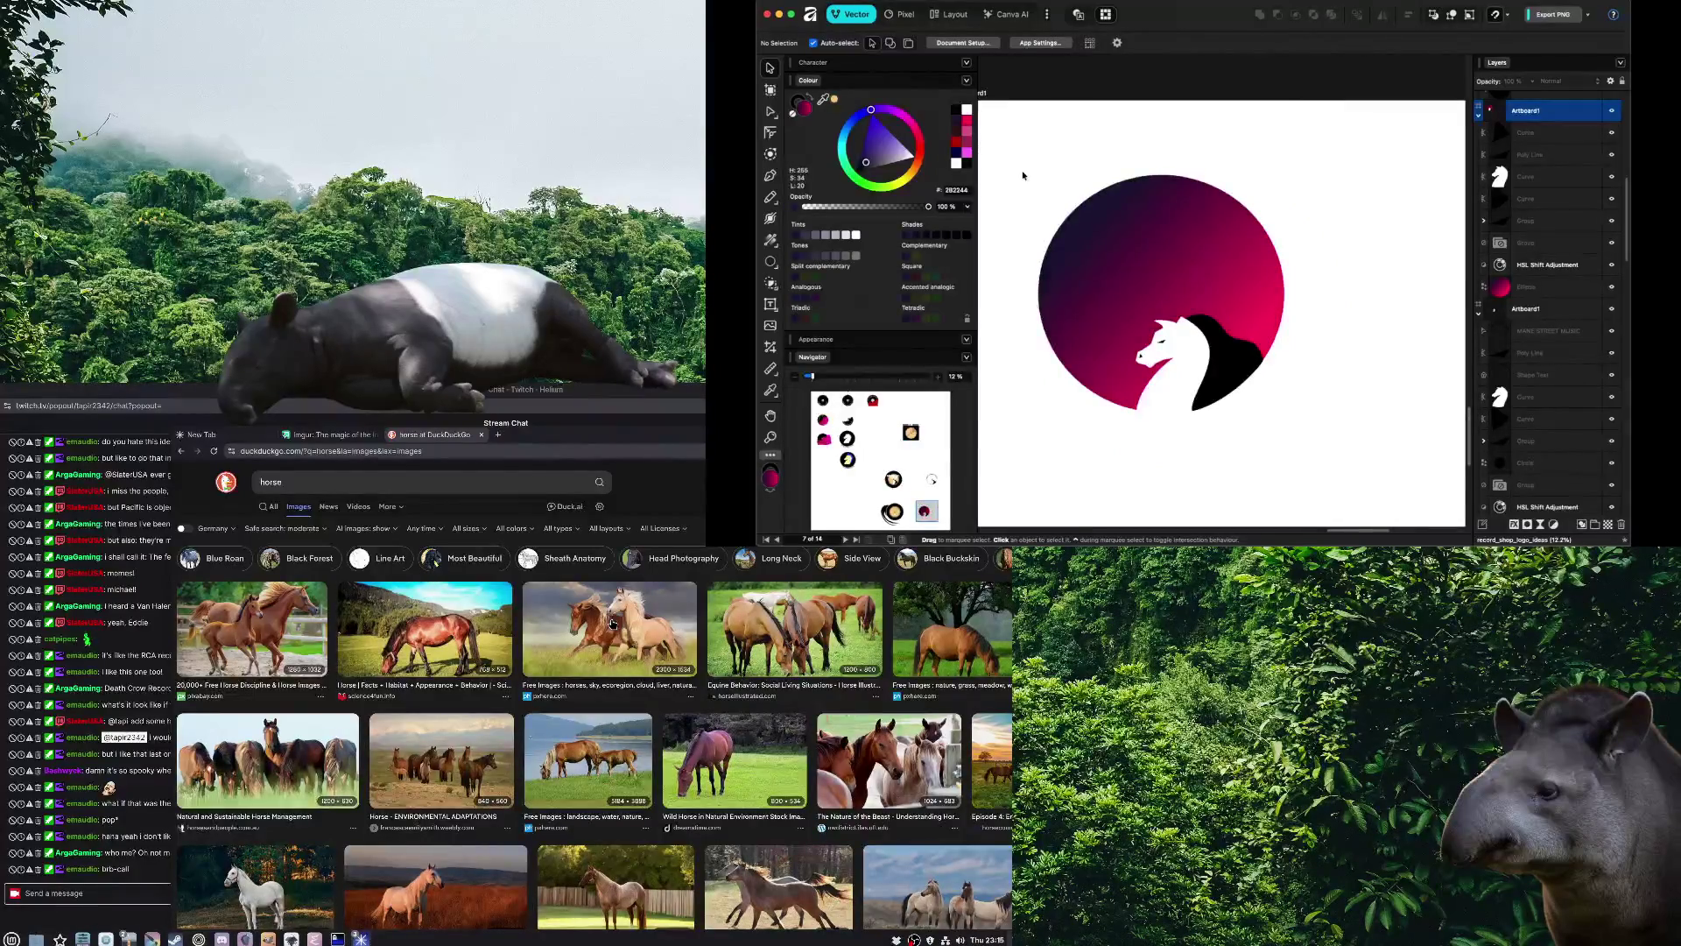
scroll(1033, 197, "up", 2)
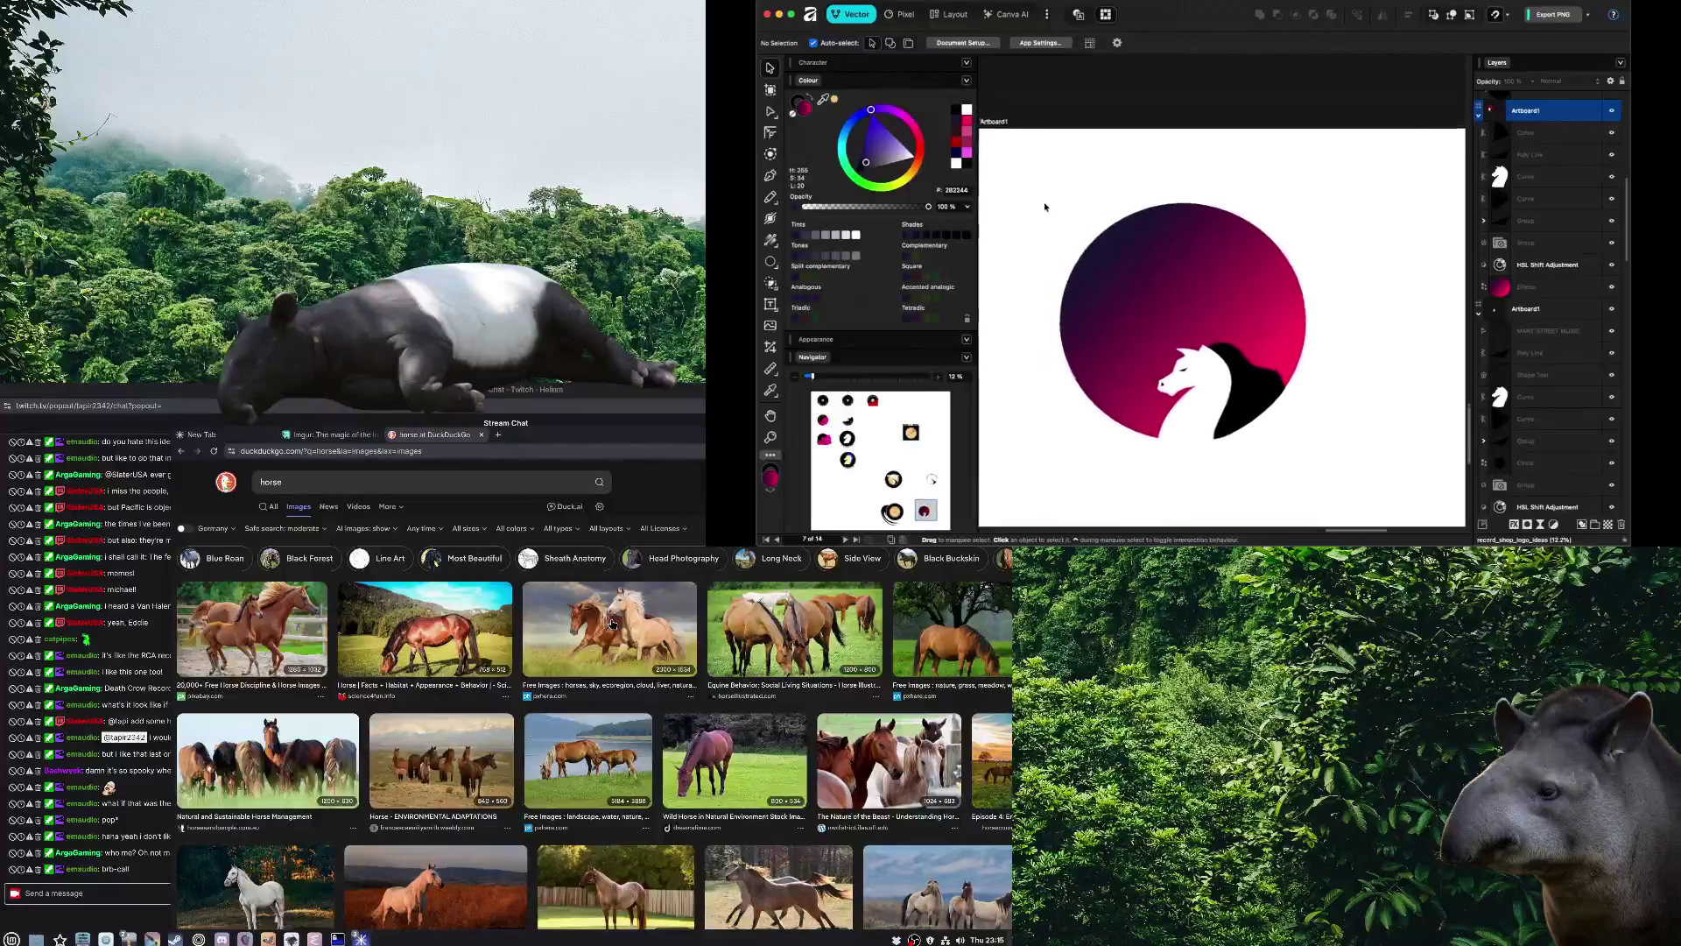
scroll(1042, 219, "down", 3)
scroll(1087, 278, "up", 2)
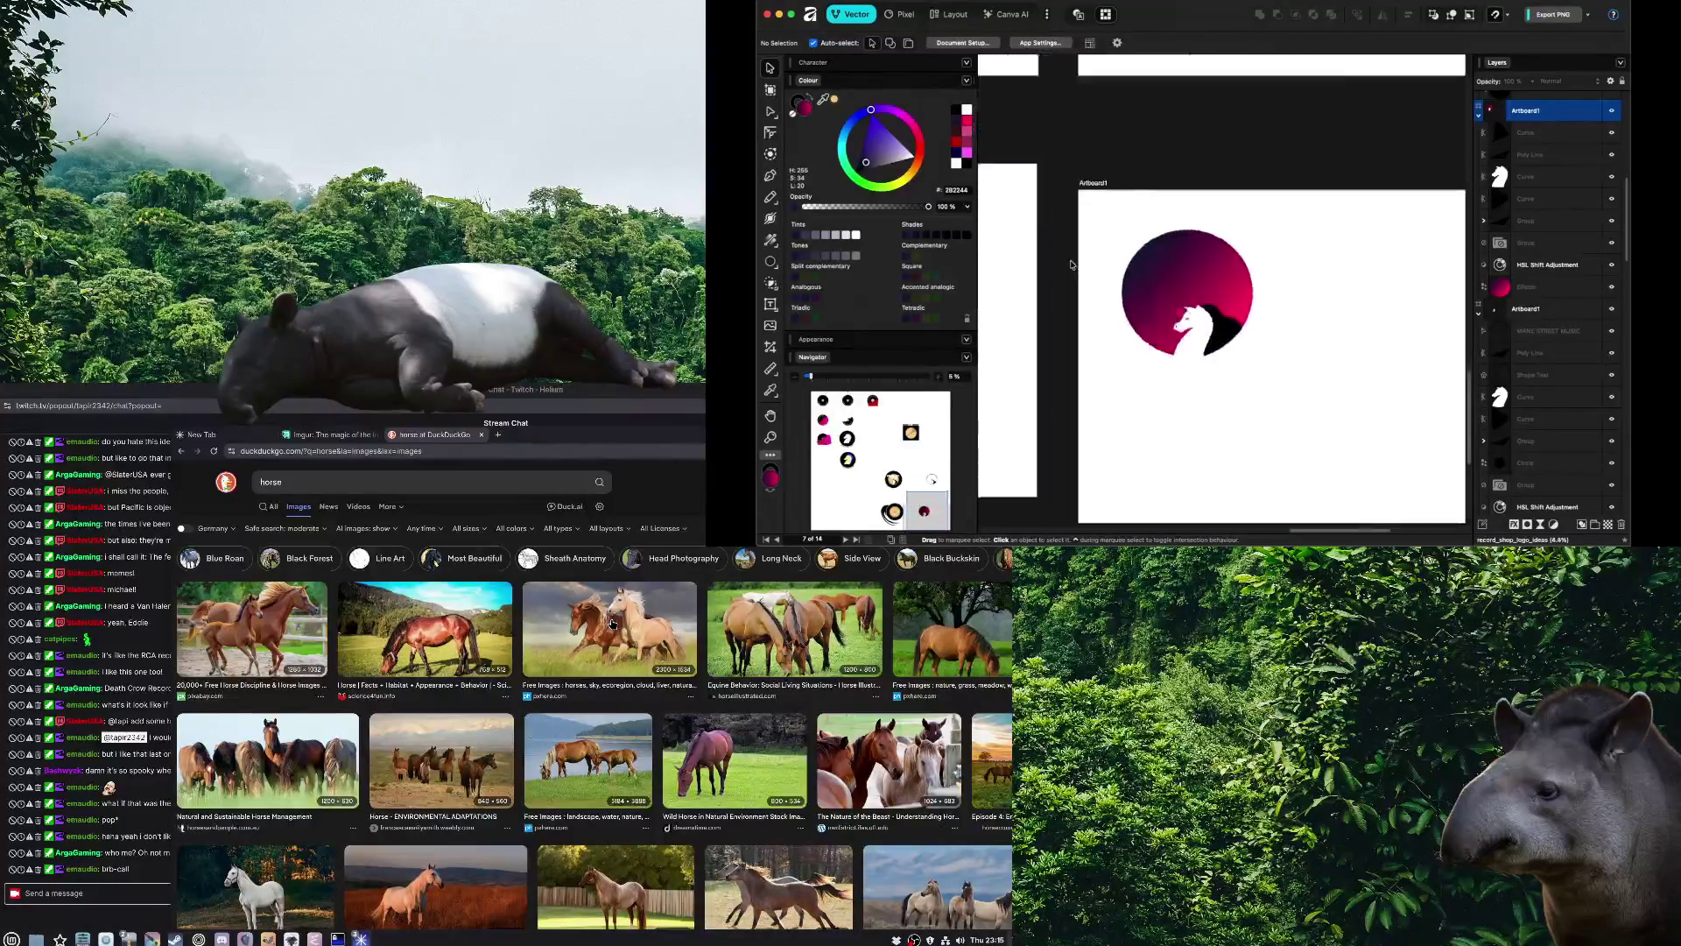
scroll(1088, 278, "up", 1)
scroll(1087, 278, "up", 2)
scroll(1087, 278, "up", 1)
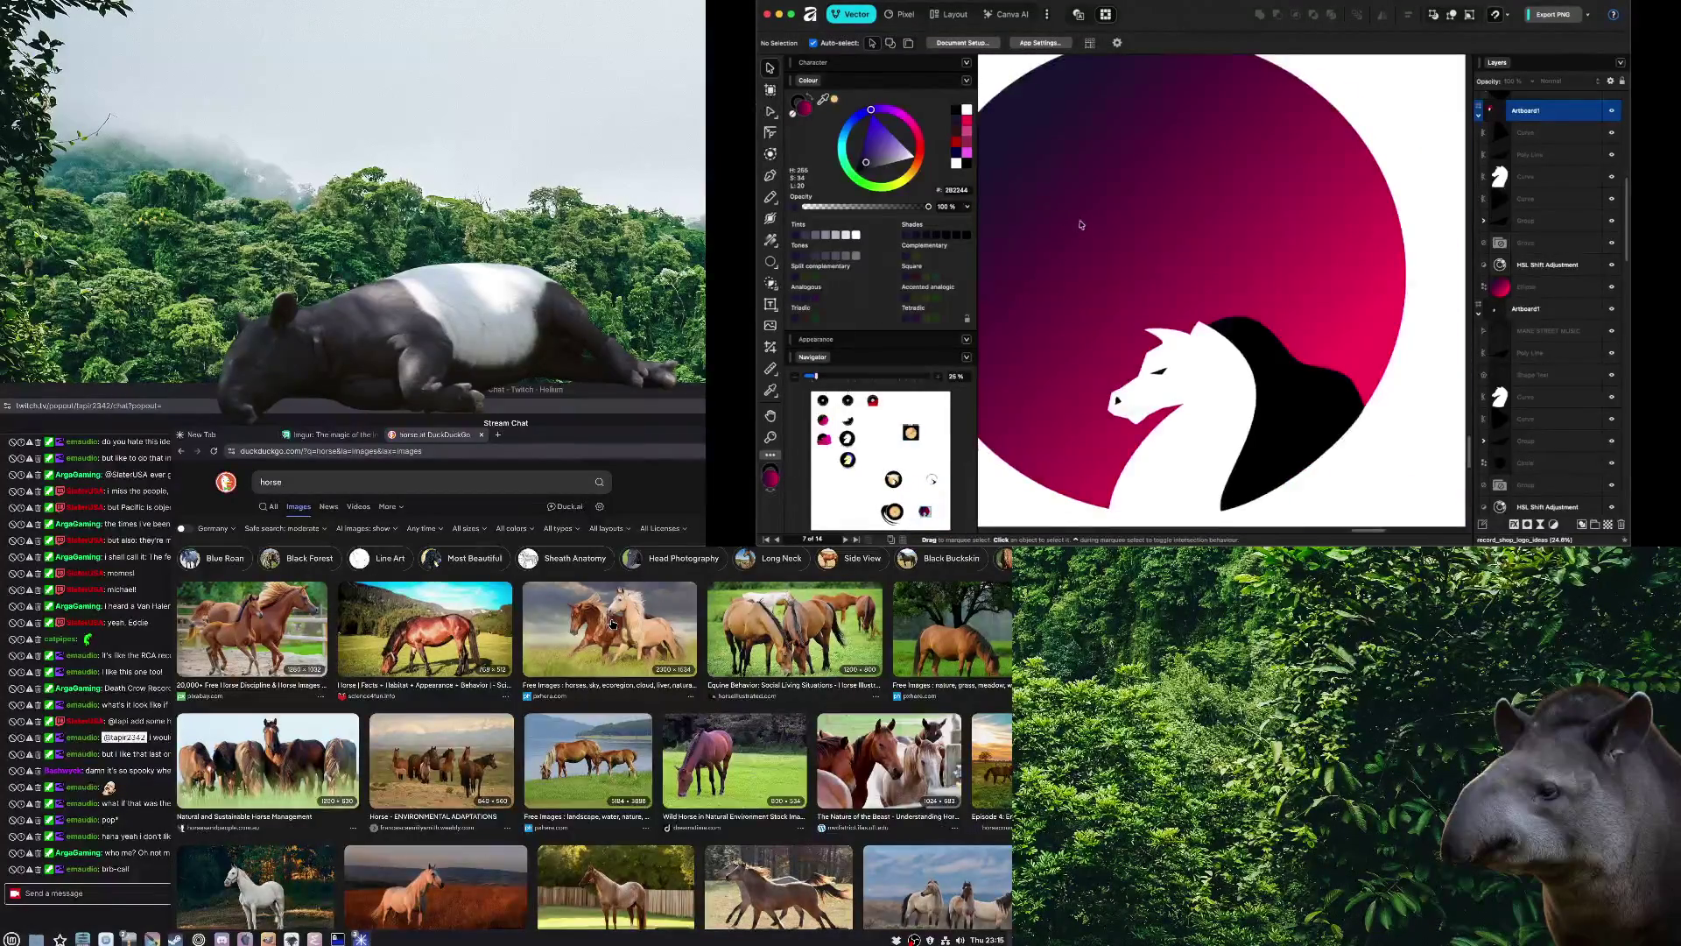
scroll(1107, 226, "down", 1)
scroll(1140, 232, "down", 1)
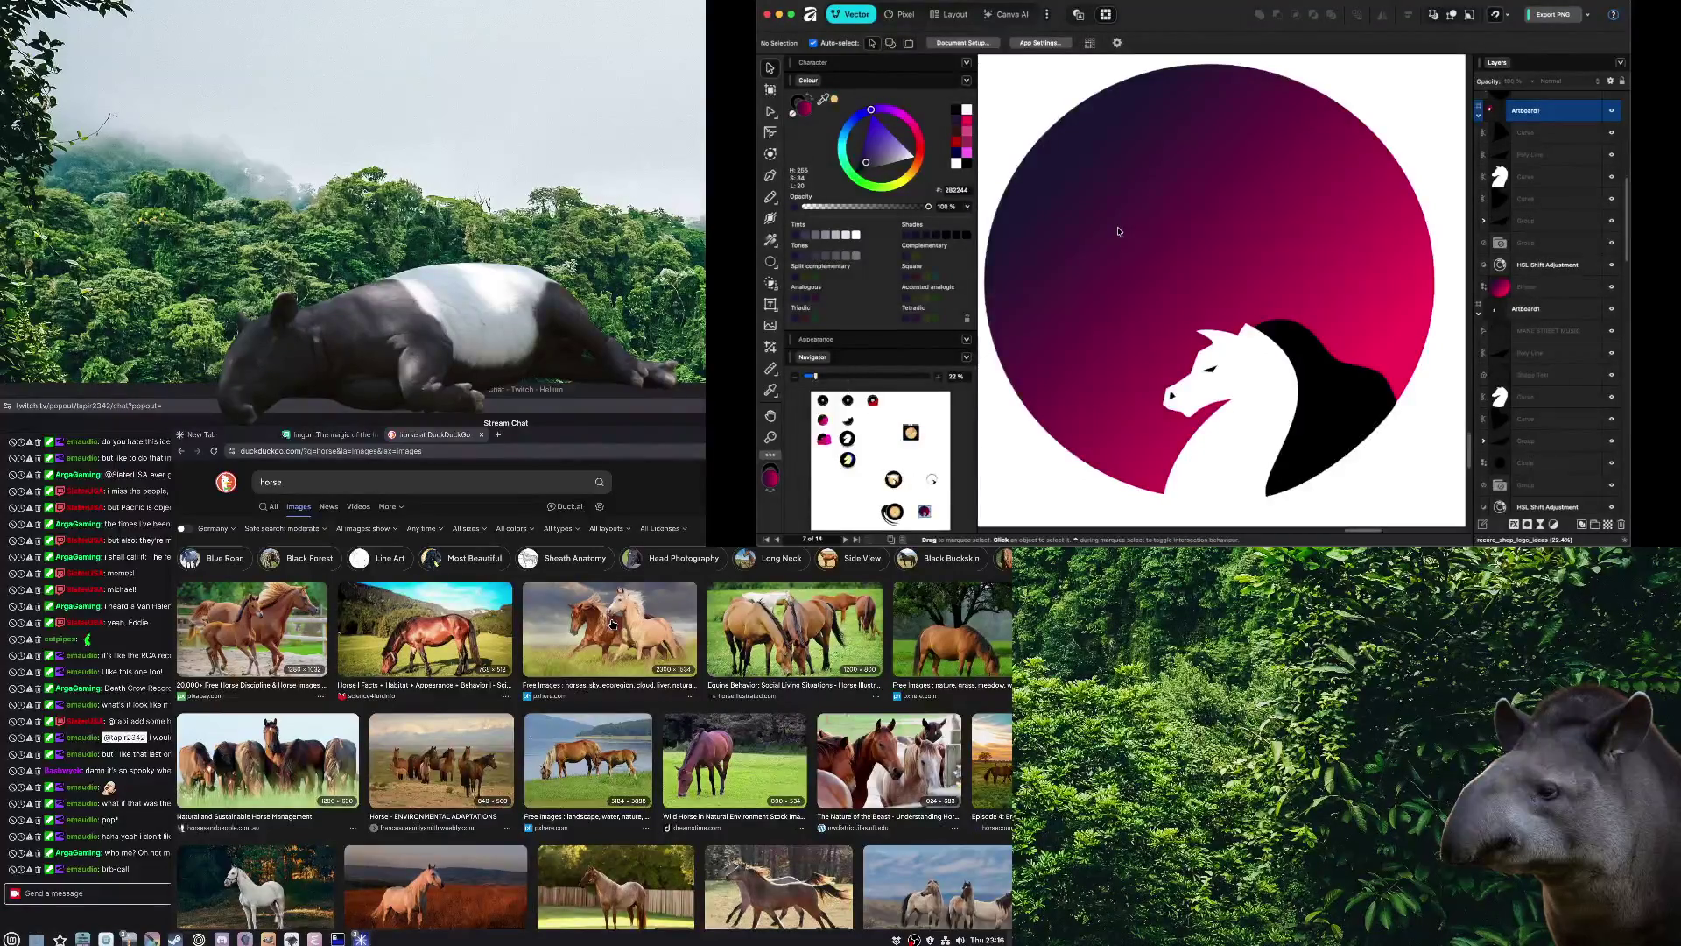
Drag the mane's right-hand nodes inward with the Node tool for a narrower back curve
left_click(1331, 369)
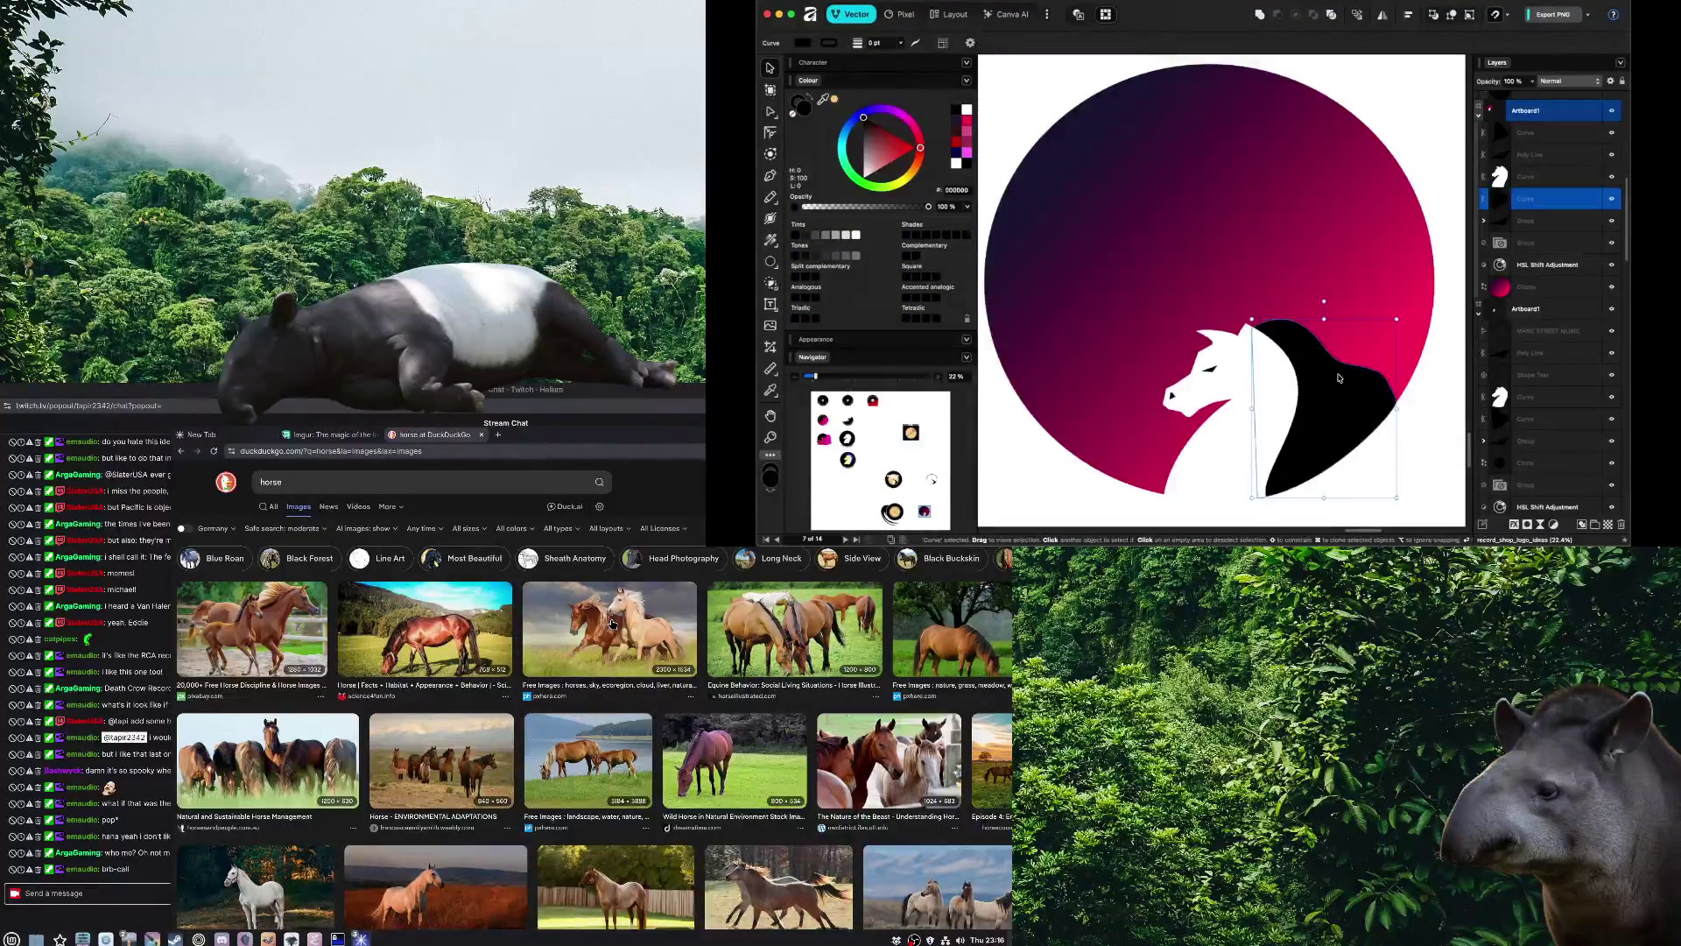
key("a")
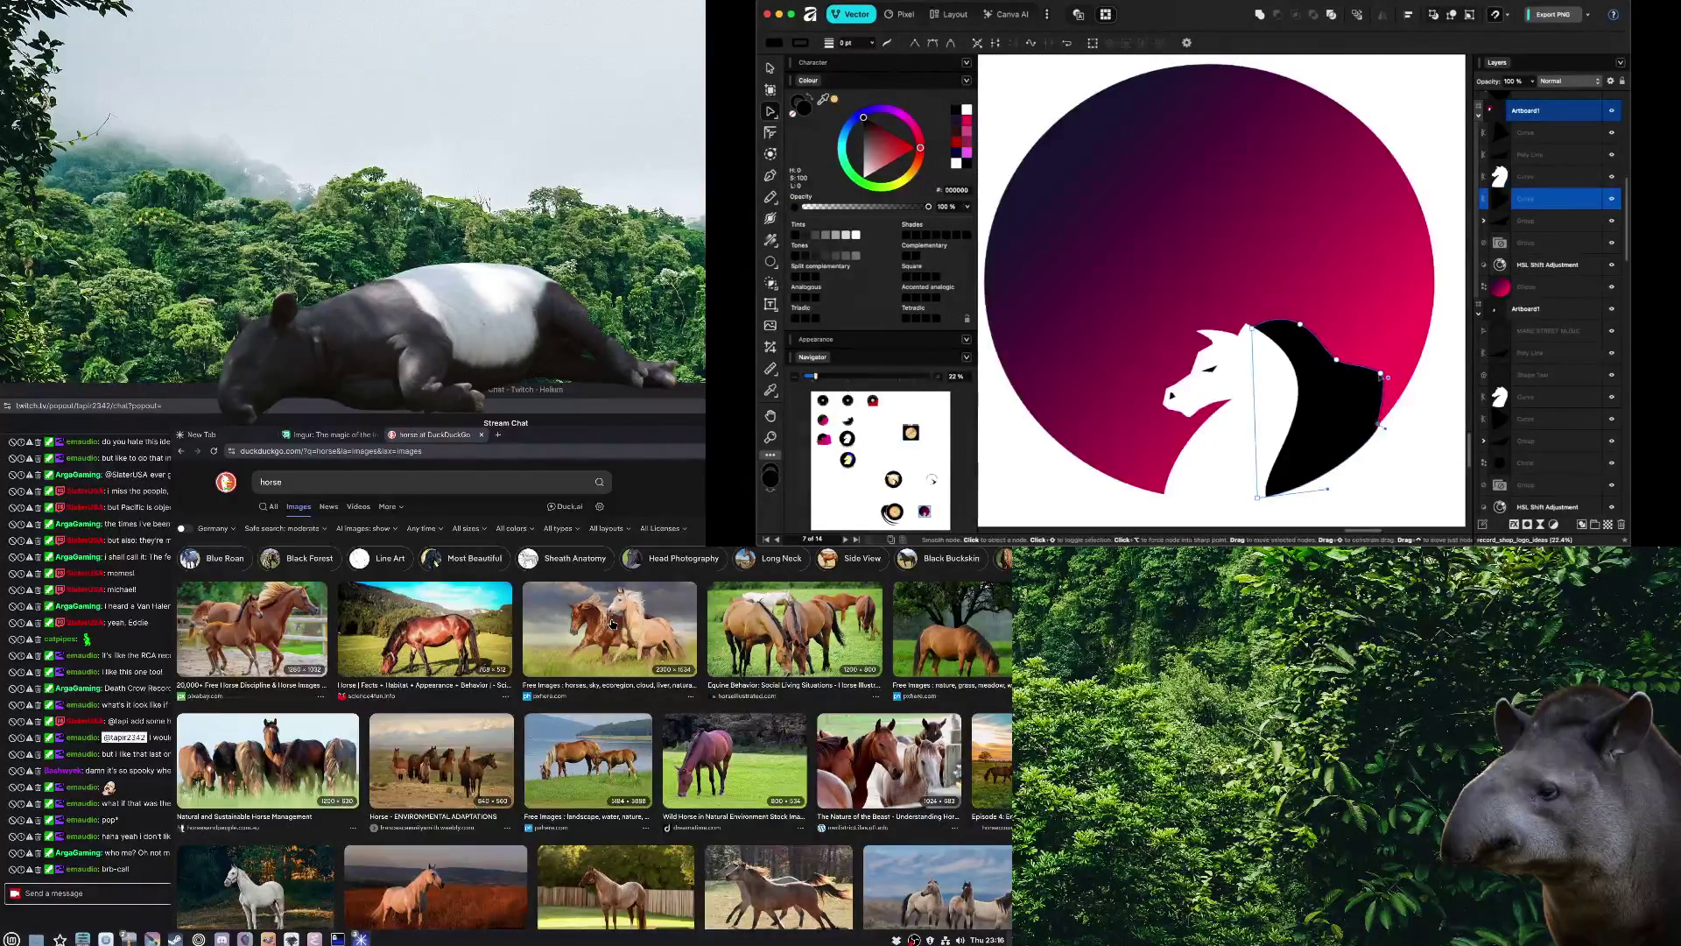
left_click_drag(1381, 373, 1340, 408)
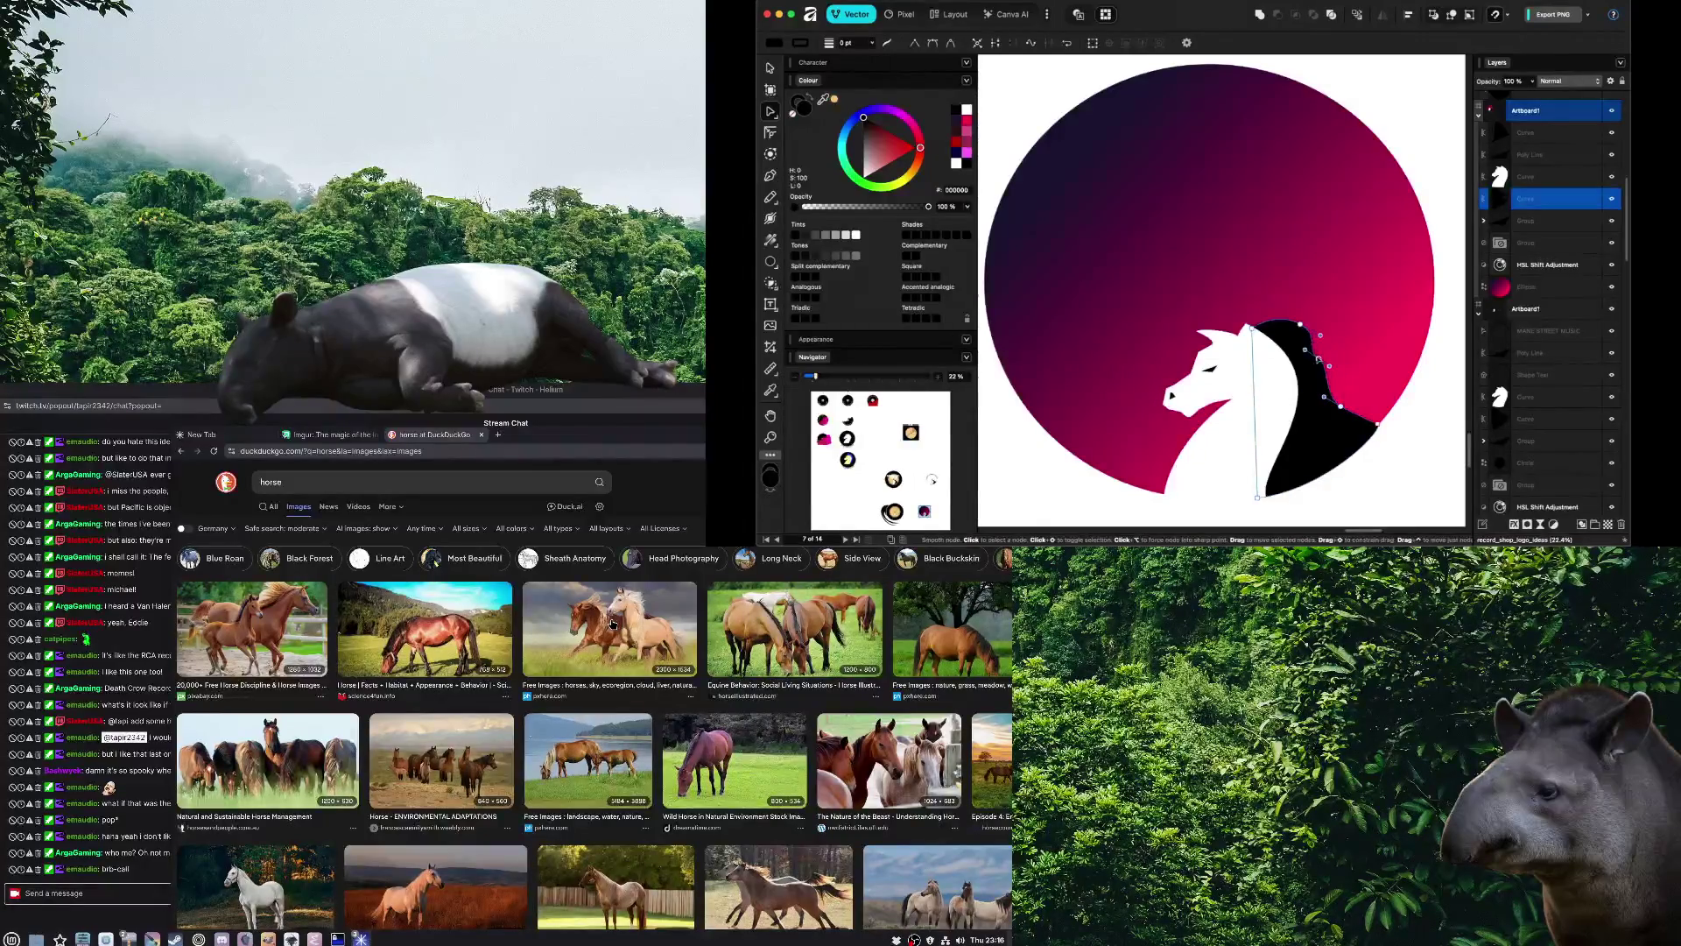
left_click(1416, 479)
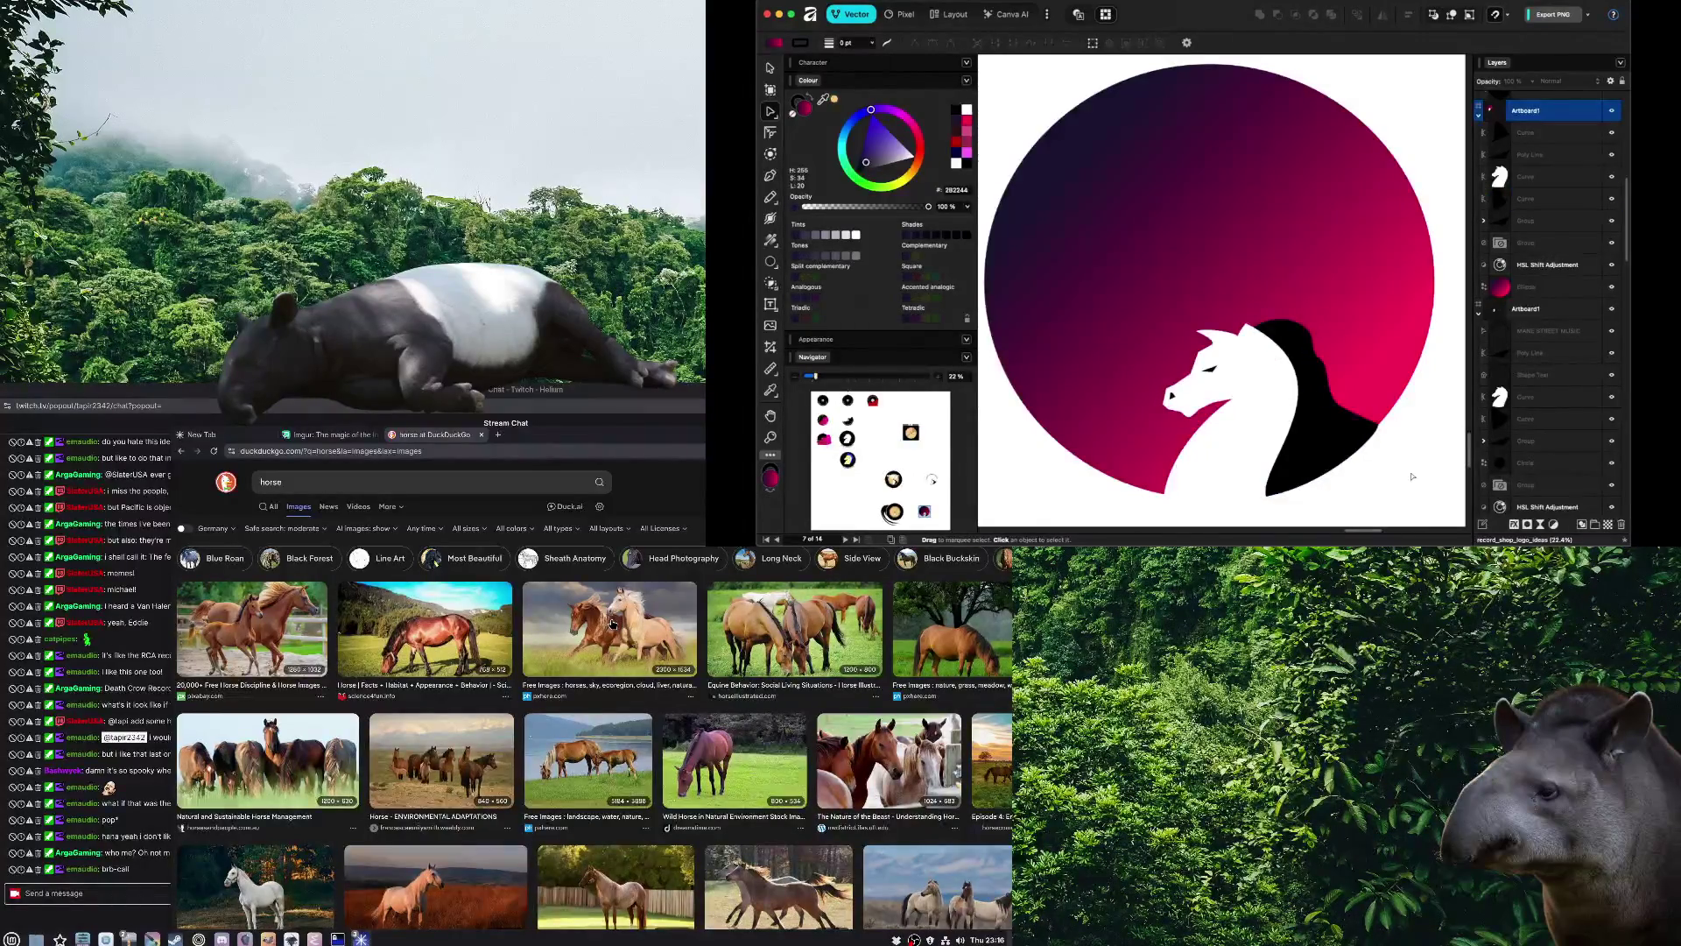
left_click(1366, 447)
mouse_move(1377, 429)
left_mouse_down()
mouse_move(1359, 444)
mouse_move(1379, 424)
left_mouse_up()
left_click(1381, 459)
key("super+z")
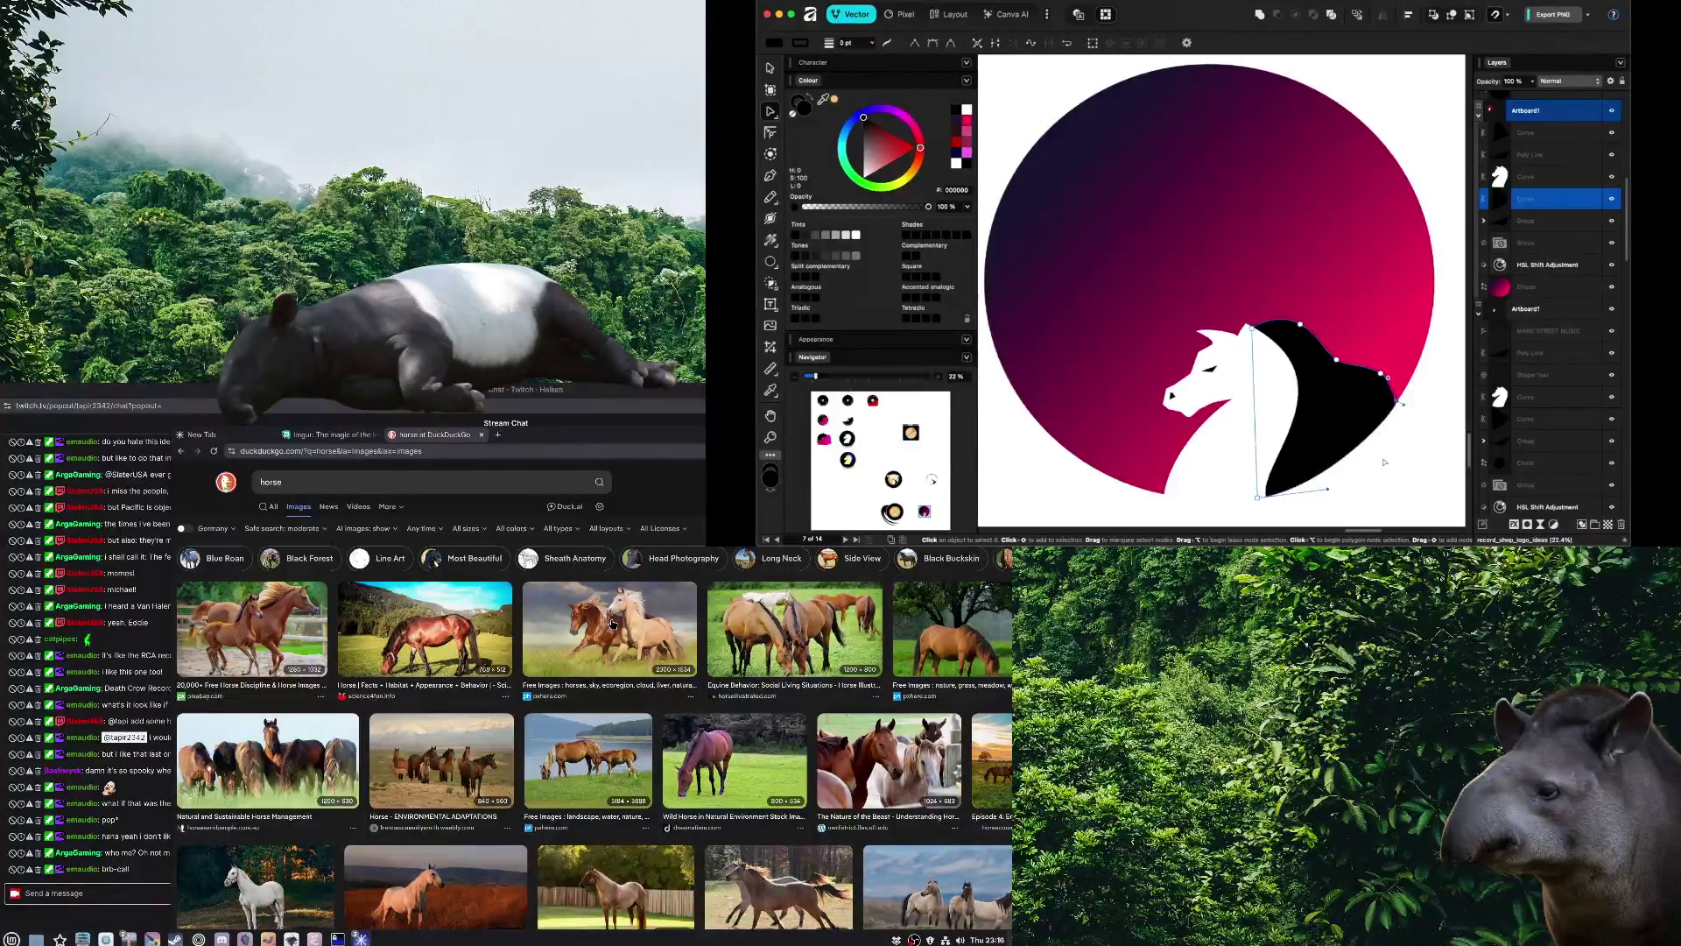
left_click(1385, 461)
scroll(1332, 313, "down", 2)
scroll(1305, 306, "up", 2)
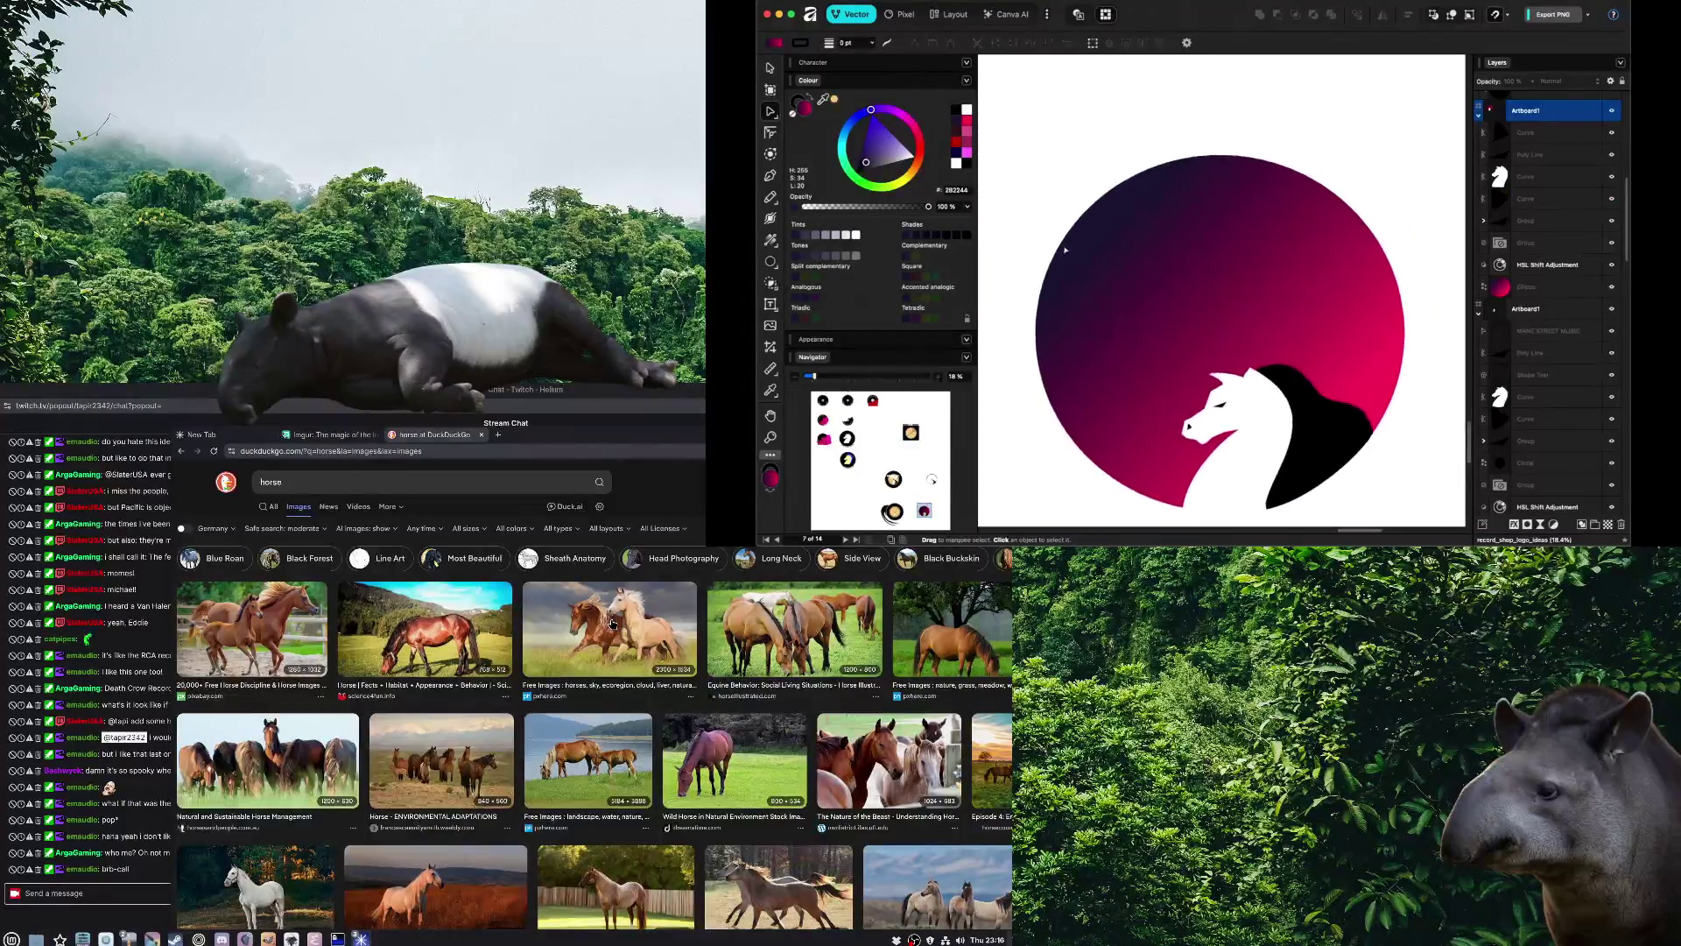
Add a text frame in the upper circle and widen it so MANE fits
key("t")
left_click_drag(1090, 242, 1271, 327)
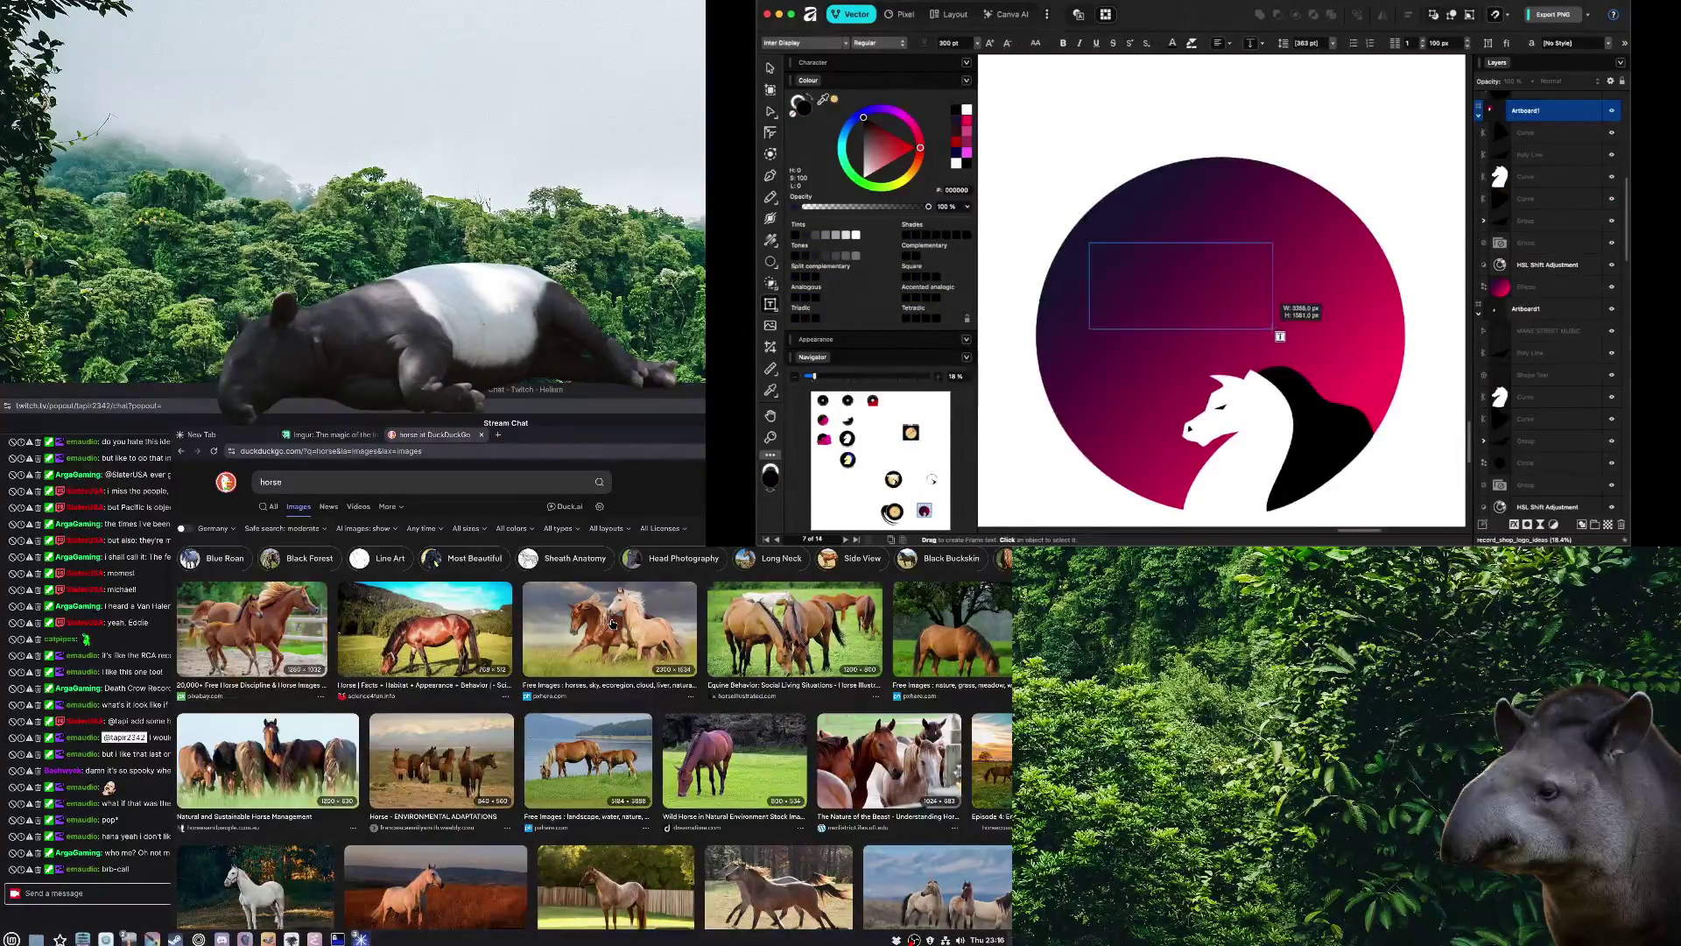
type("MAN")
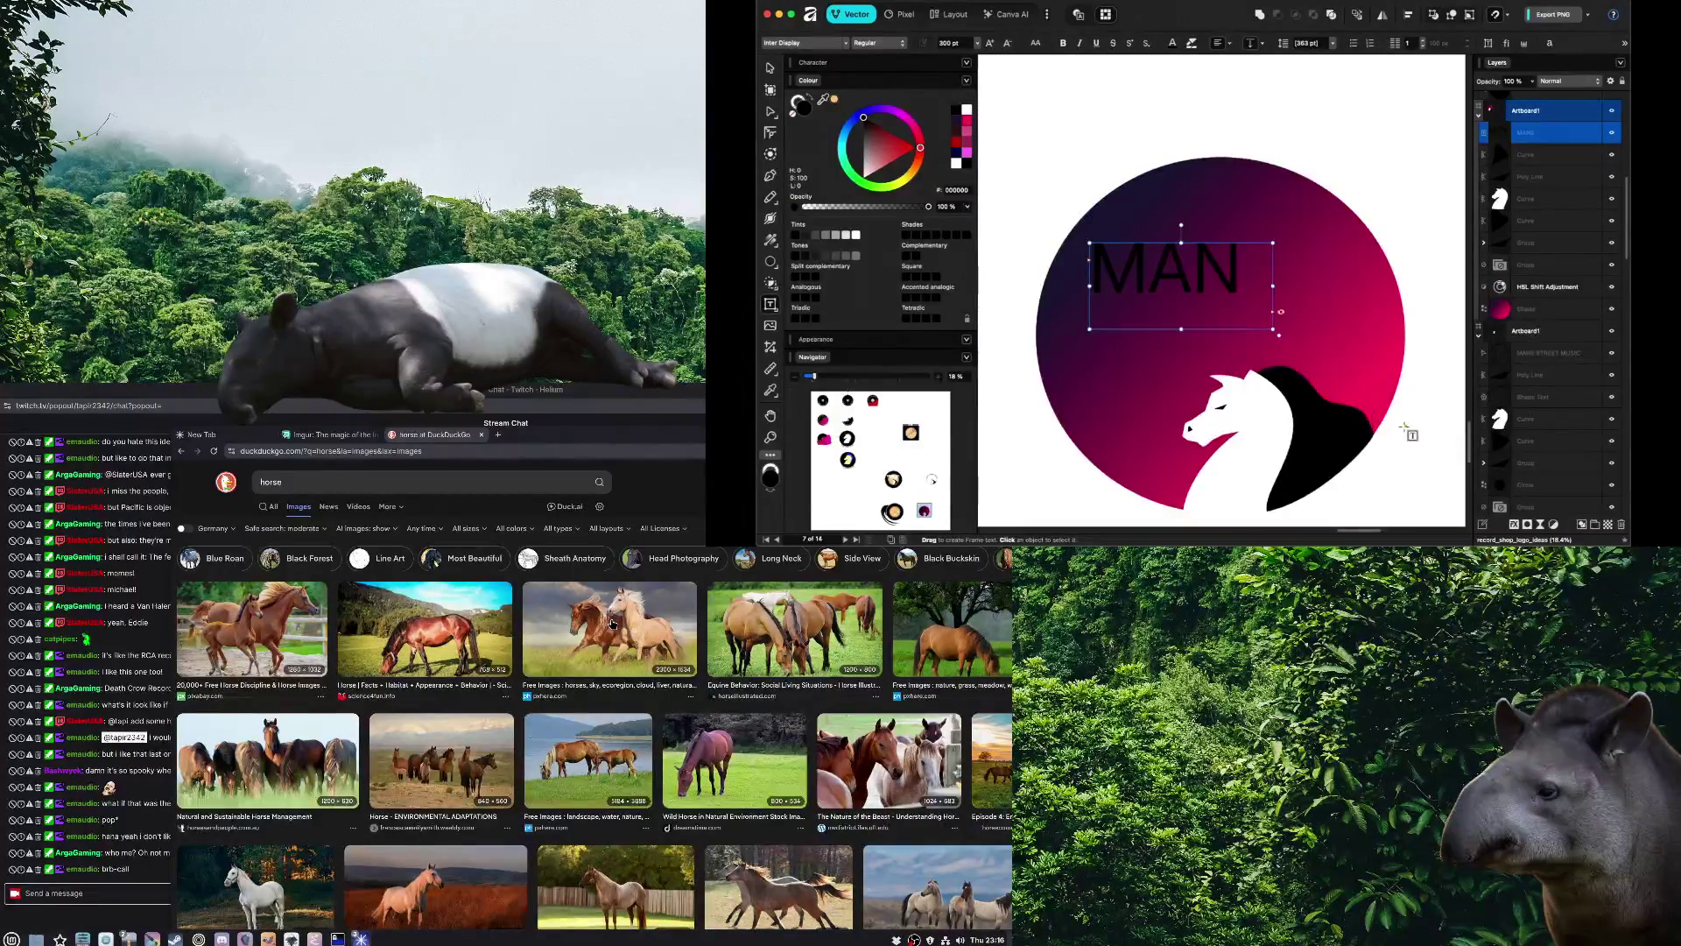
key("Escape")
key("v")
left_click(1191, 259)
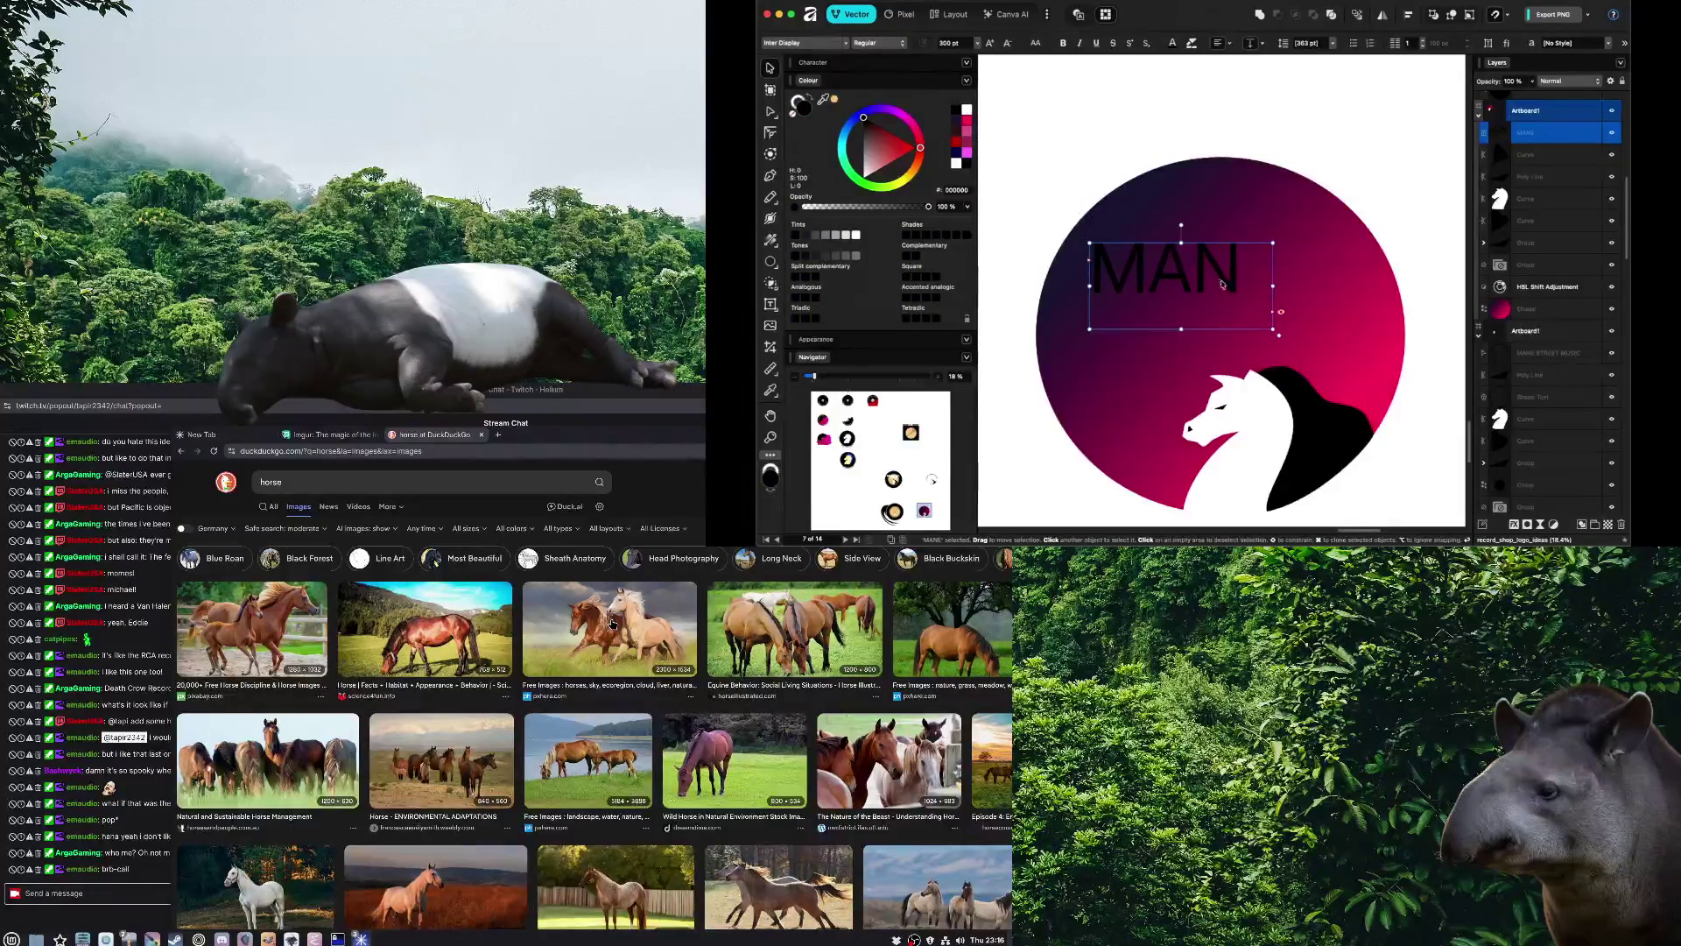
mouse_move(1274, 326)
left_mouse_down()
mouse_move(1367, 317)
mouse_move(1455, 496)
left_mouse_up()
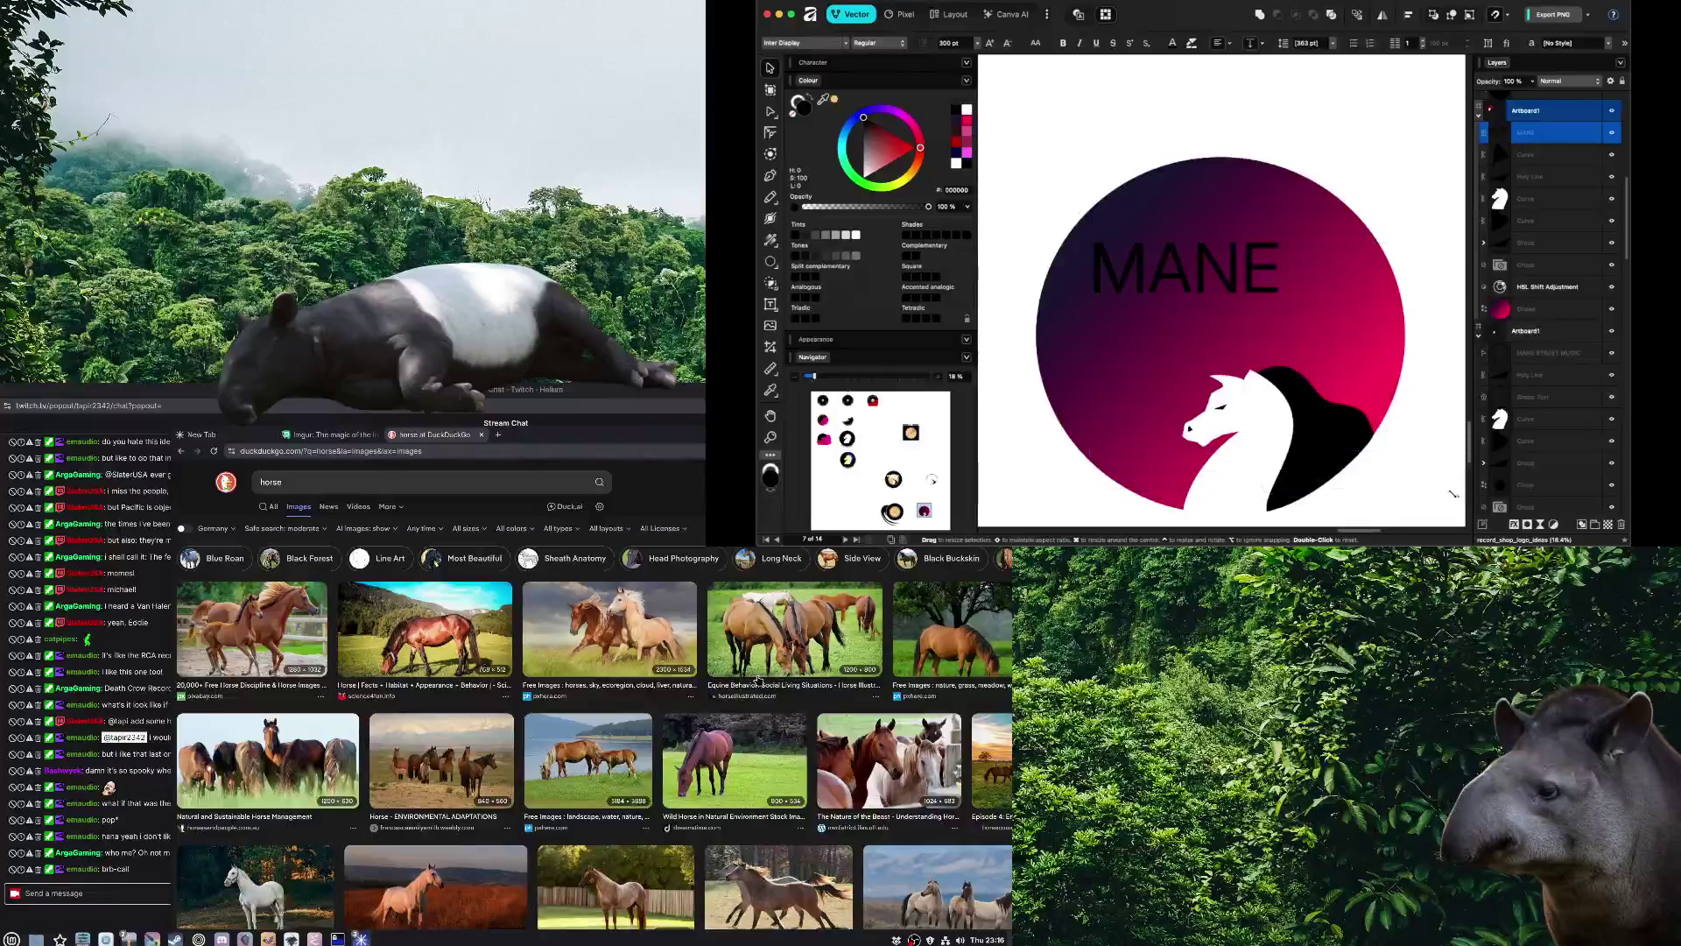
Set the MANE text's font weight to Black
double_click(1260, 274)
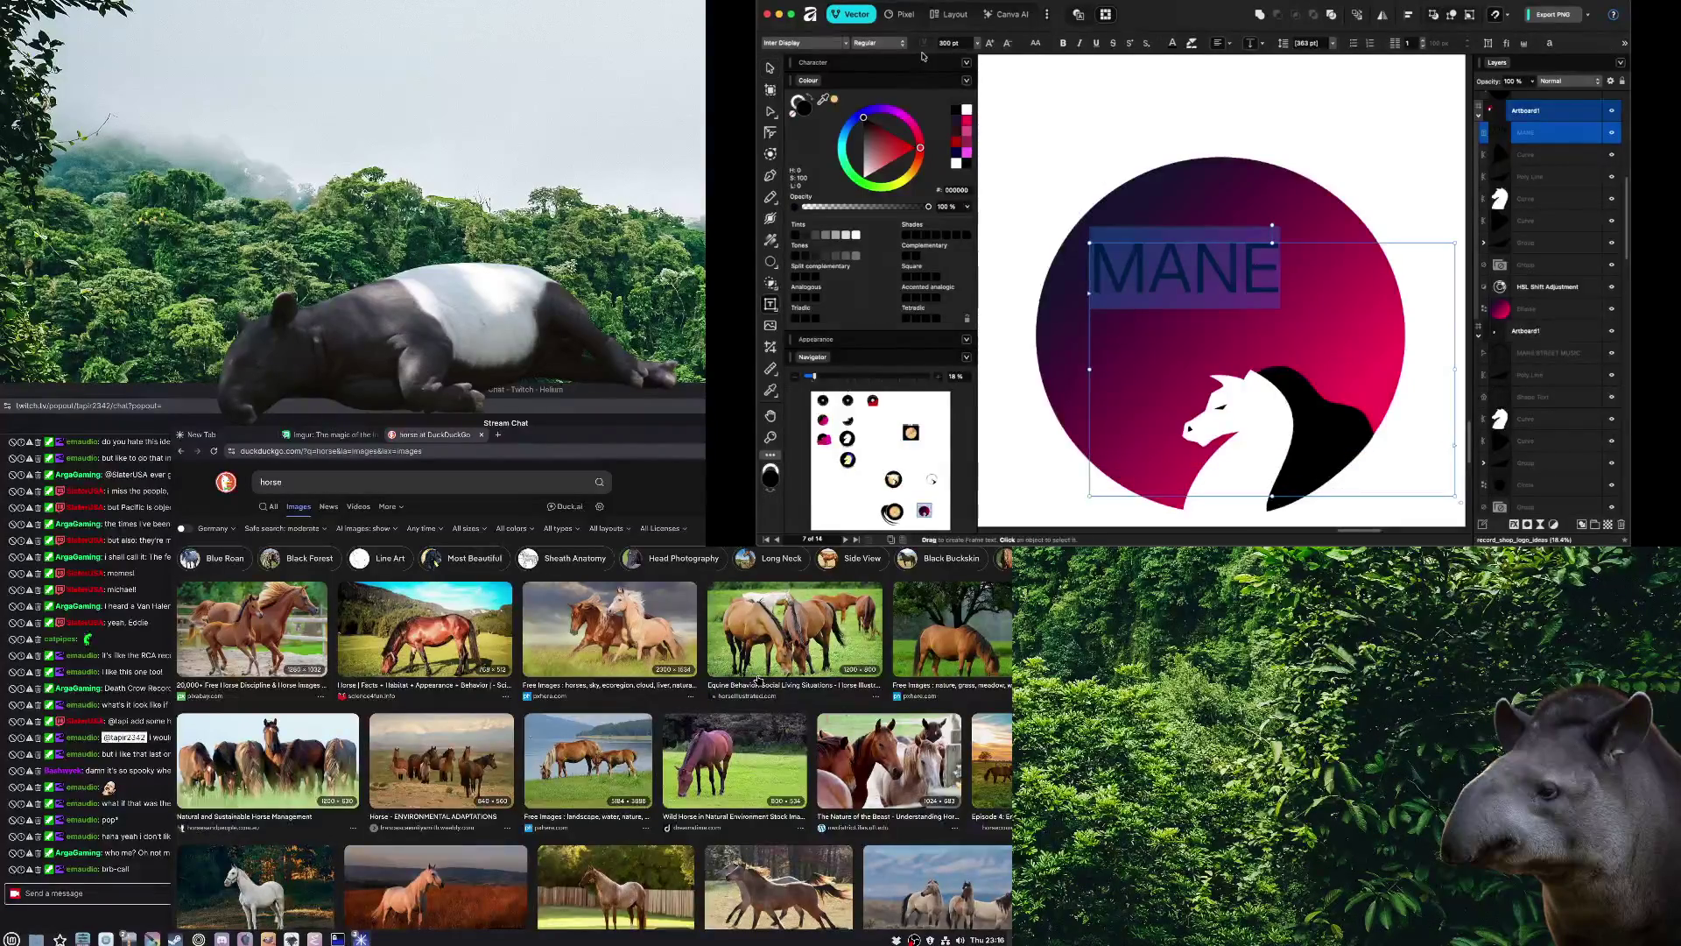
left_click(869, 43)
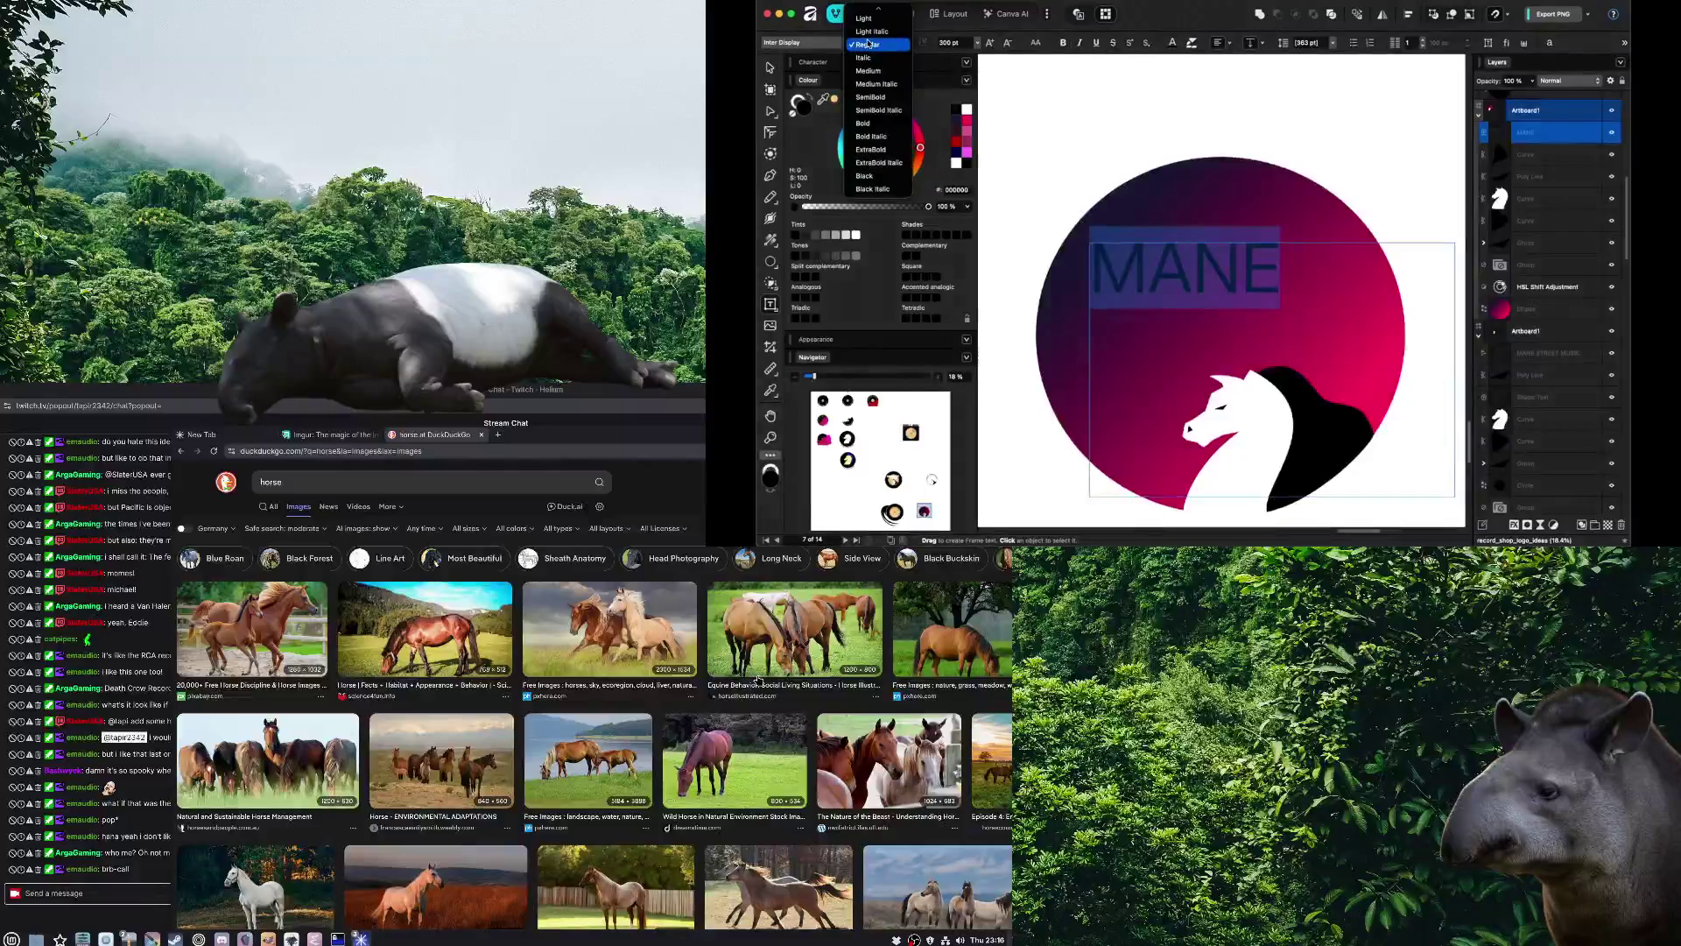
key("Escape")
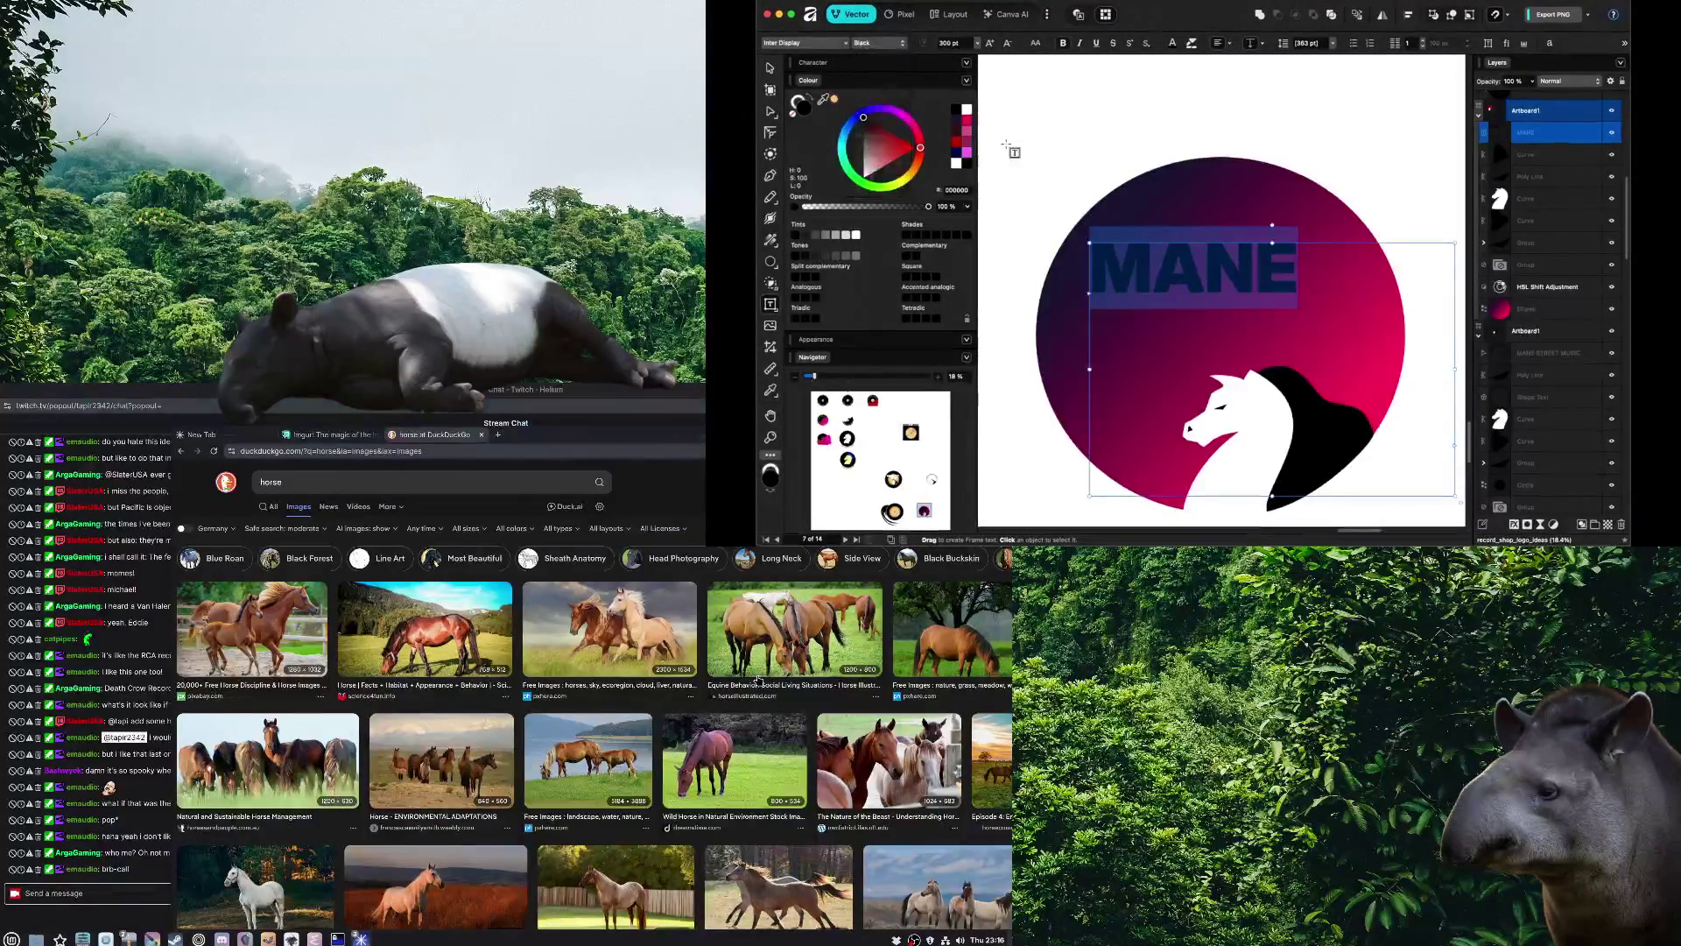
key("Escape")
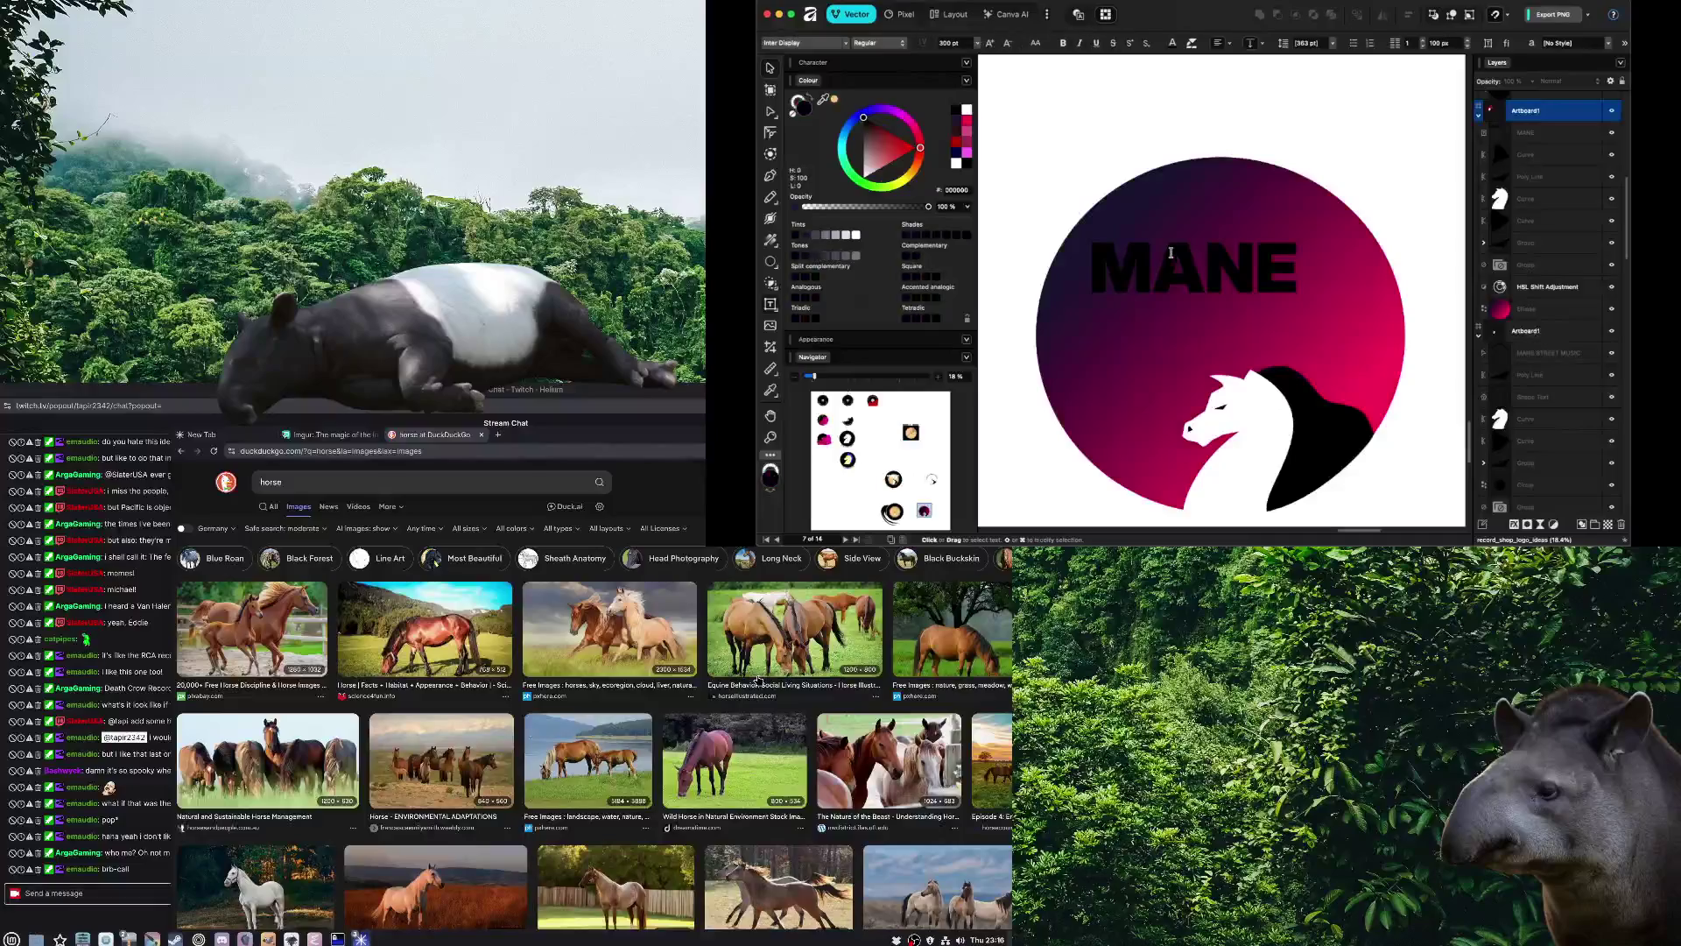
left_click(1173, 256)
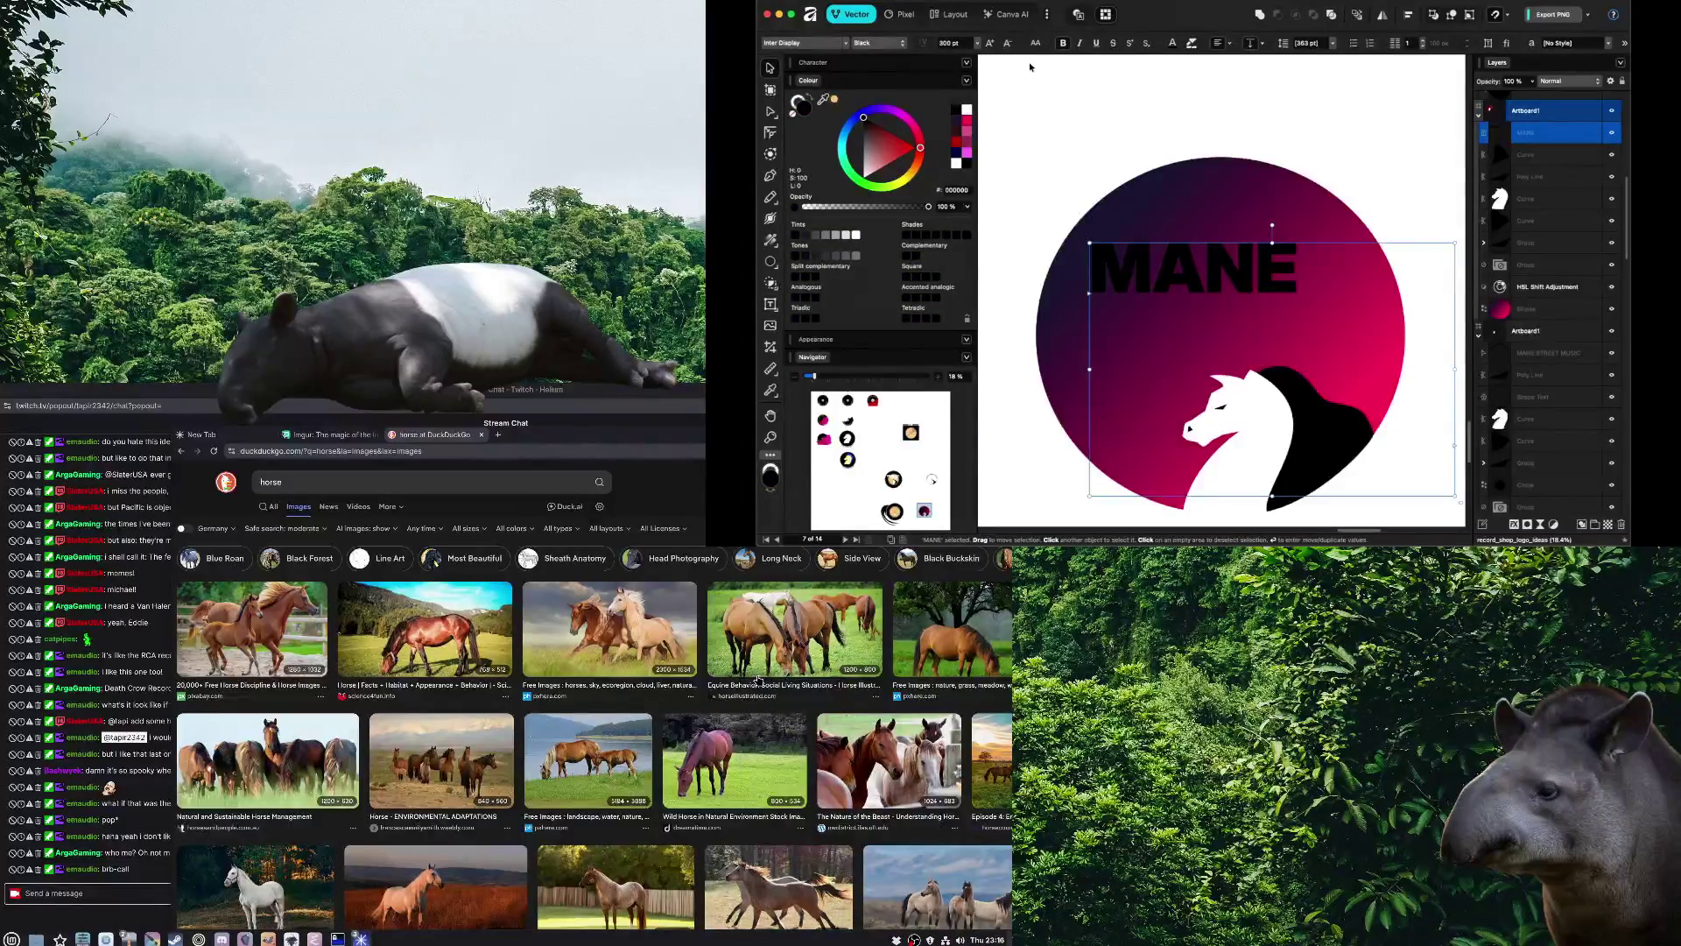
Set the MANE text colour to white
left_click(1173, 43)
left_click(1258, 149)
left_click(1252, 103)
left_click(1190, 317)
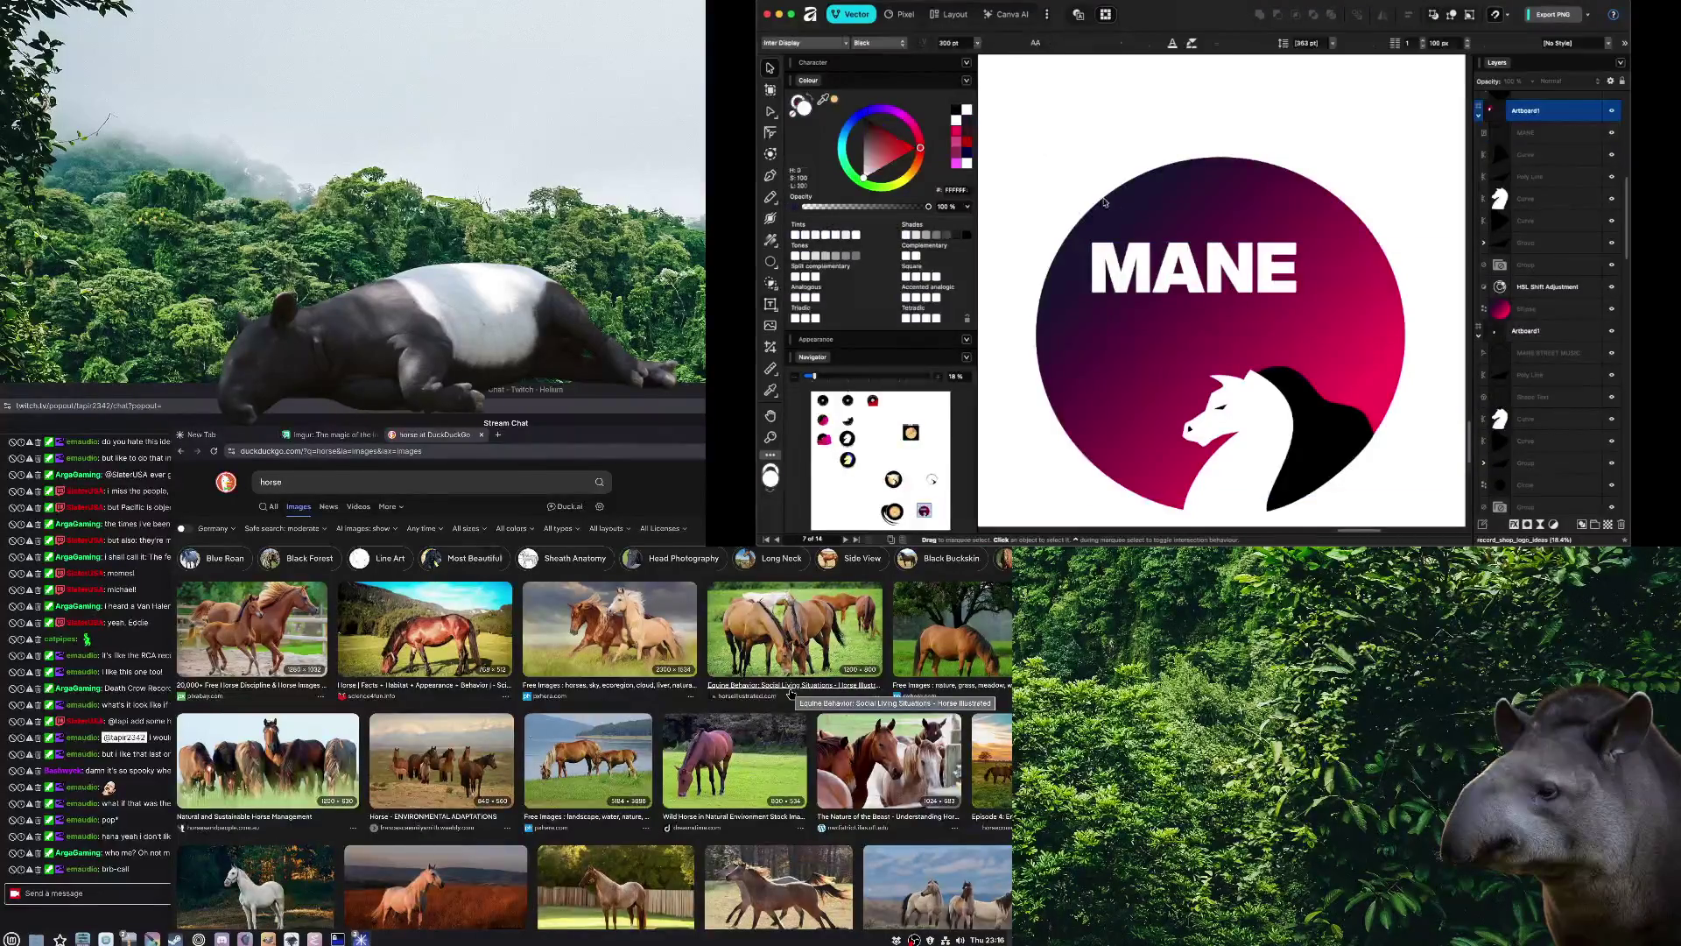
key("Escape")
Try adding a STREET line beneath MANE in the same text, then delete it
scroll(1190, 317, "right", 2)
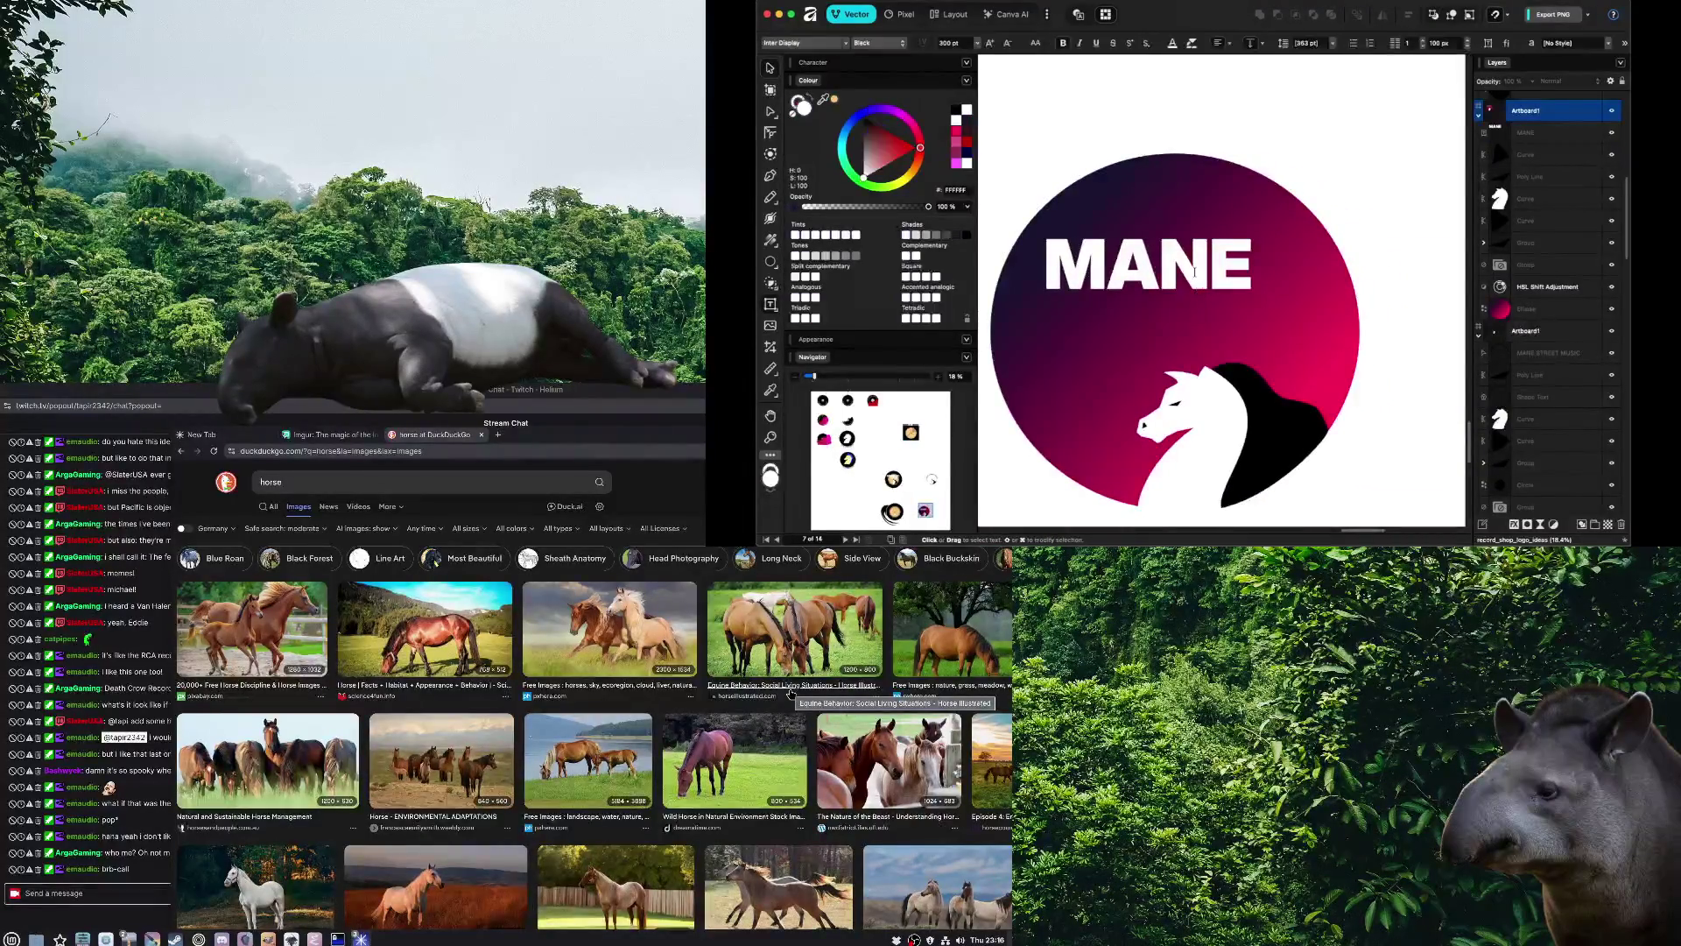
left_click(1196, 274)
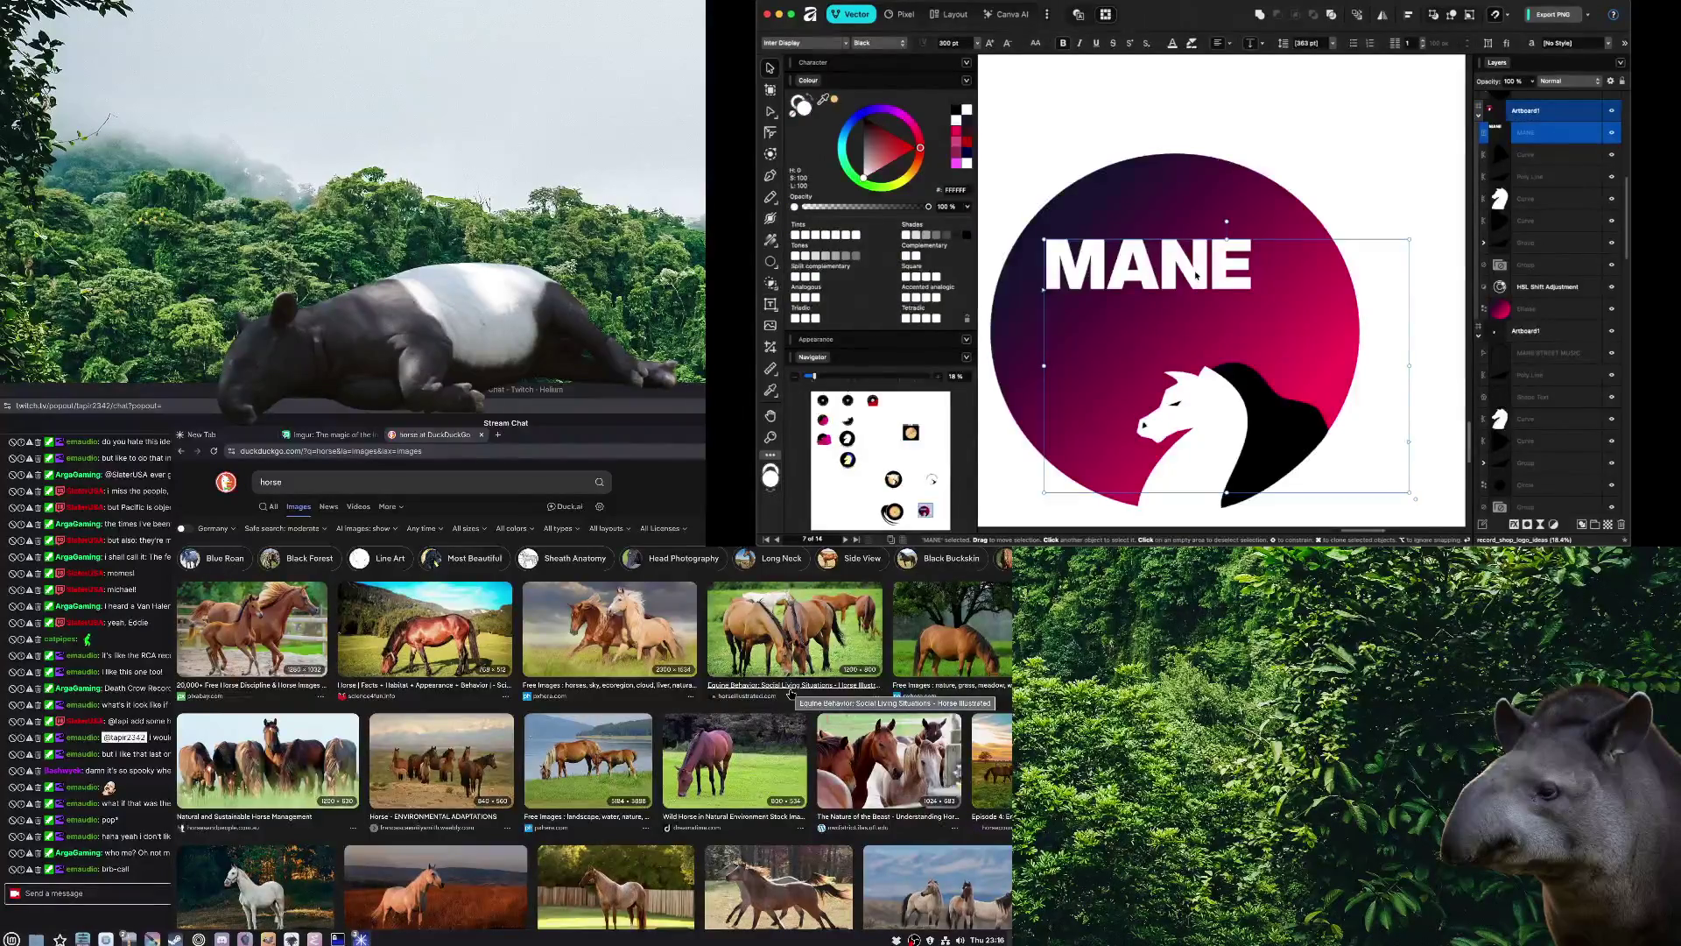
double_click(1218, 273)
key("Right")
type("ST")
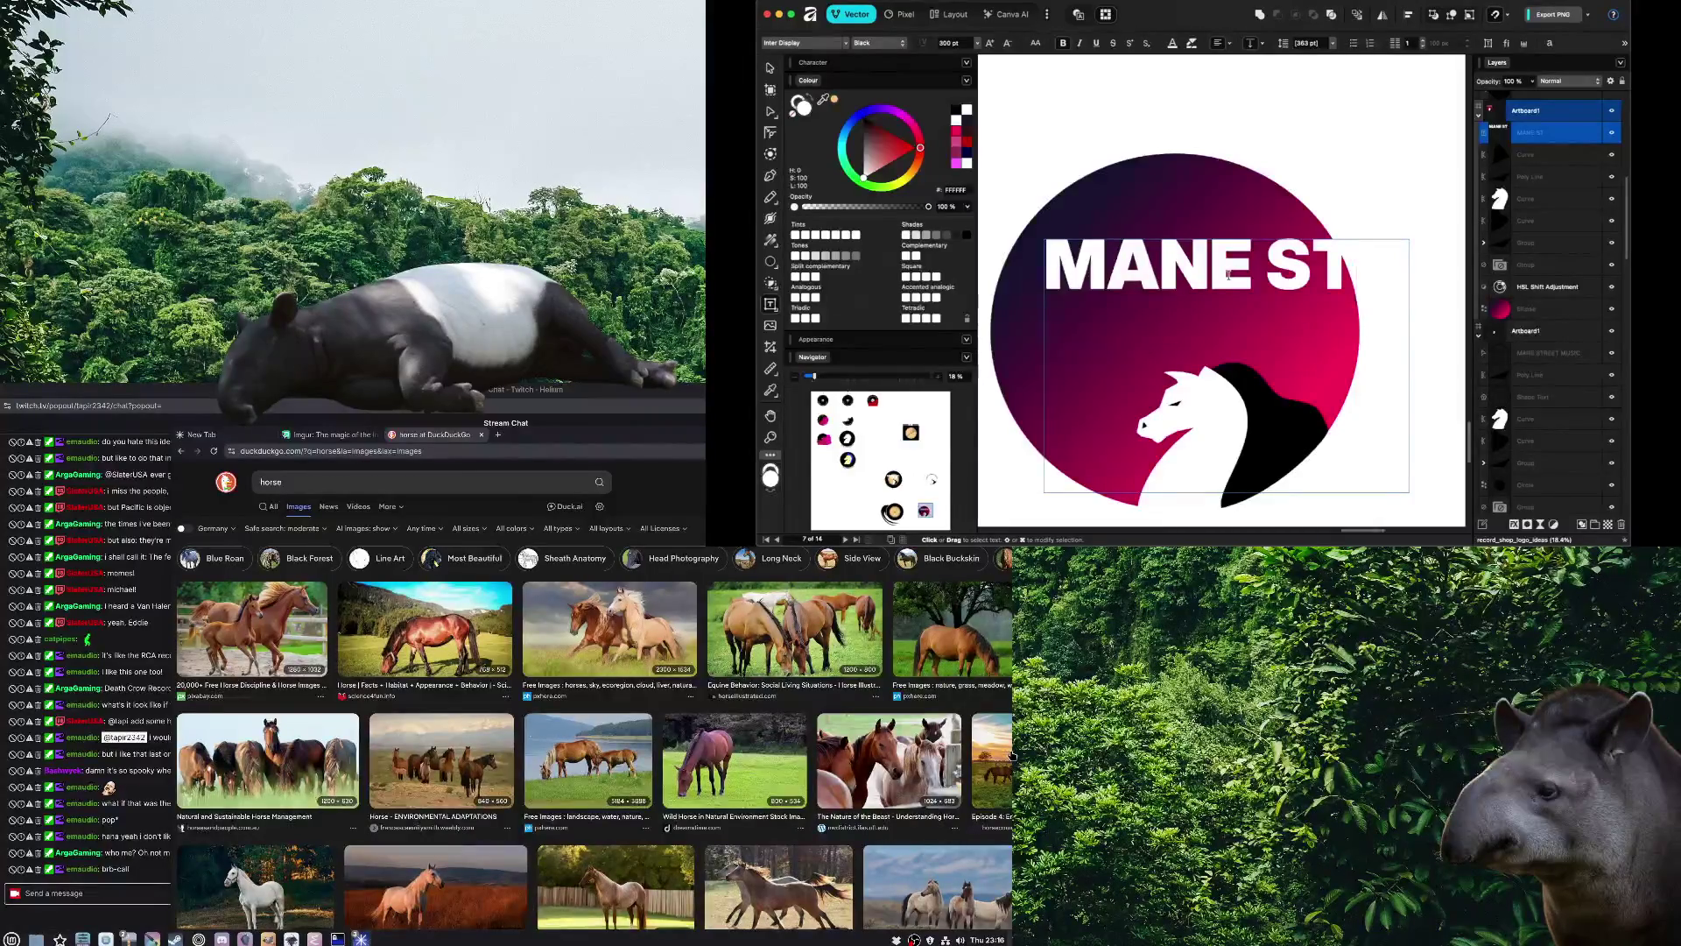
key("BackSpace")
key("BackSpace")
key("BackSpace")
key("Return")
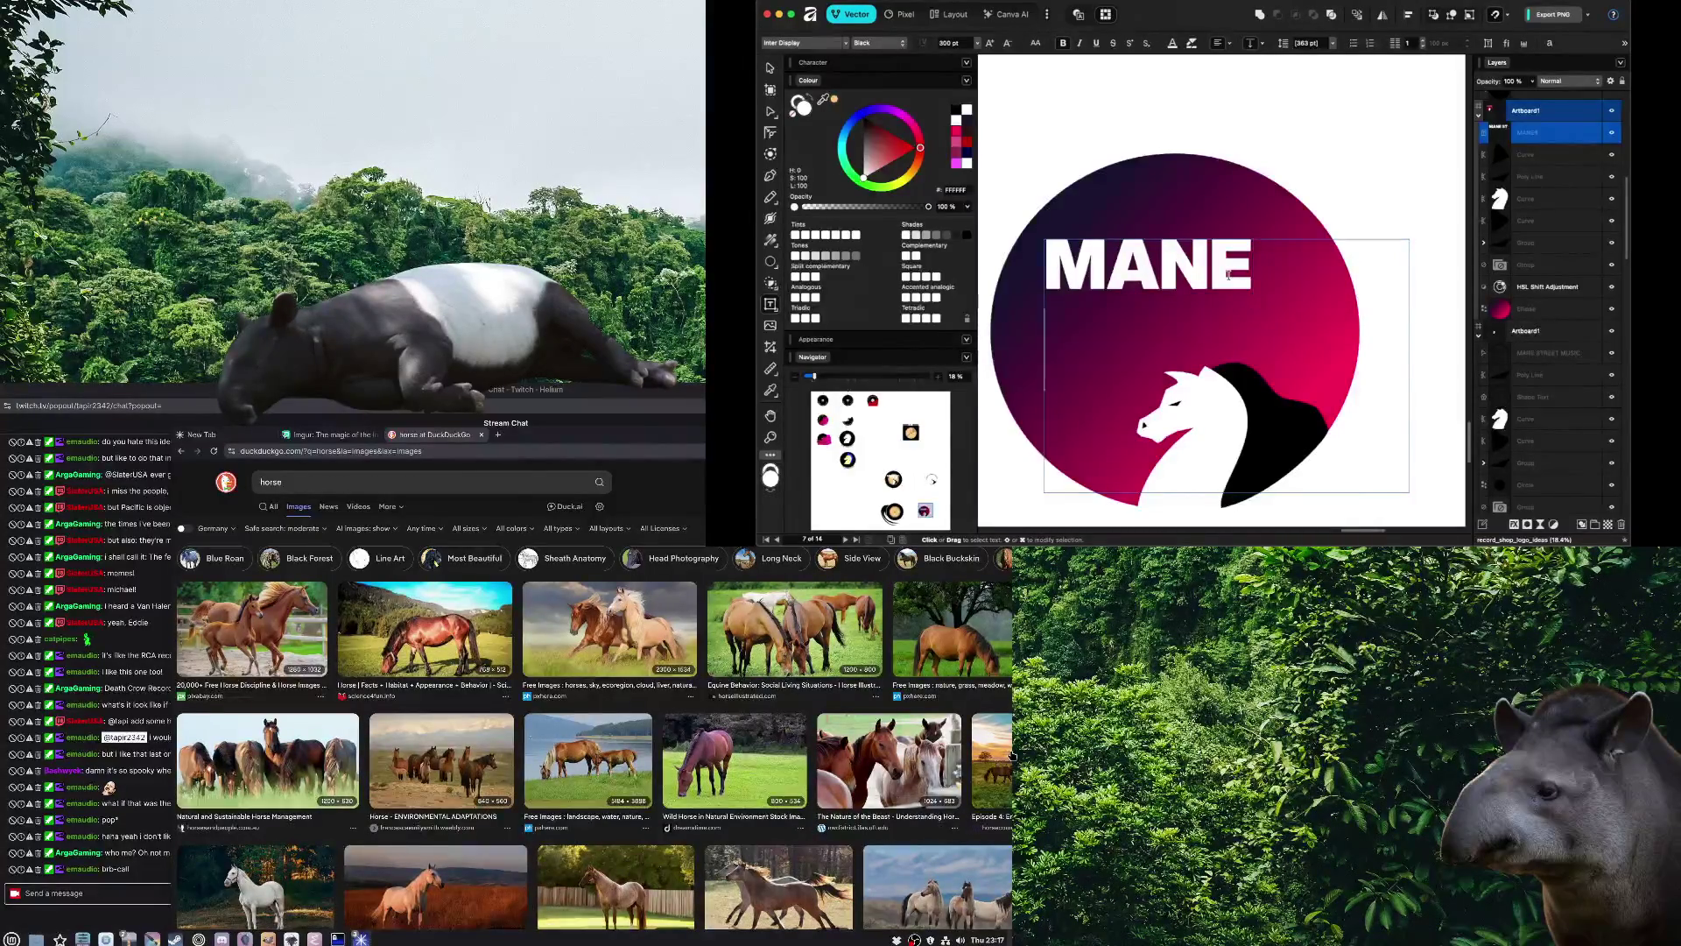
type("STREET")
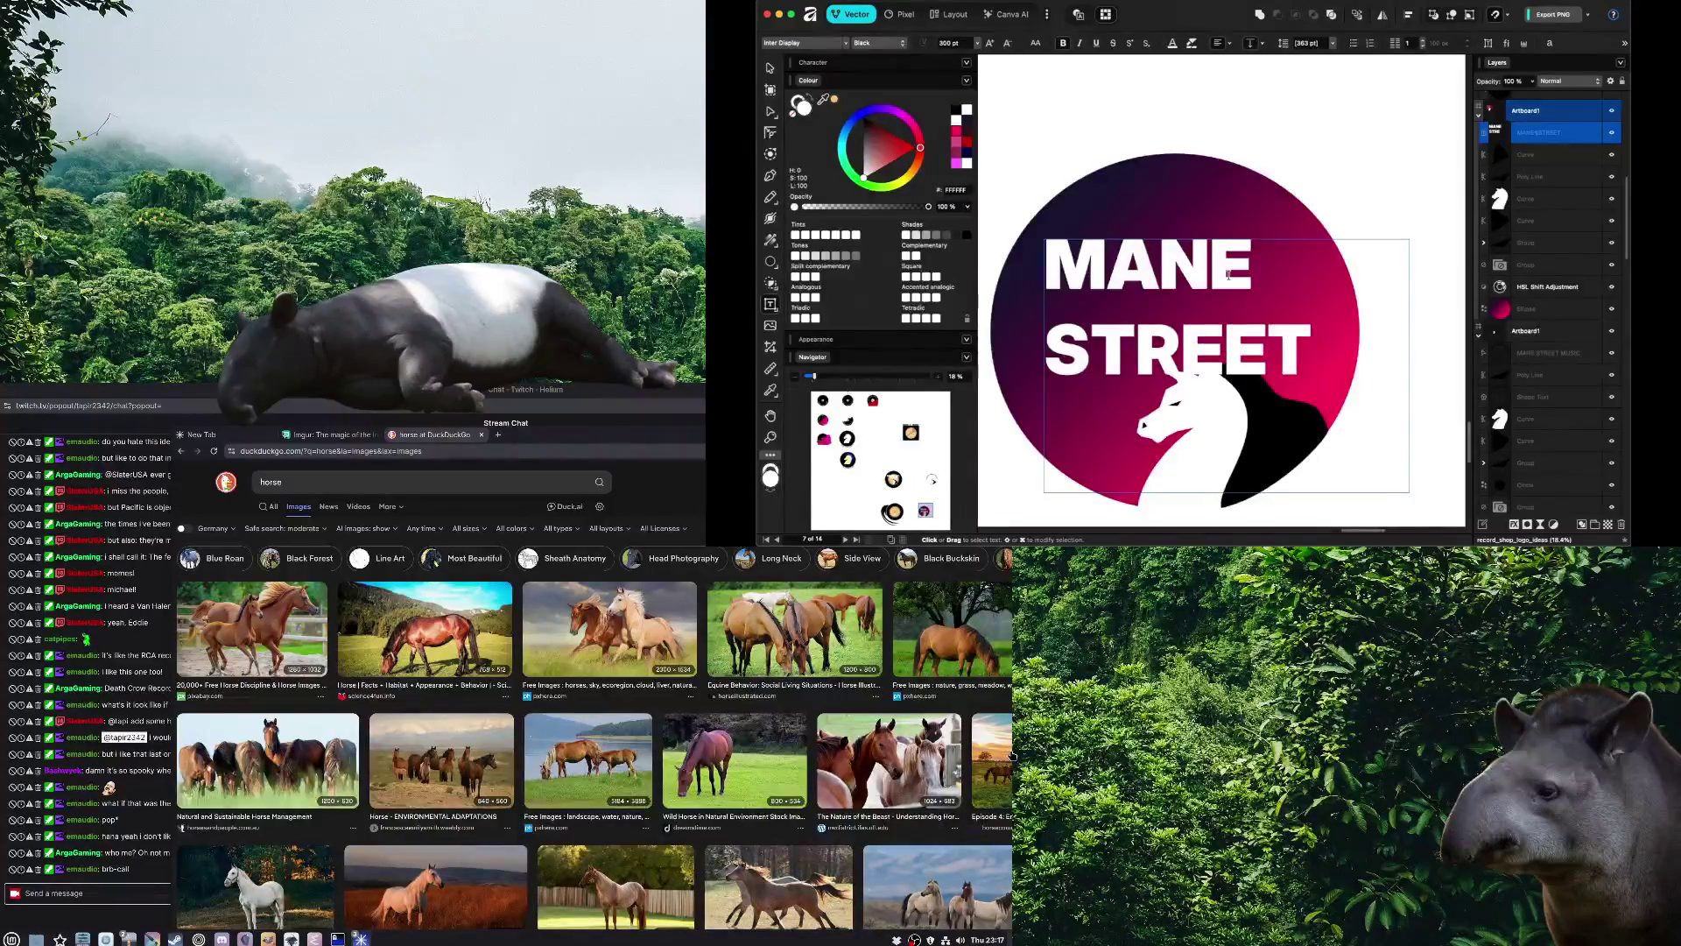
key("ctrl+a")
key("Right")
key("shift+Home")
key("BackSpace")
key("Escape")
Set the MANE text size to 200 pt
key("v")
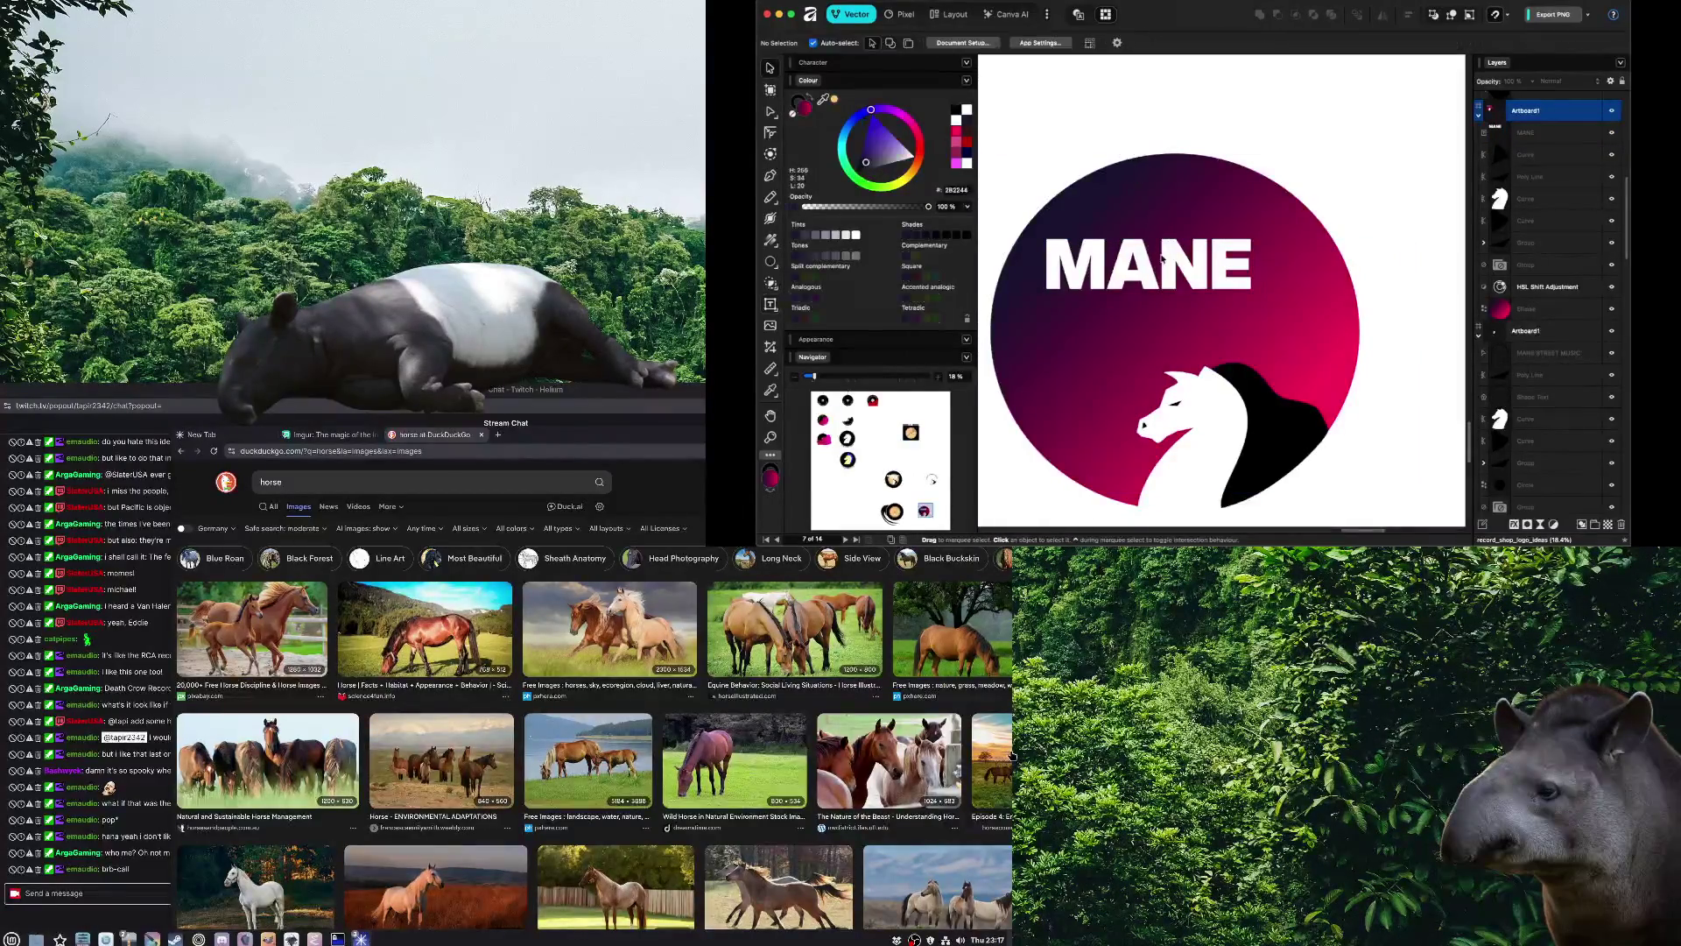
double_click(1176, 267)
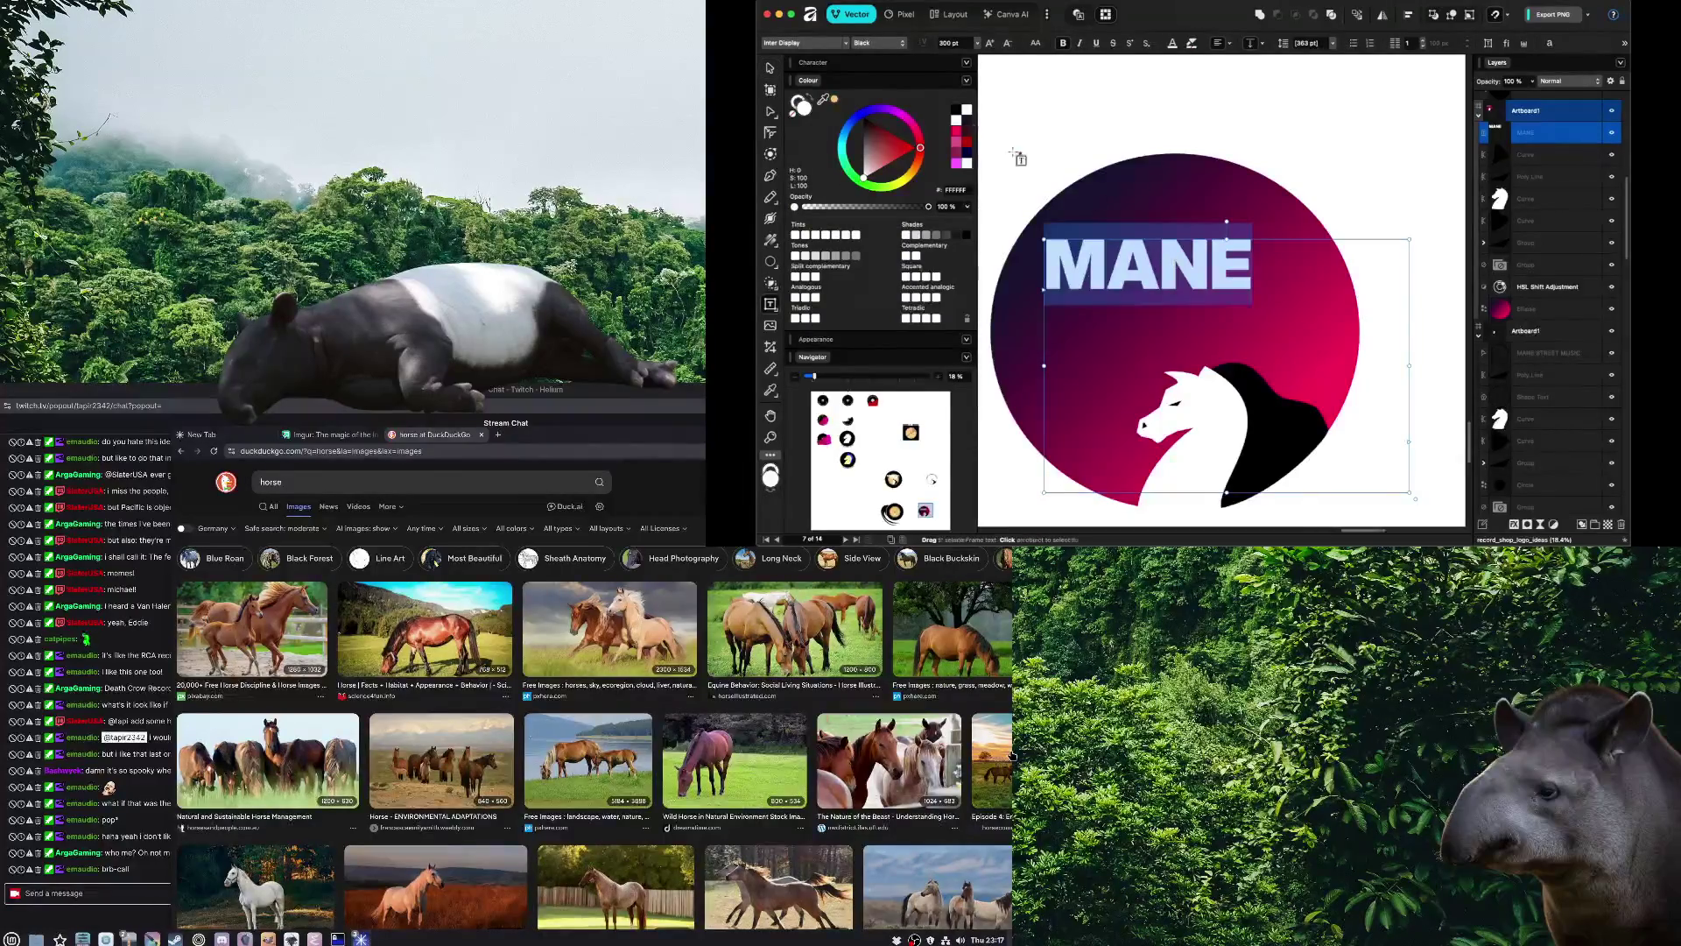
left_click(958, 42)
type("200")
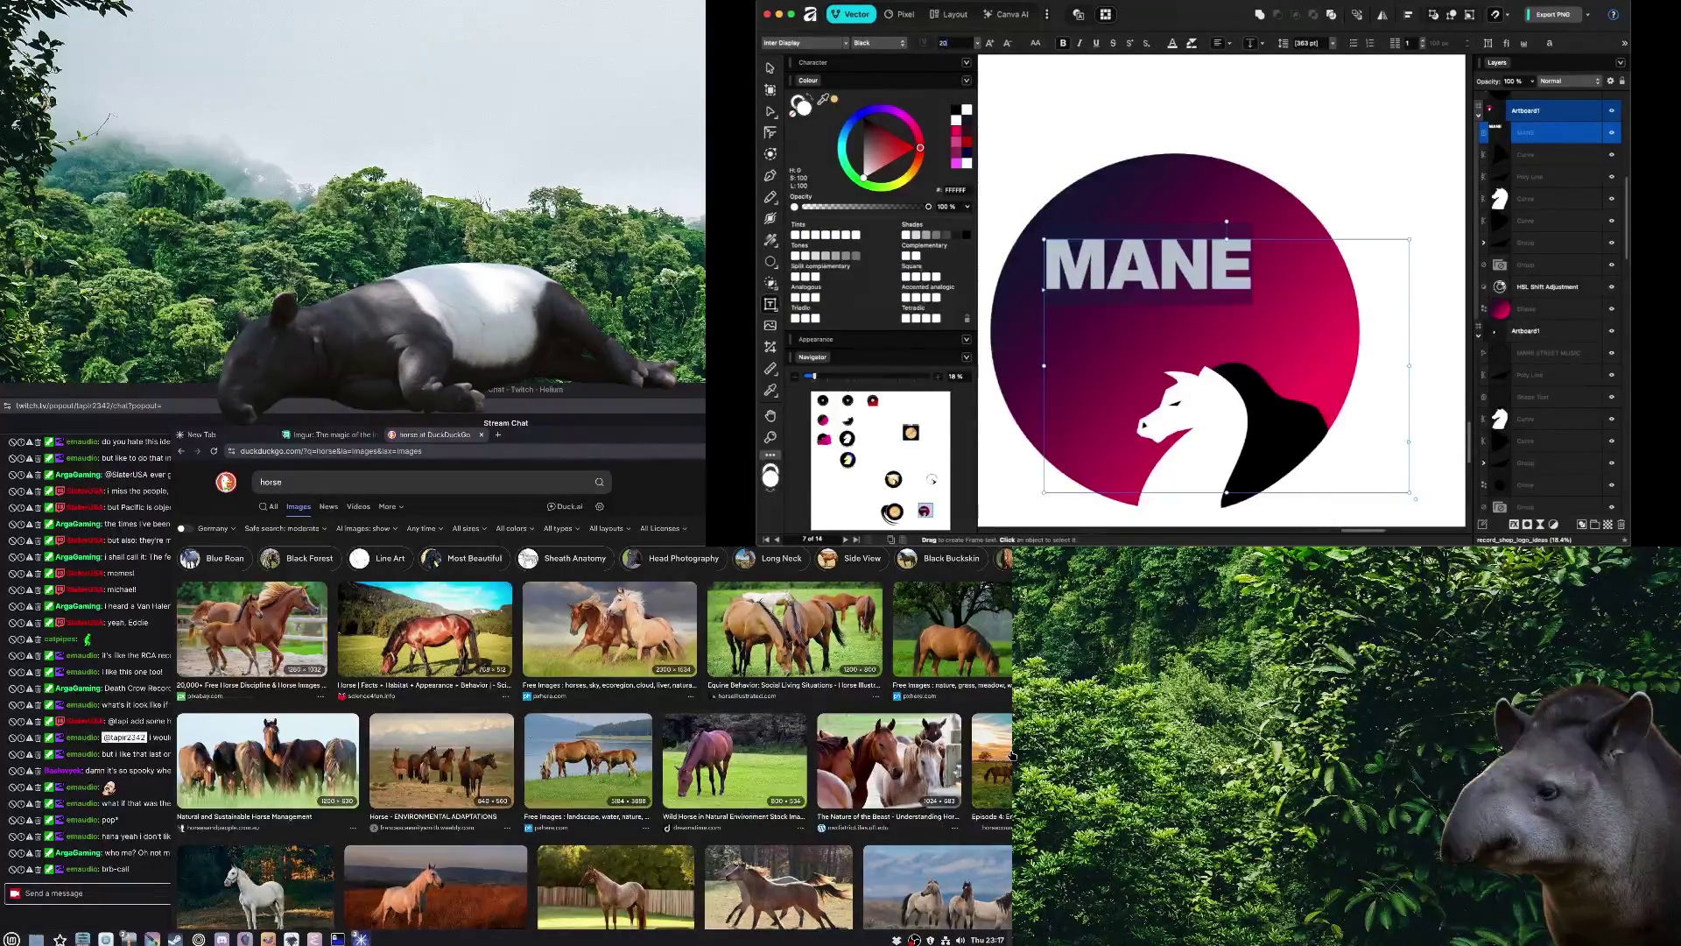
key("Return")
key("Escape")
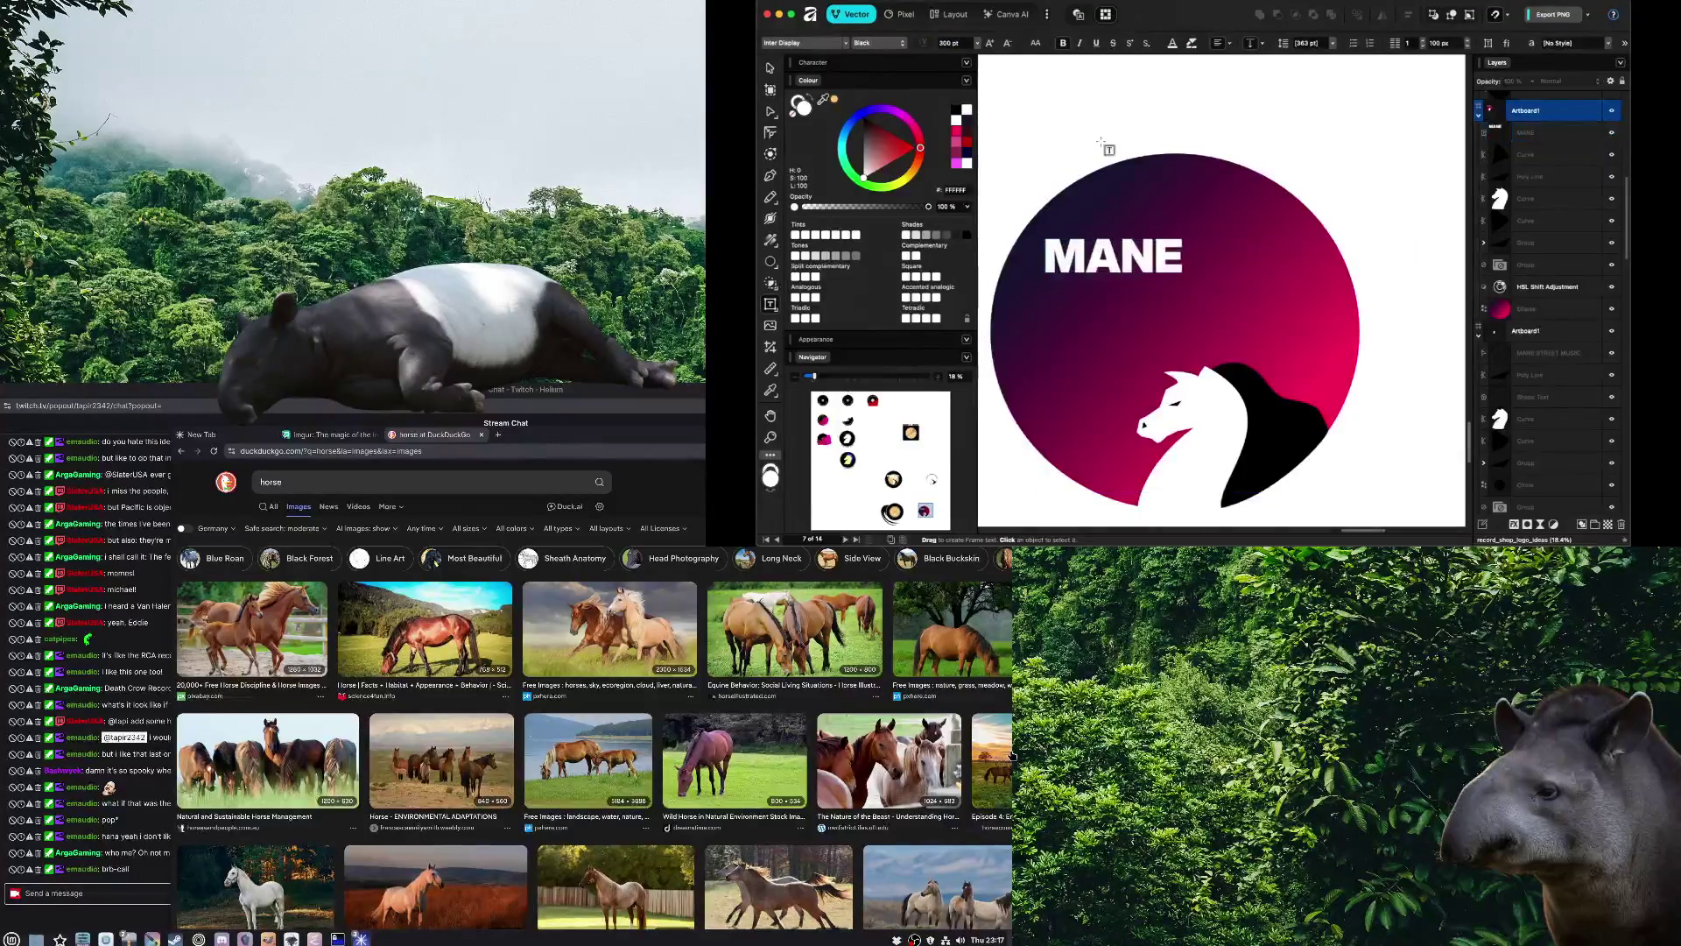
Move MANE higher in the circle, fix its text frame, and delete the stray curved text
left_click_drag(1150, 251, 1171, 232)
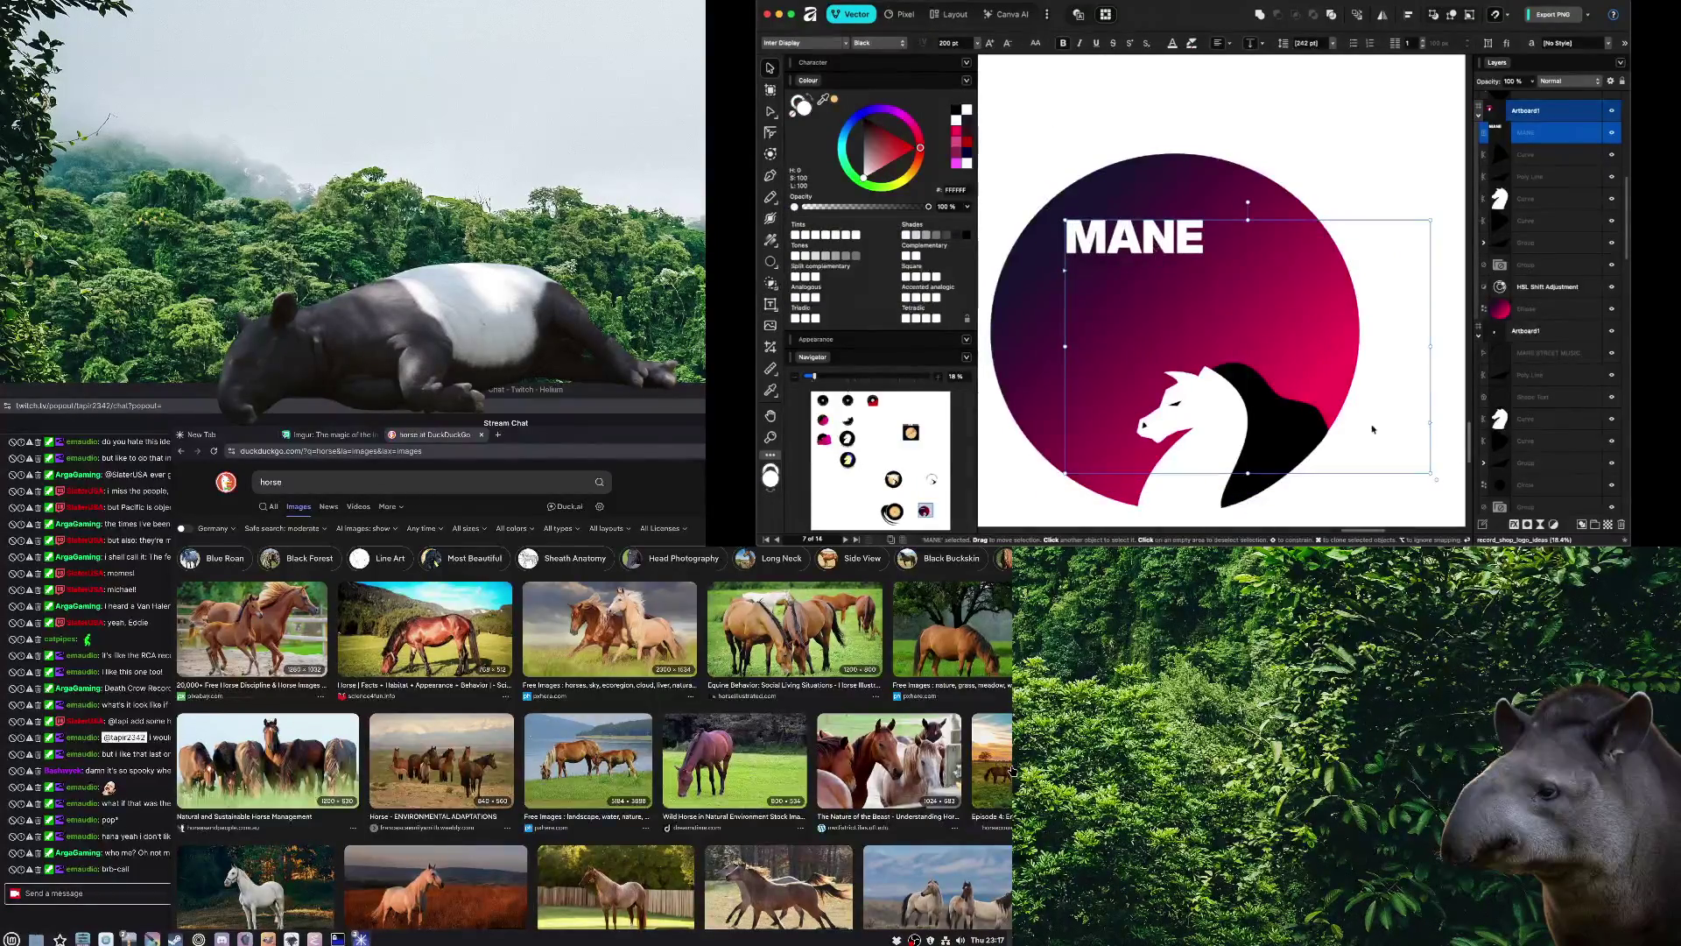
mouse_move(1422, 442)
left_mouse_down()
mouse_move(1201, 250)
mouse_move(1214, 256)
left_mouse_up()
key("t")
key("Escape")
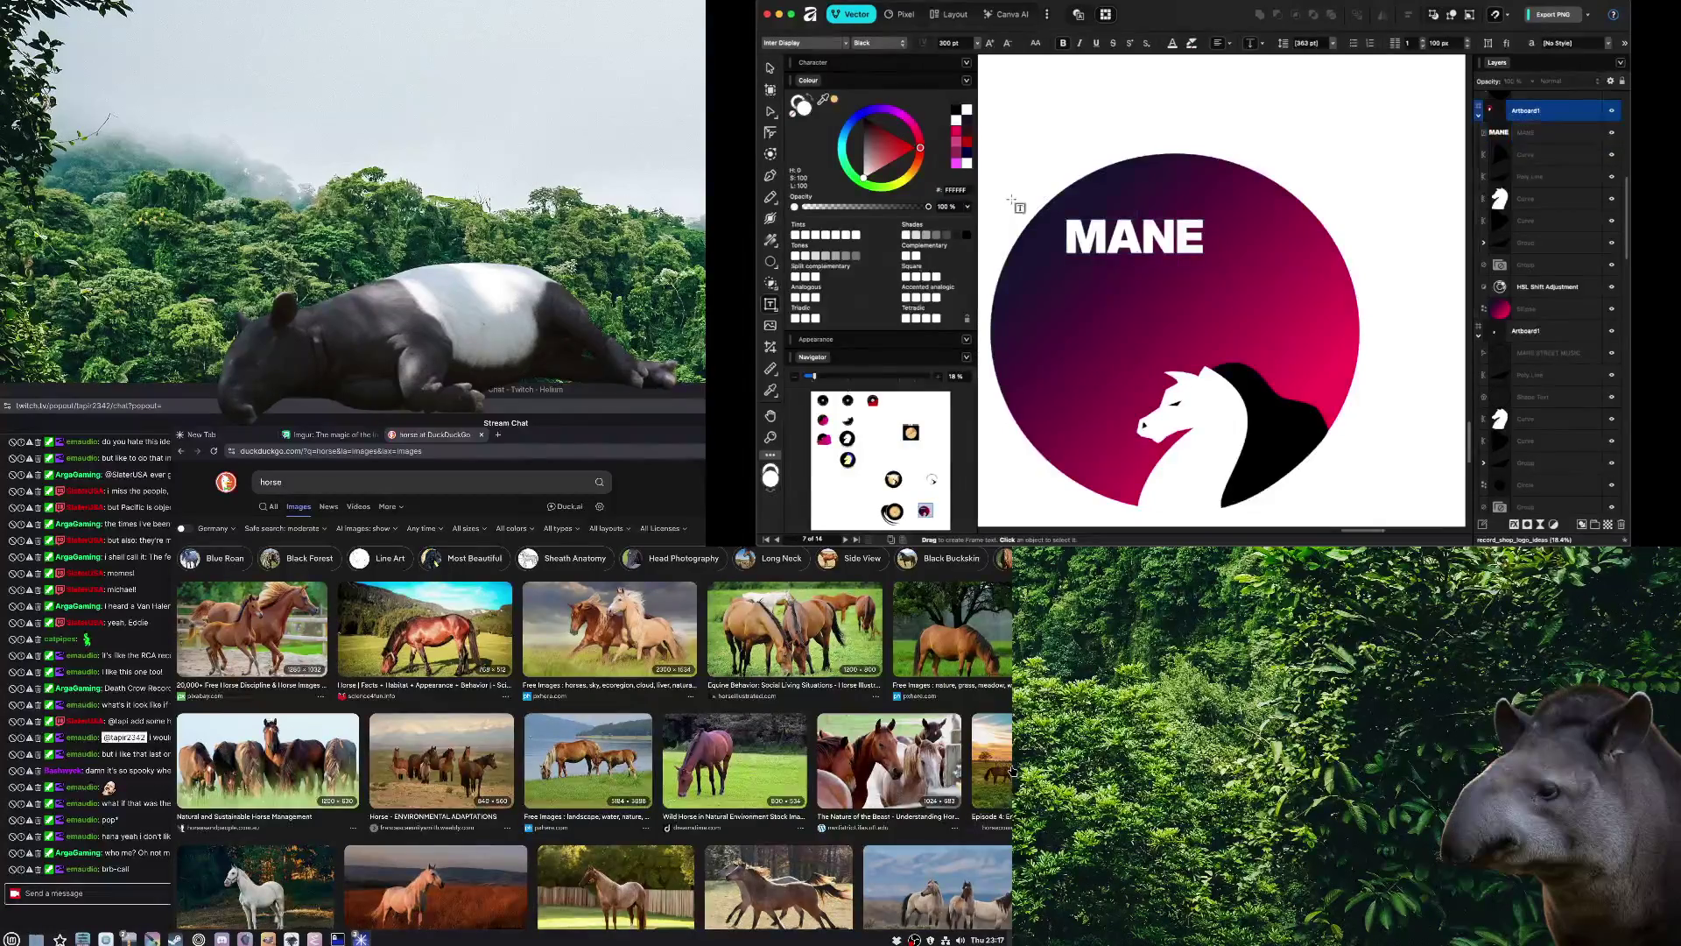
key("v")
key("Delete")
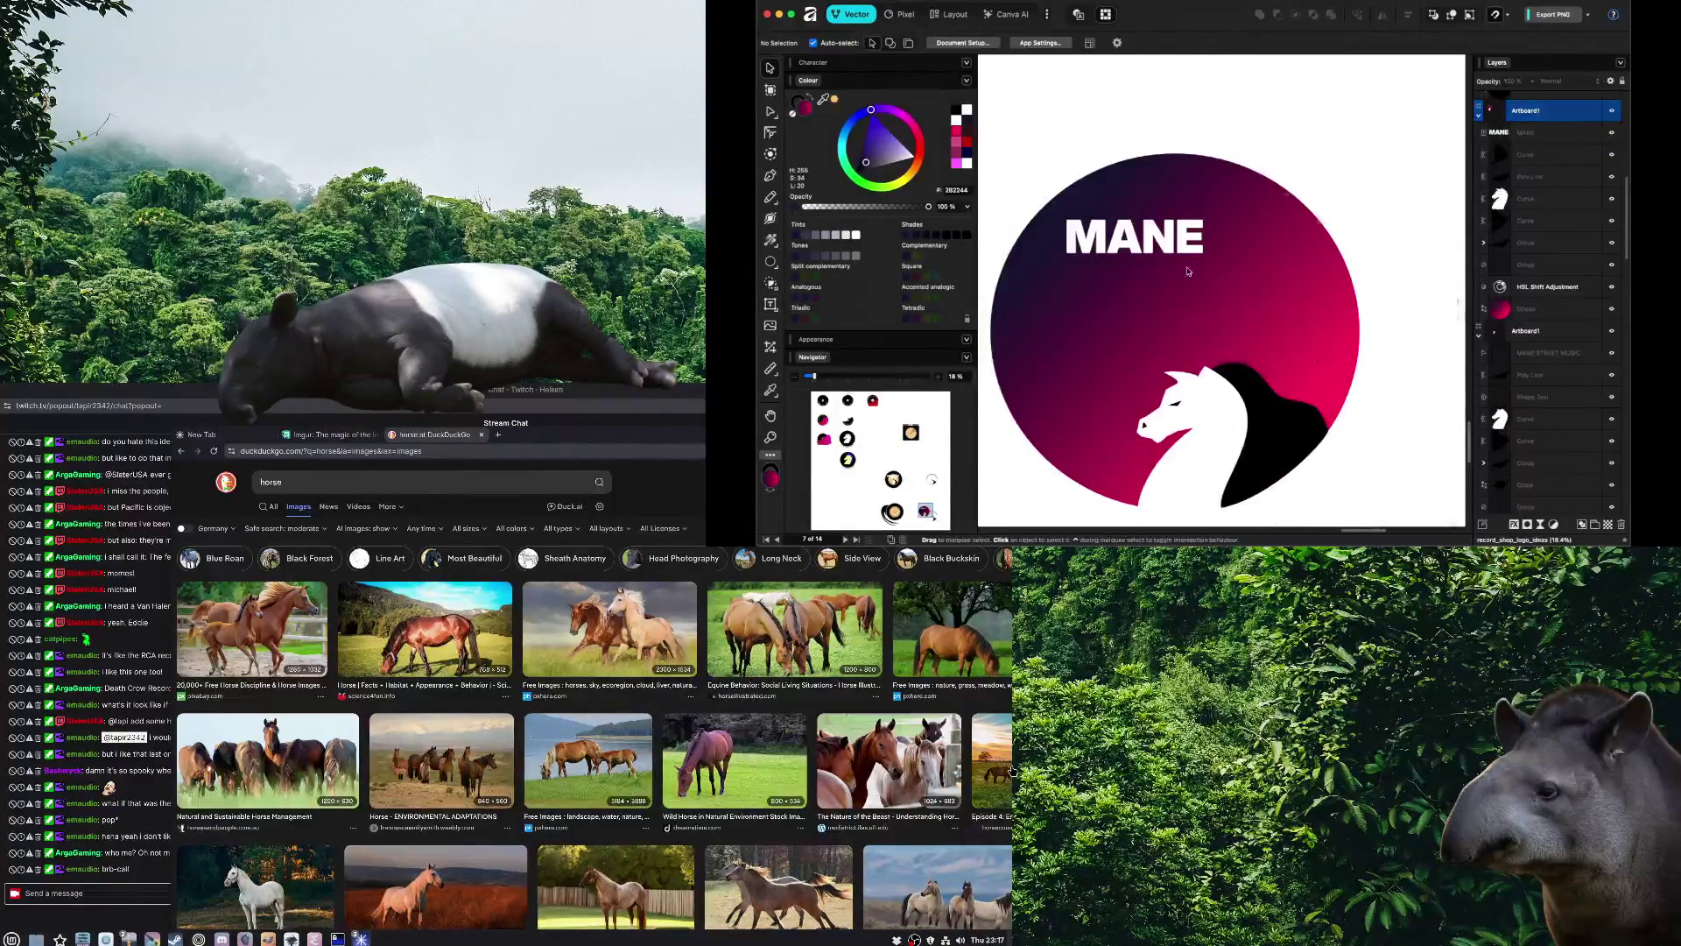
left_click(1165, 243)
Duplicate MANE just below itself and retype the copy as STREET
mouse_move(1166, 243)
left_mouse_down()
mouse_move(1179, 279)
mouse_move(1154, 284)
left_mouse_up()
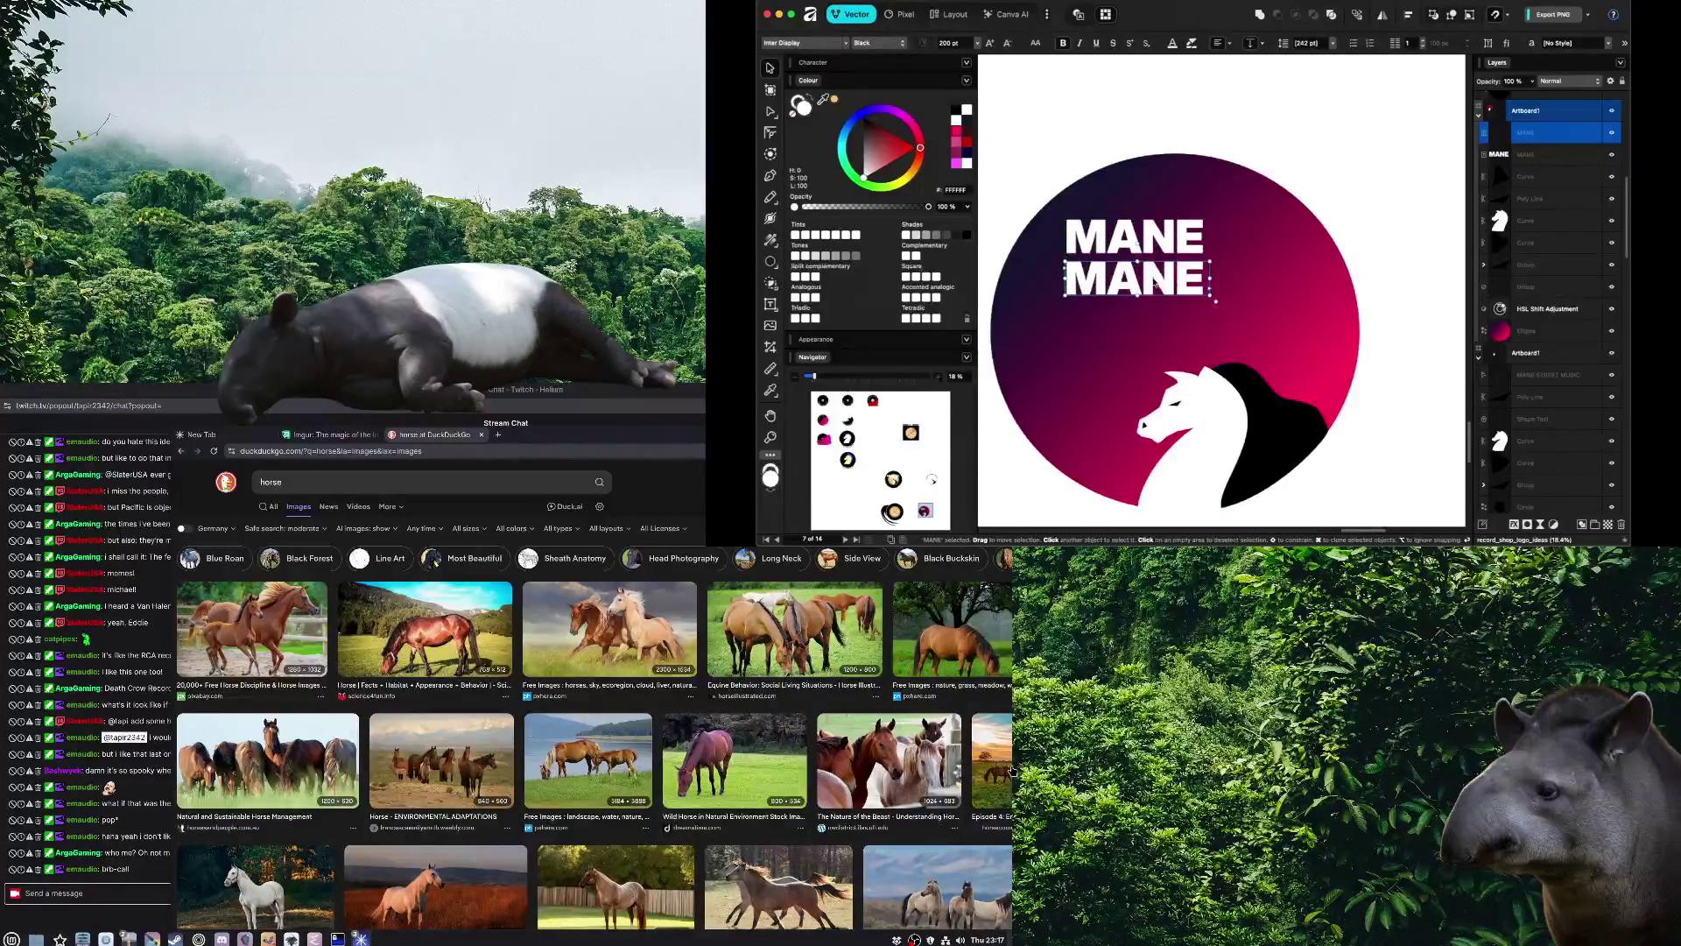
double_click(1155, 284)
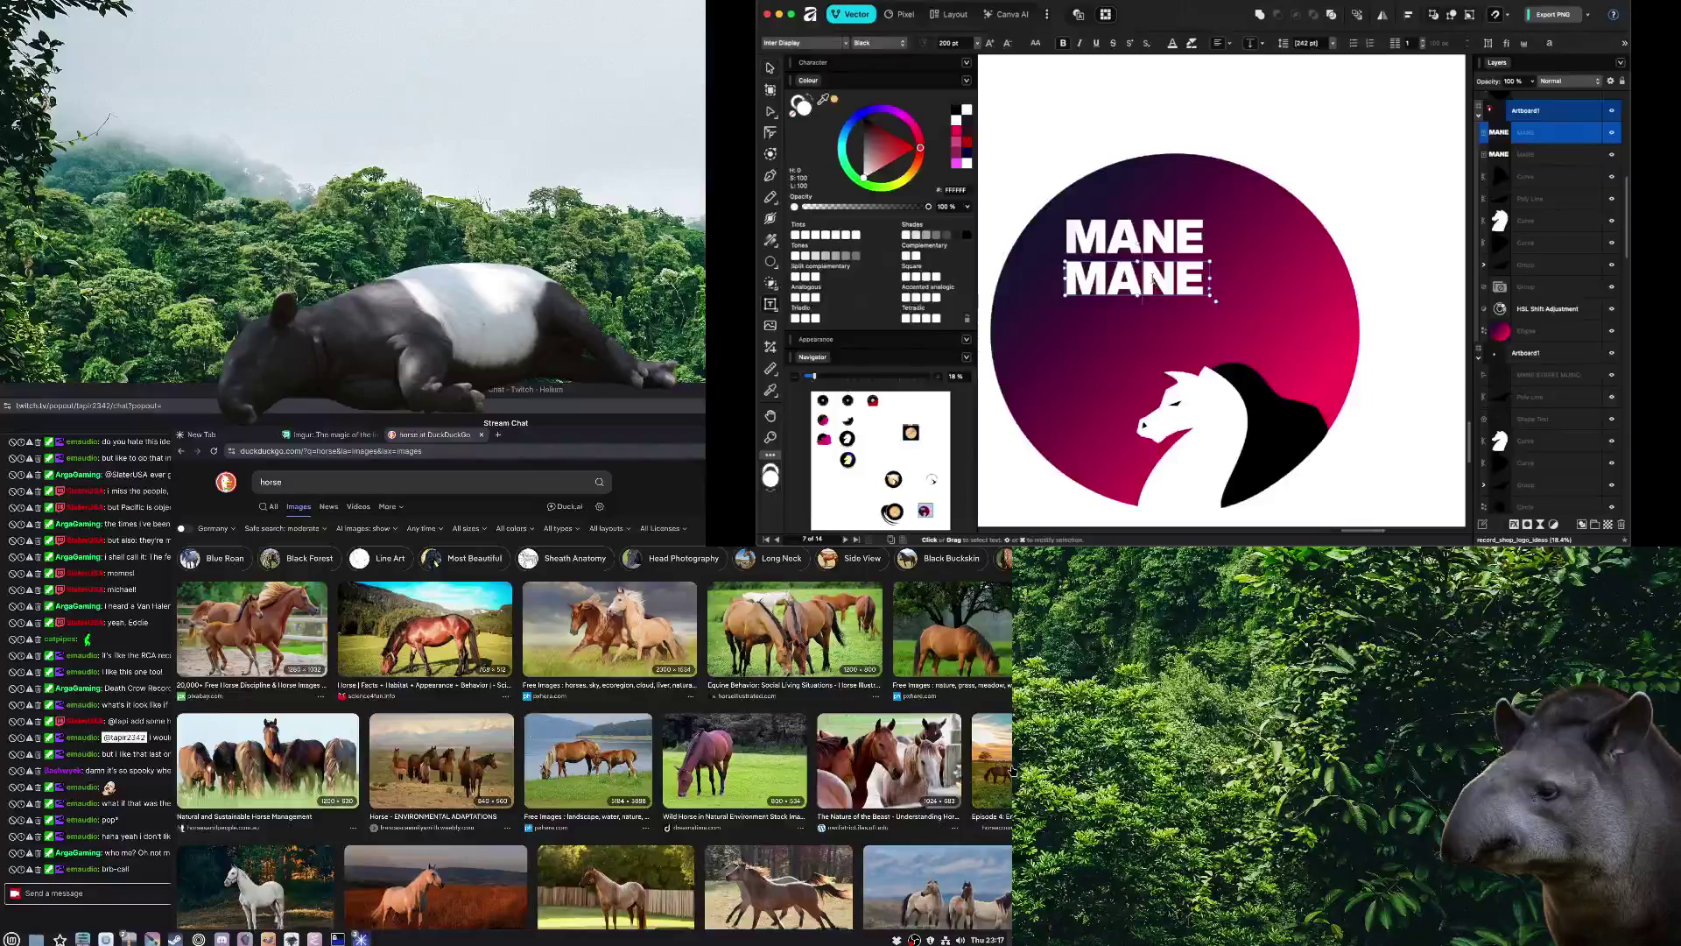
type("STRE")
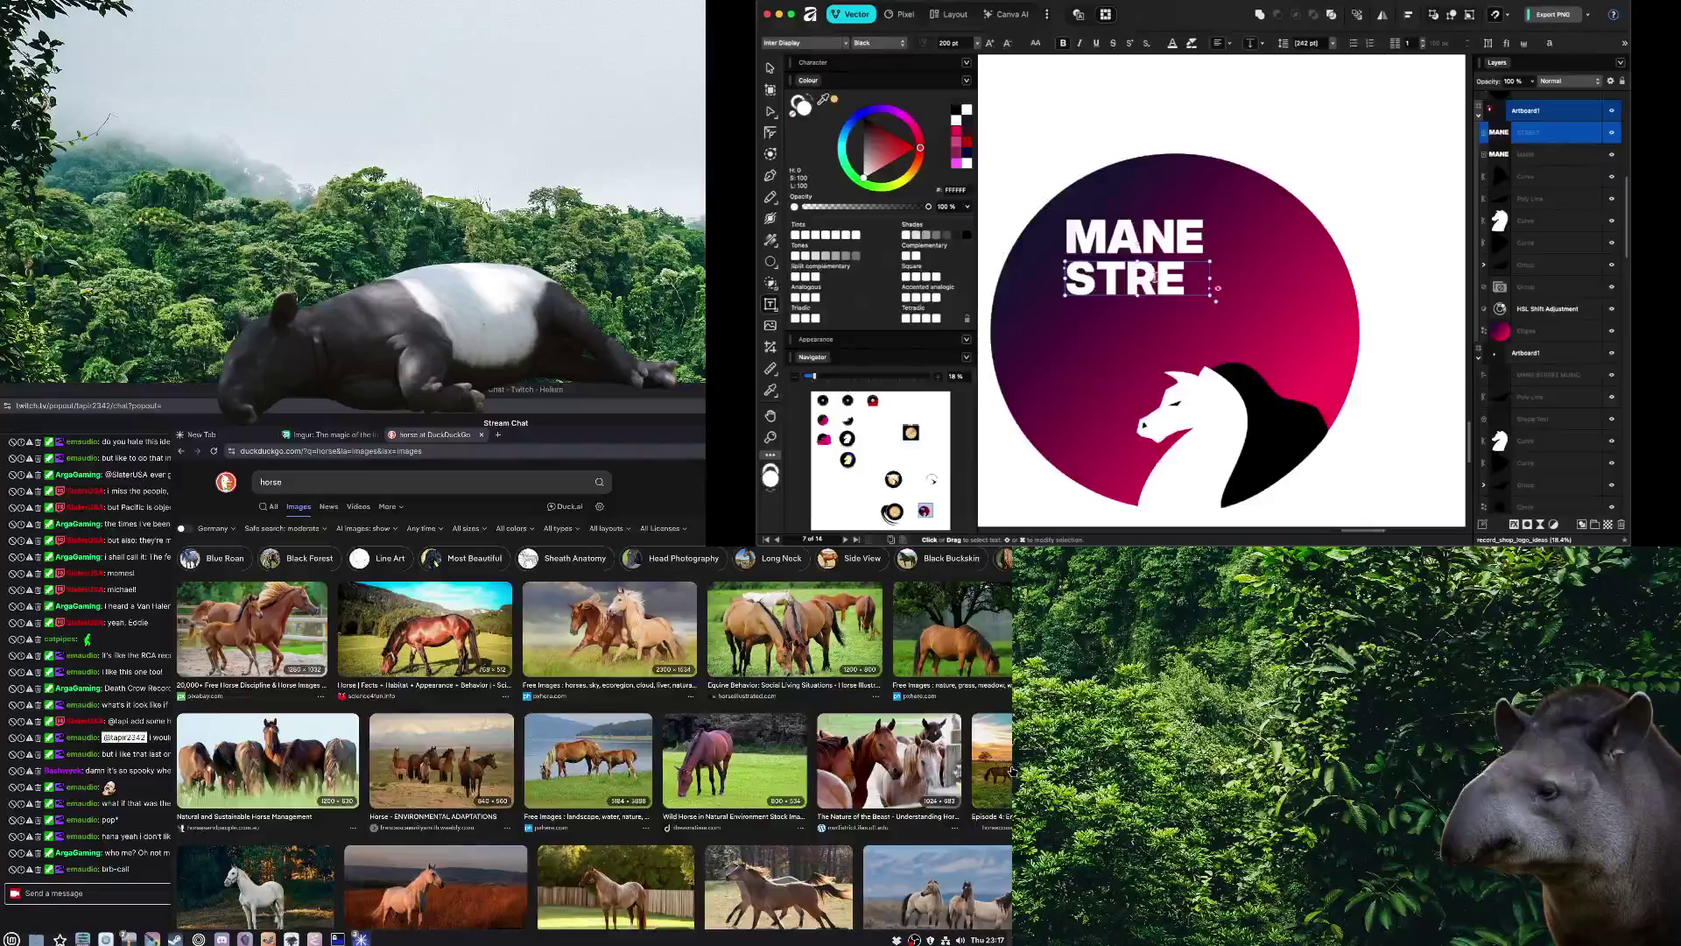
type("ET")
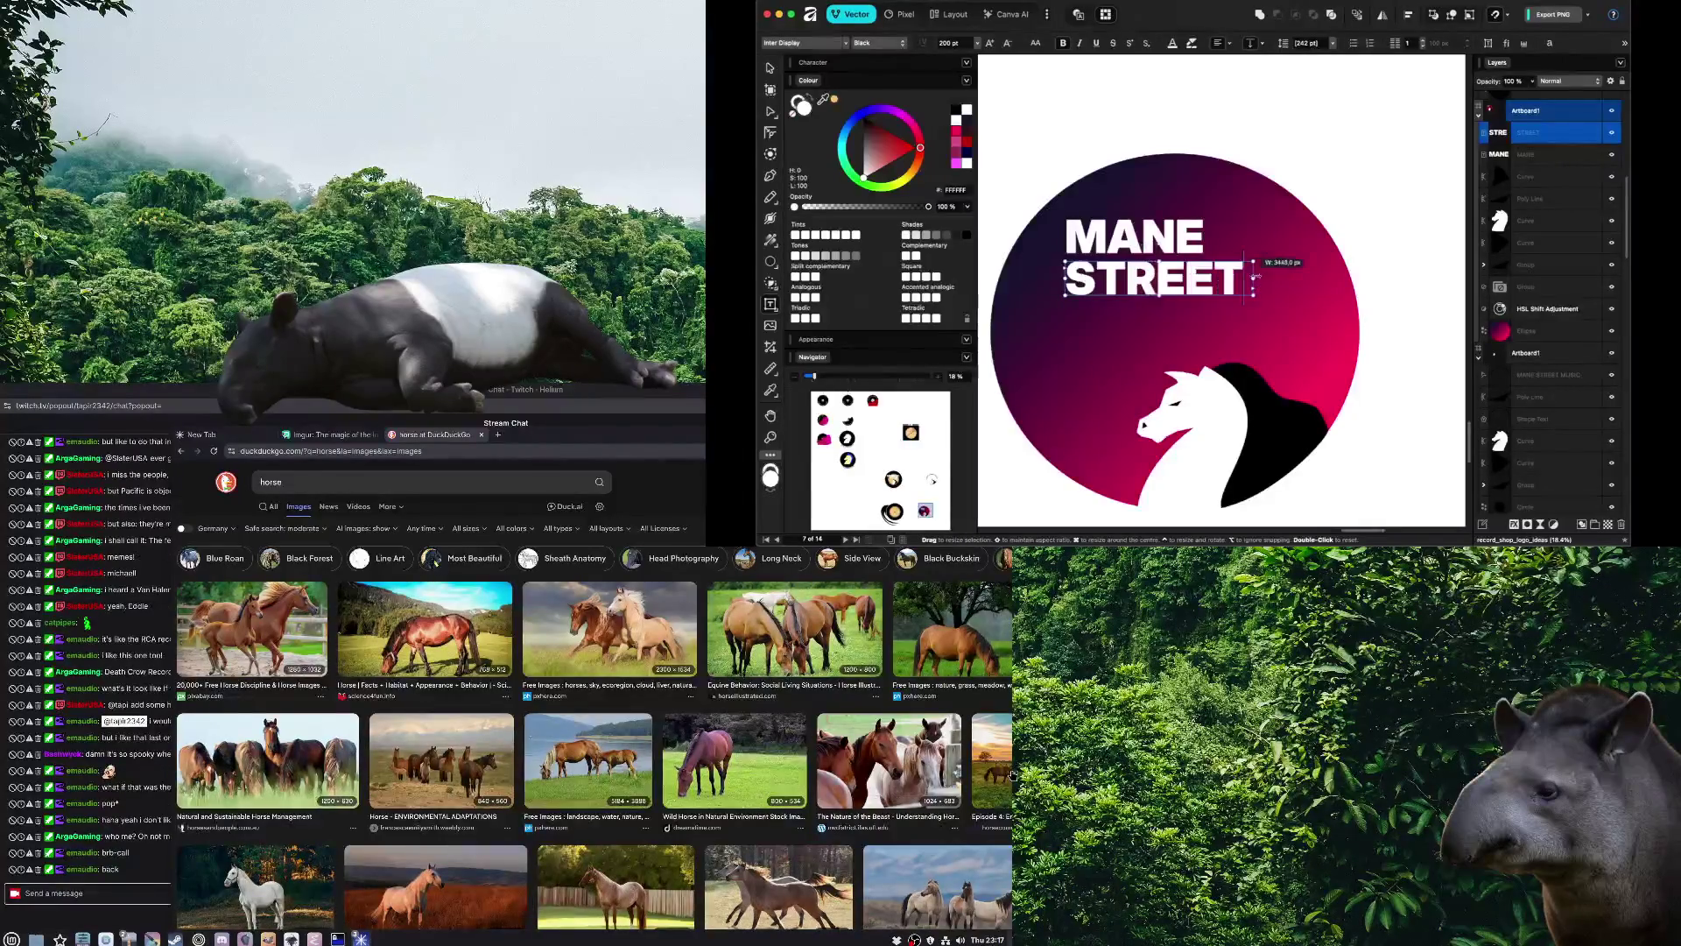
key("Escape")
key("Escape")
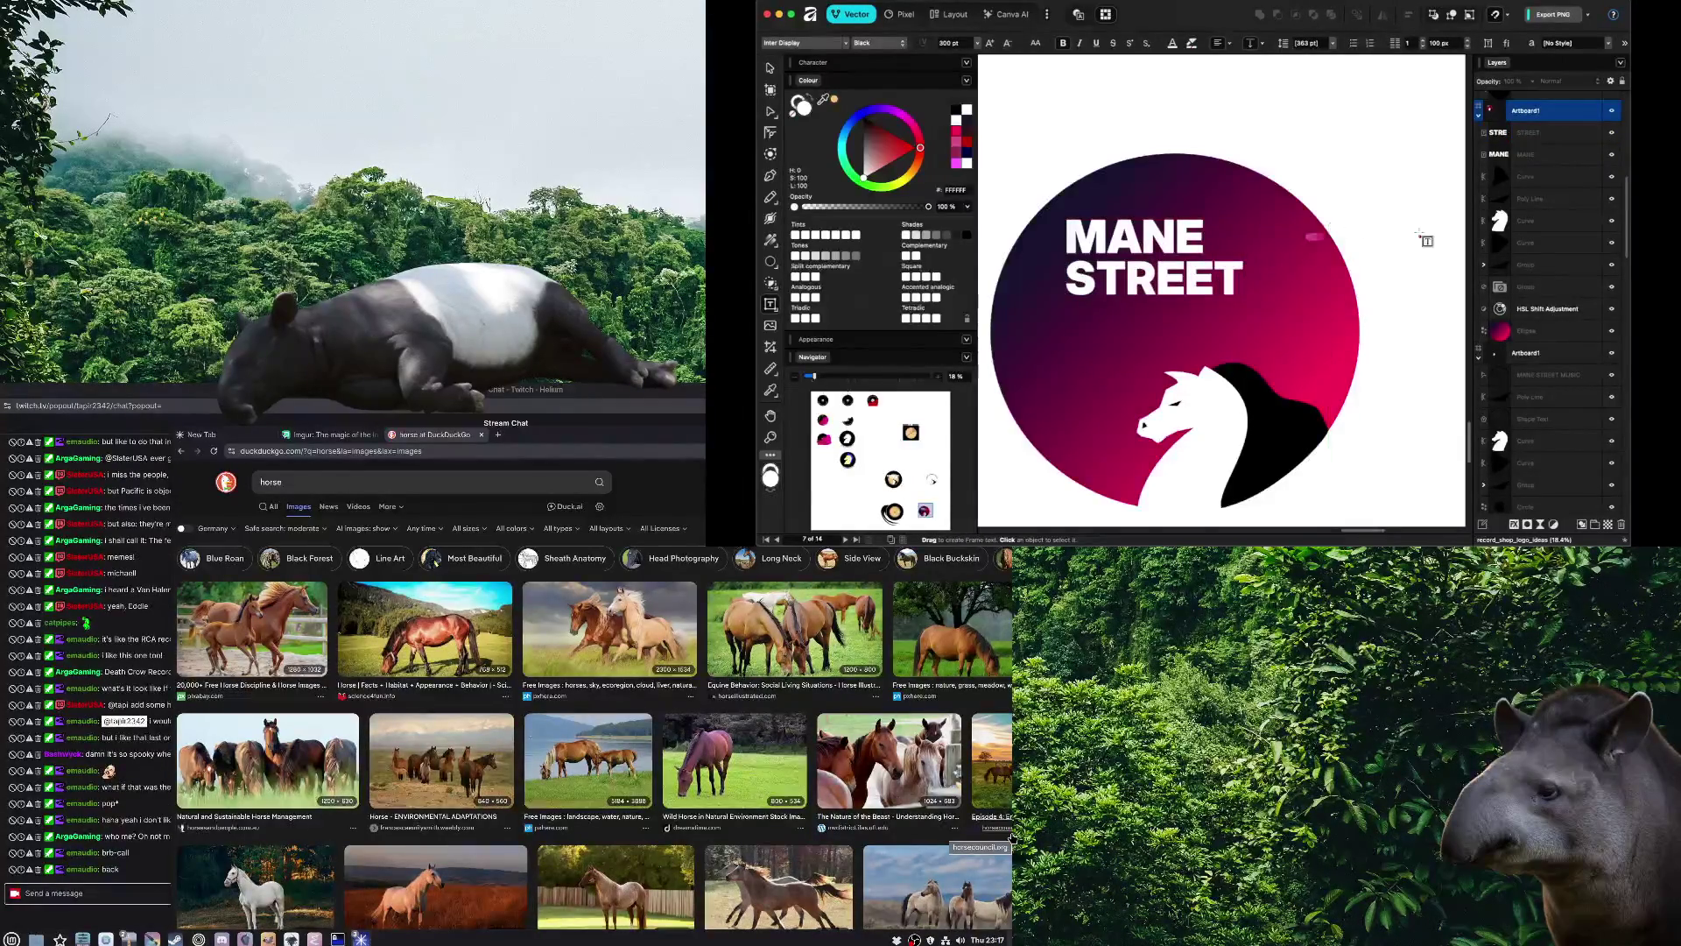
key("v")
left_click(1164, 279)
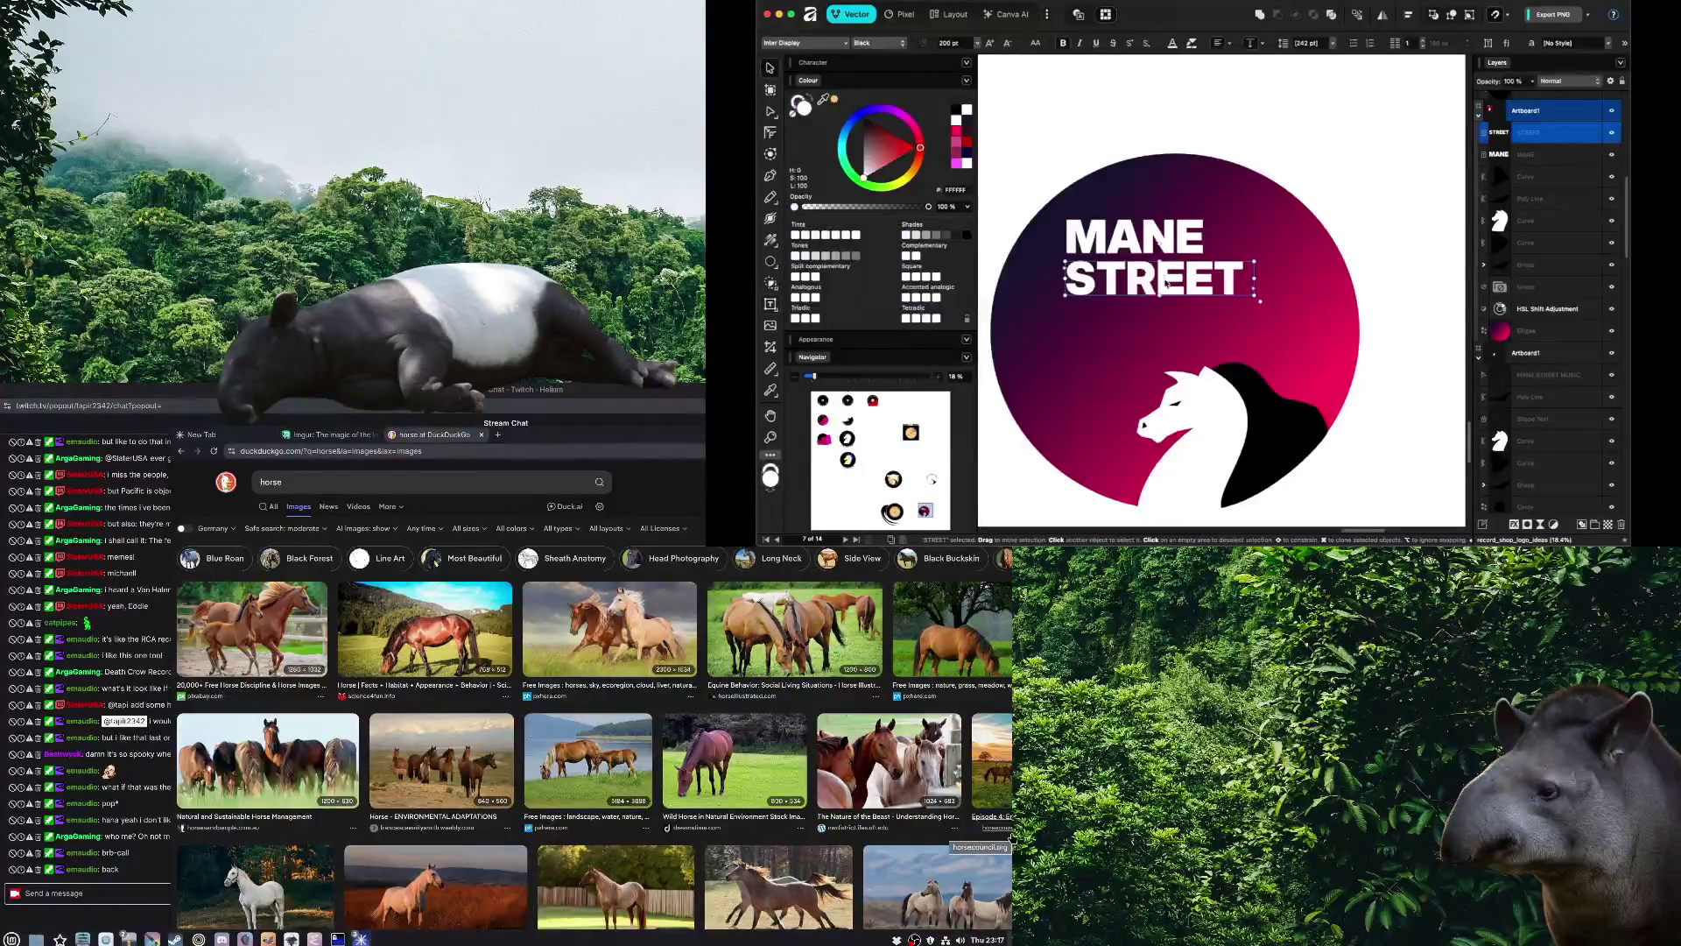
left_click(1174, 43)
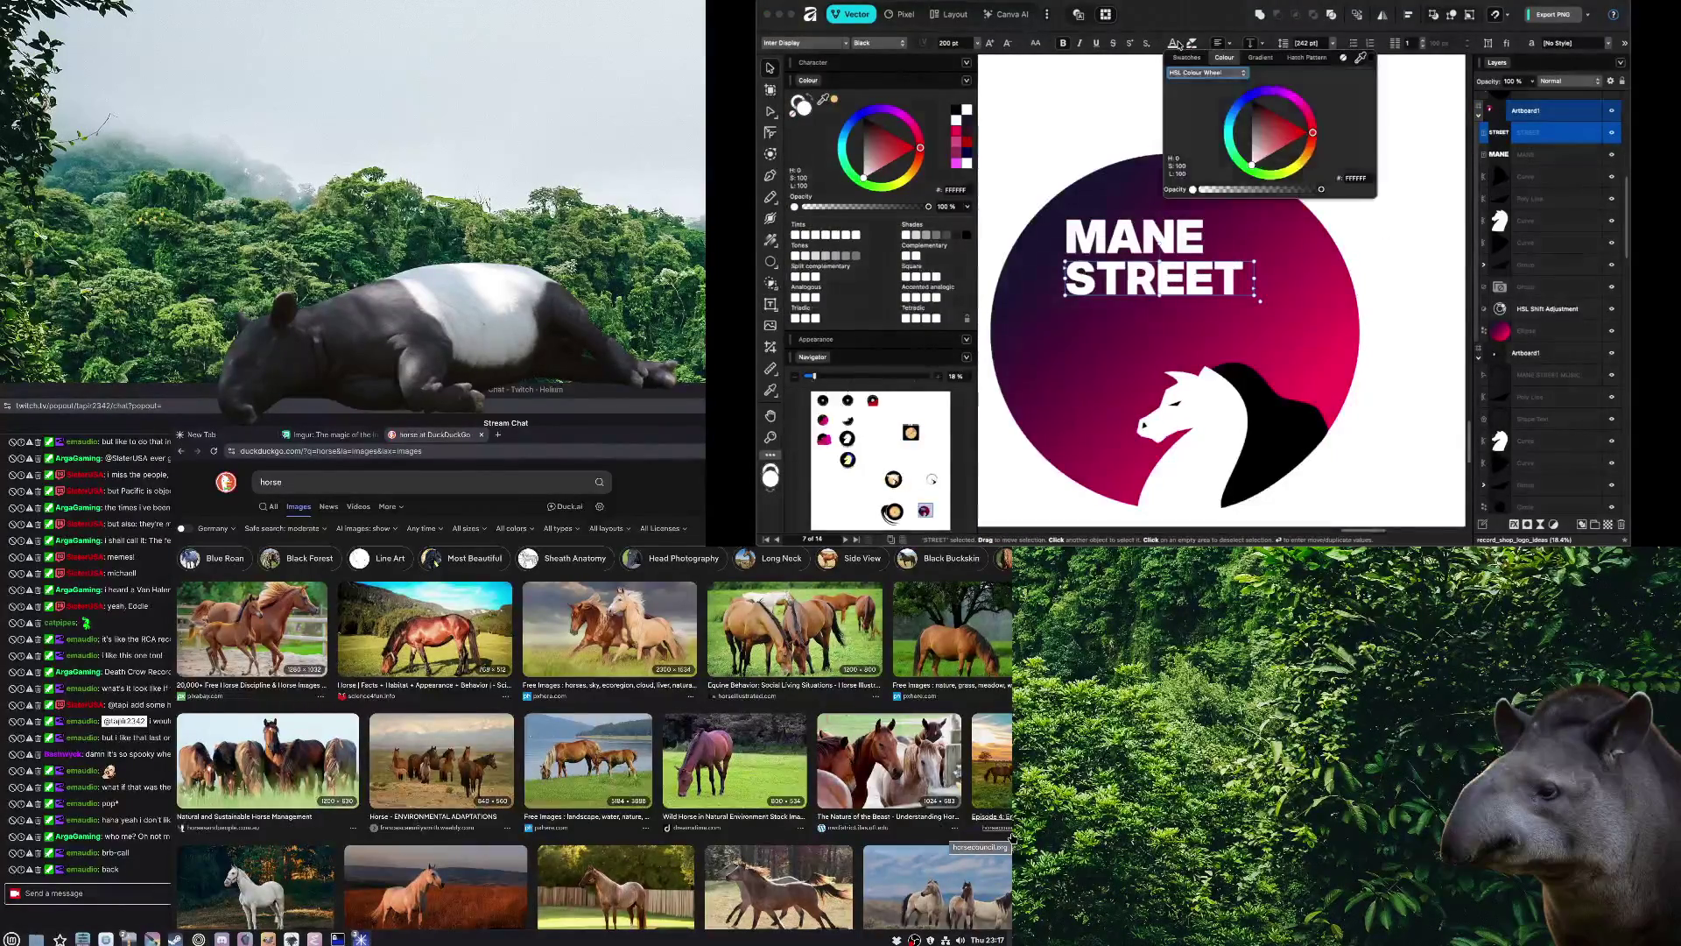
Set the STREET fill opacity to 0% and switch to its stroke colour settings
left_click_drag(1213, 189, 1193, 189)
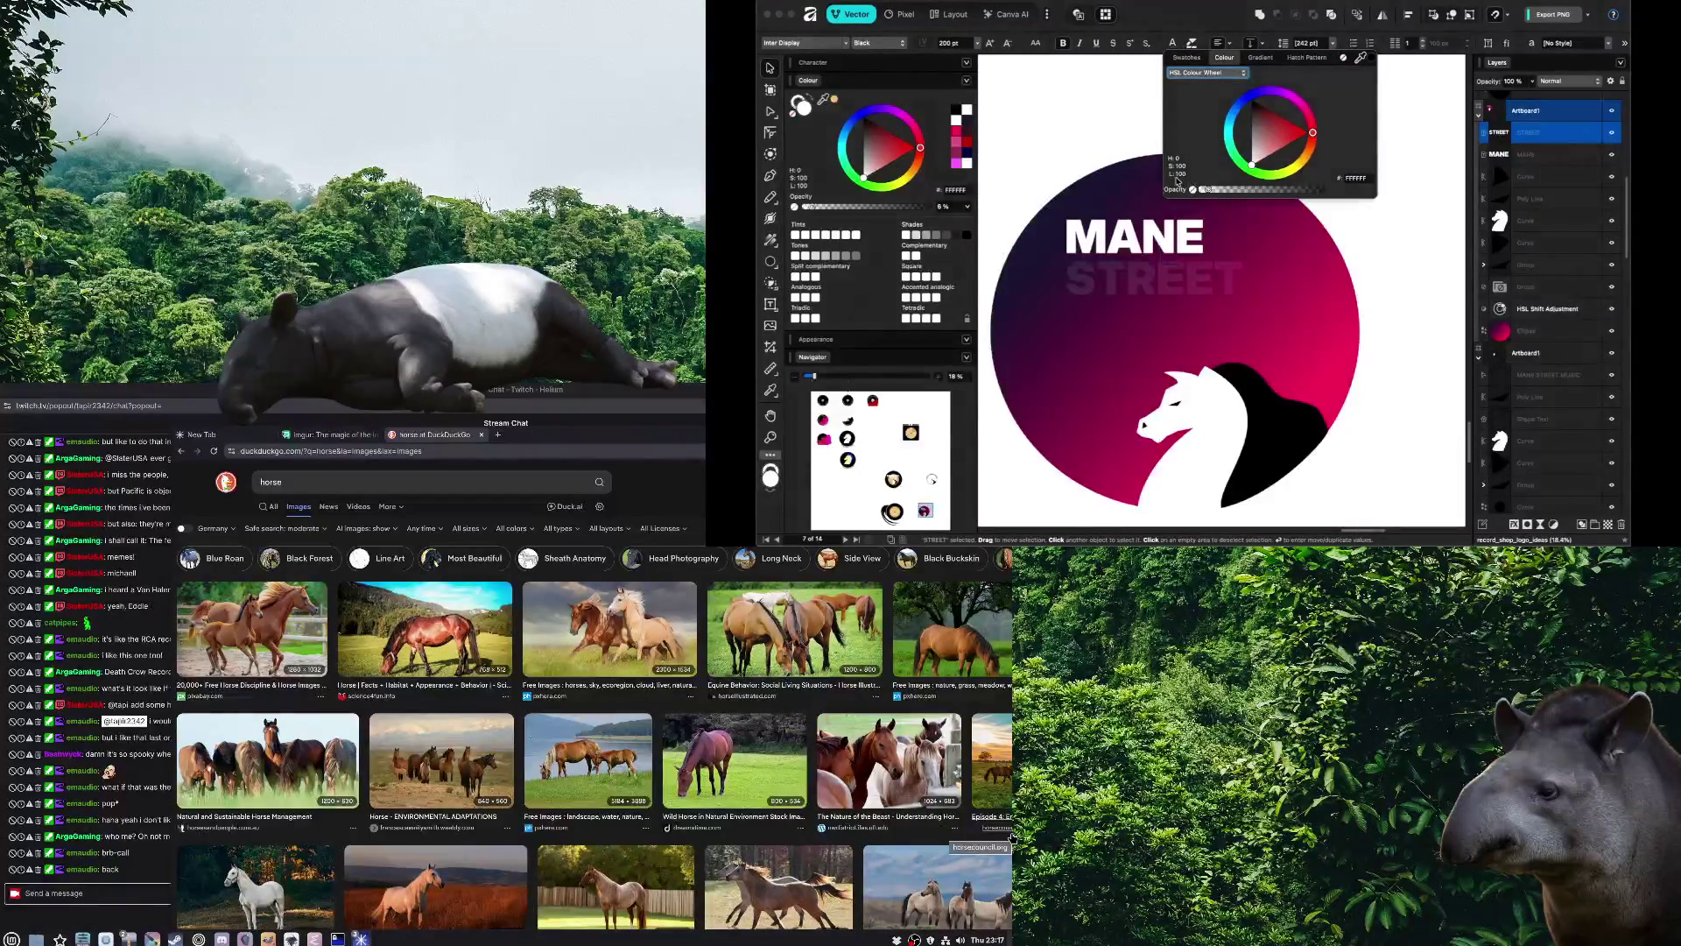
key("Escape")
key("Escape")
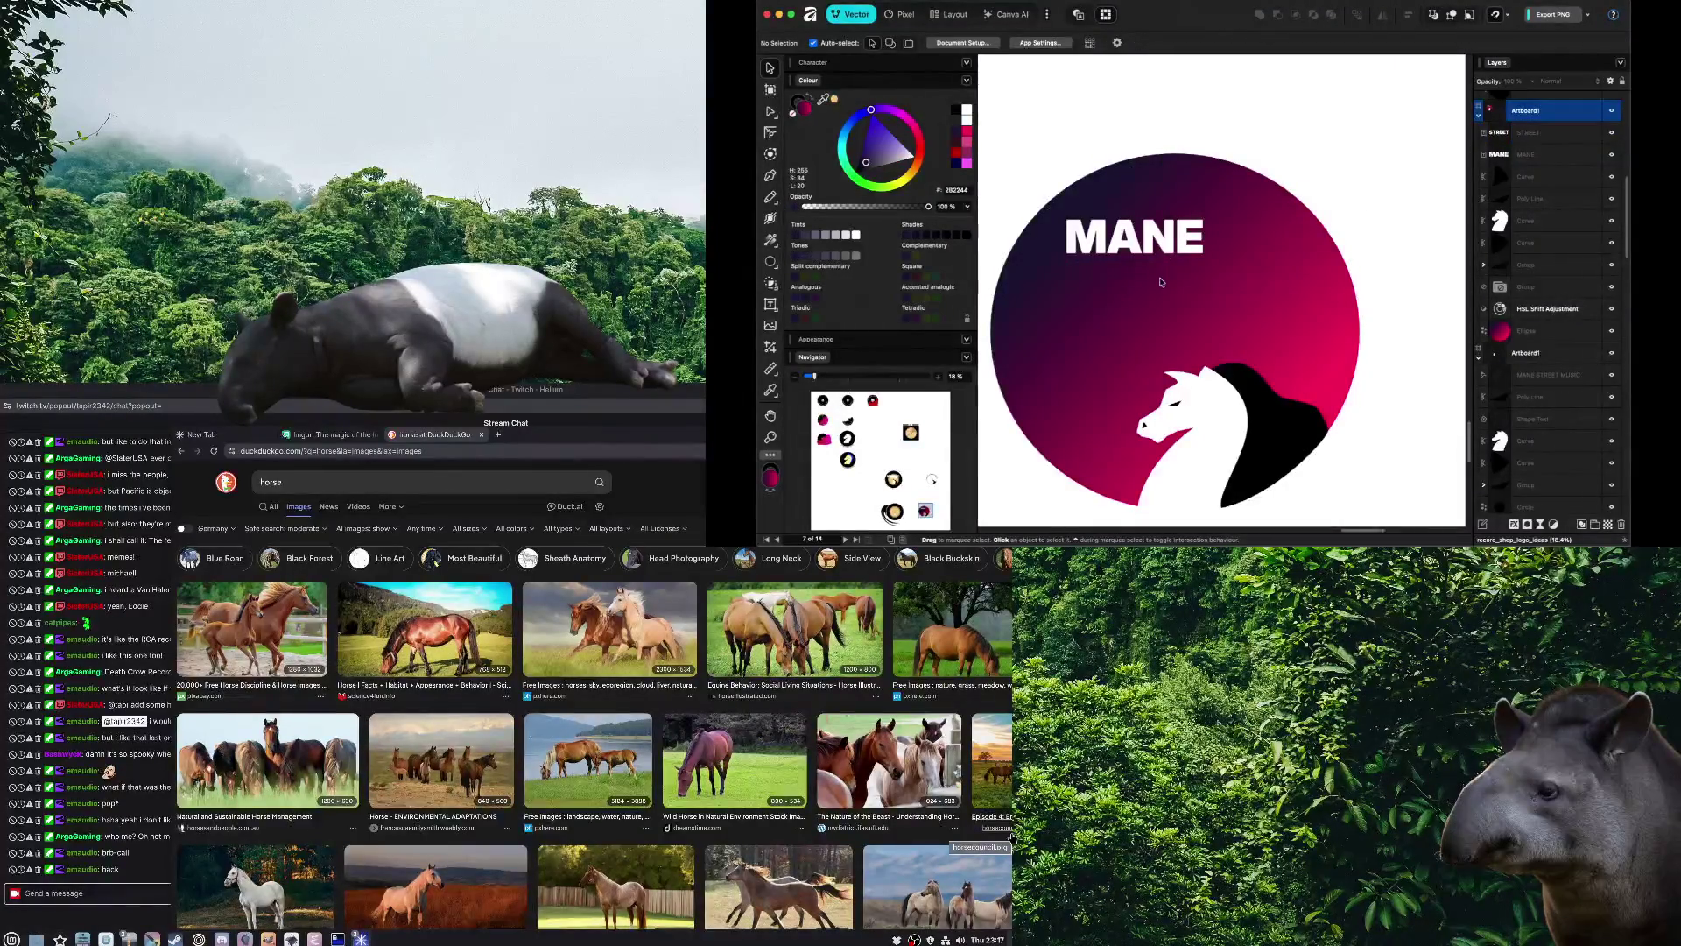
key("ctrl+z")
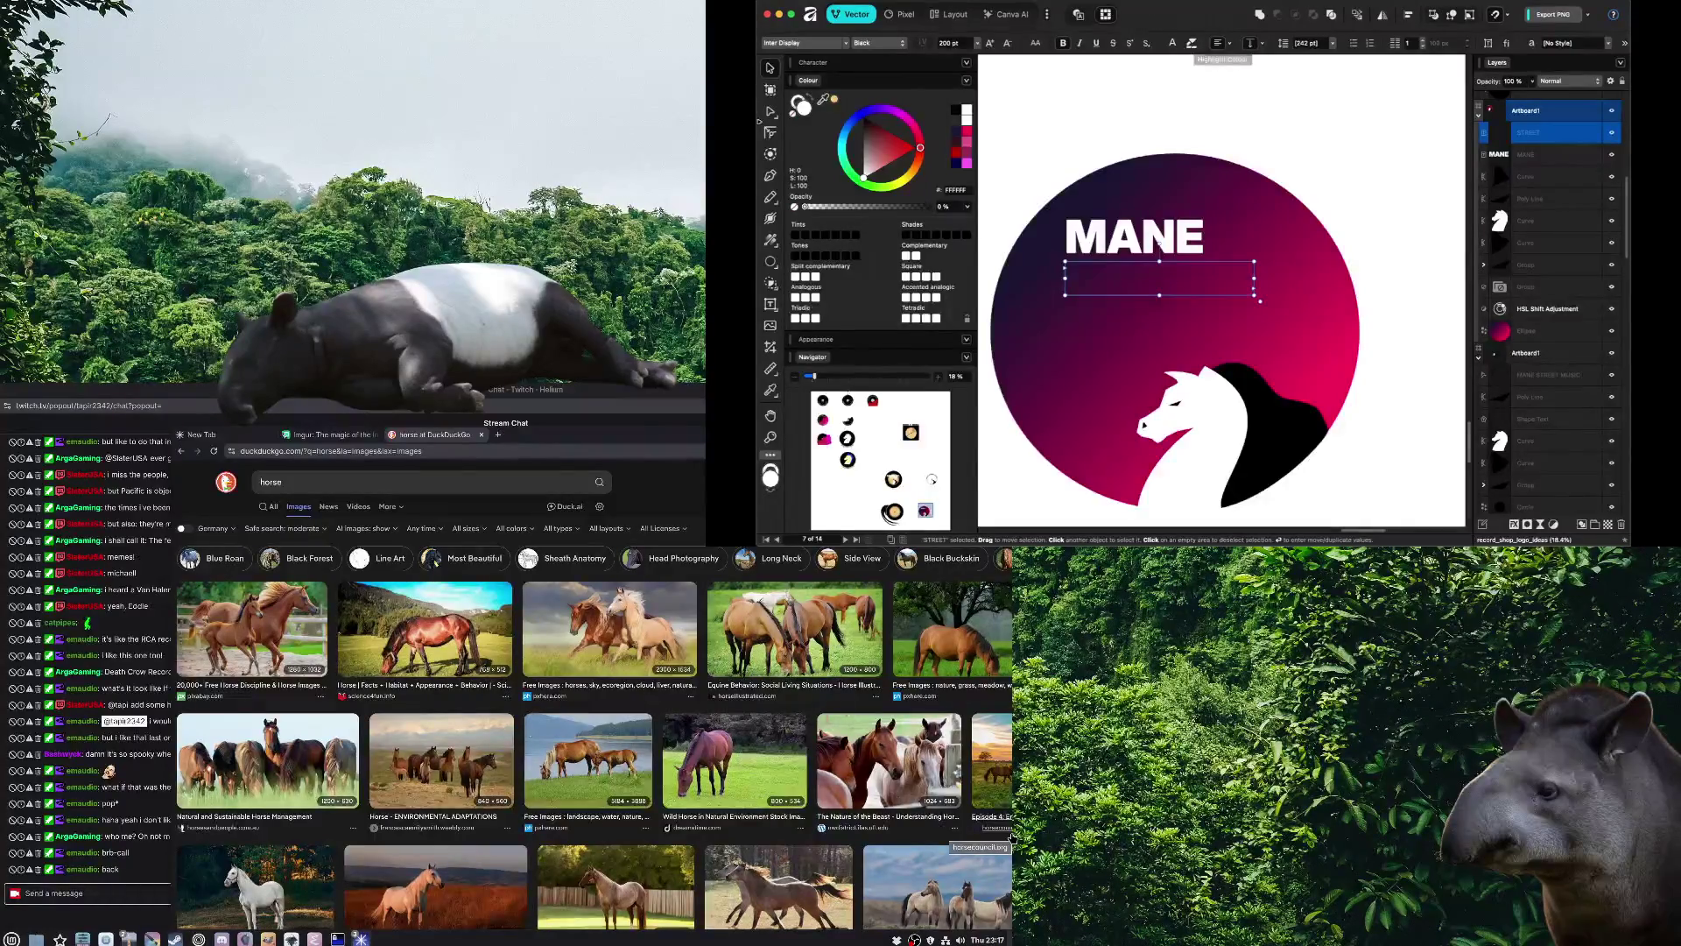
left_click(798, 102)
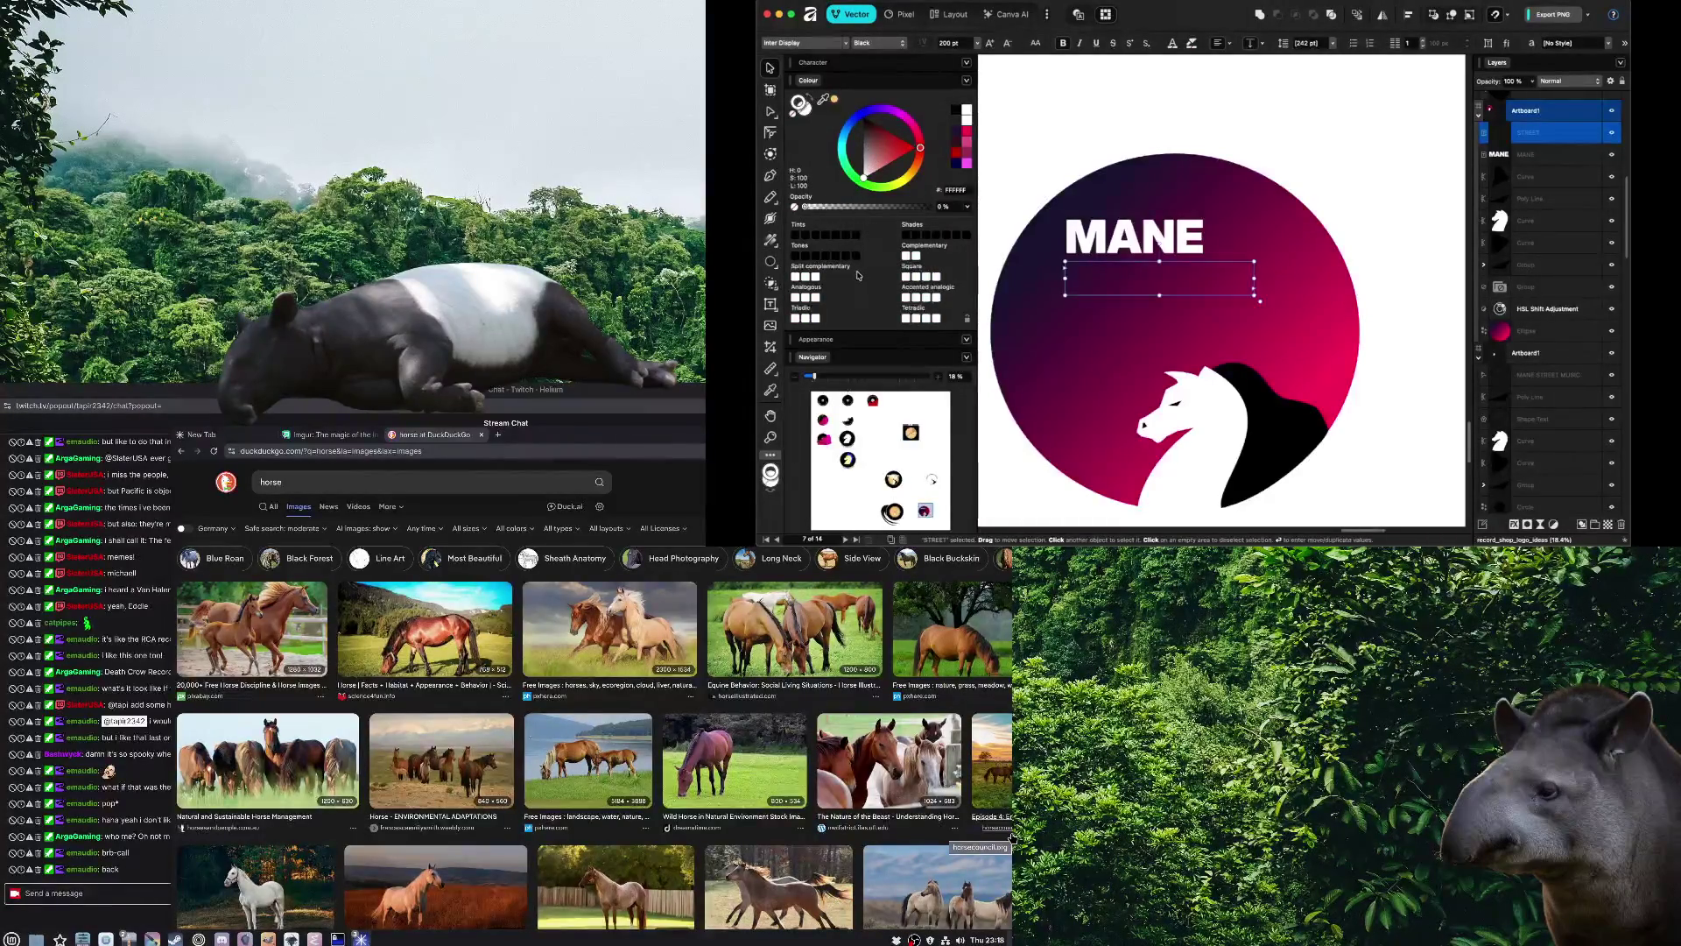
left_click(821, 339)
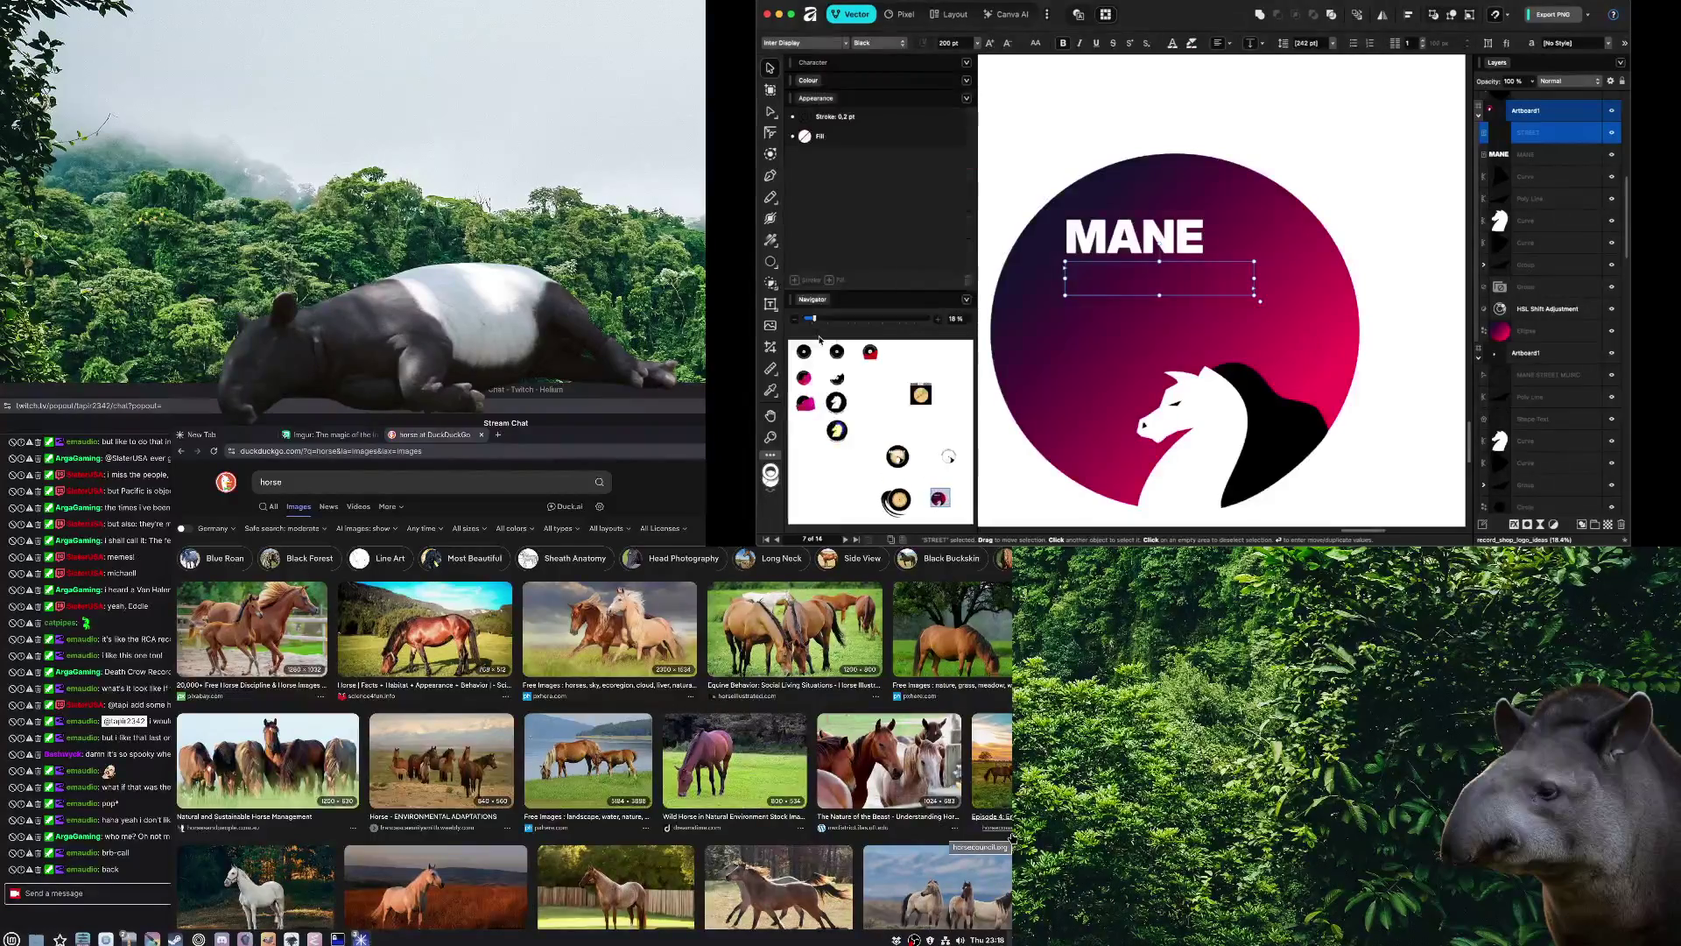
Thicken STREET's stroke width and enlarge the STREET text frame
left_click(816, 82)
left_click(814, 63)
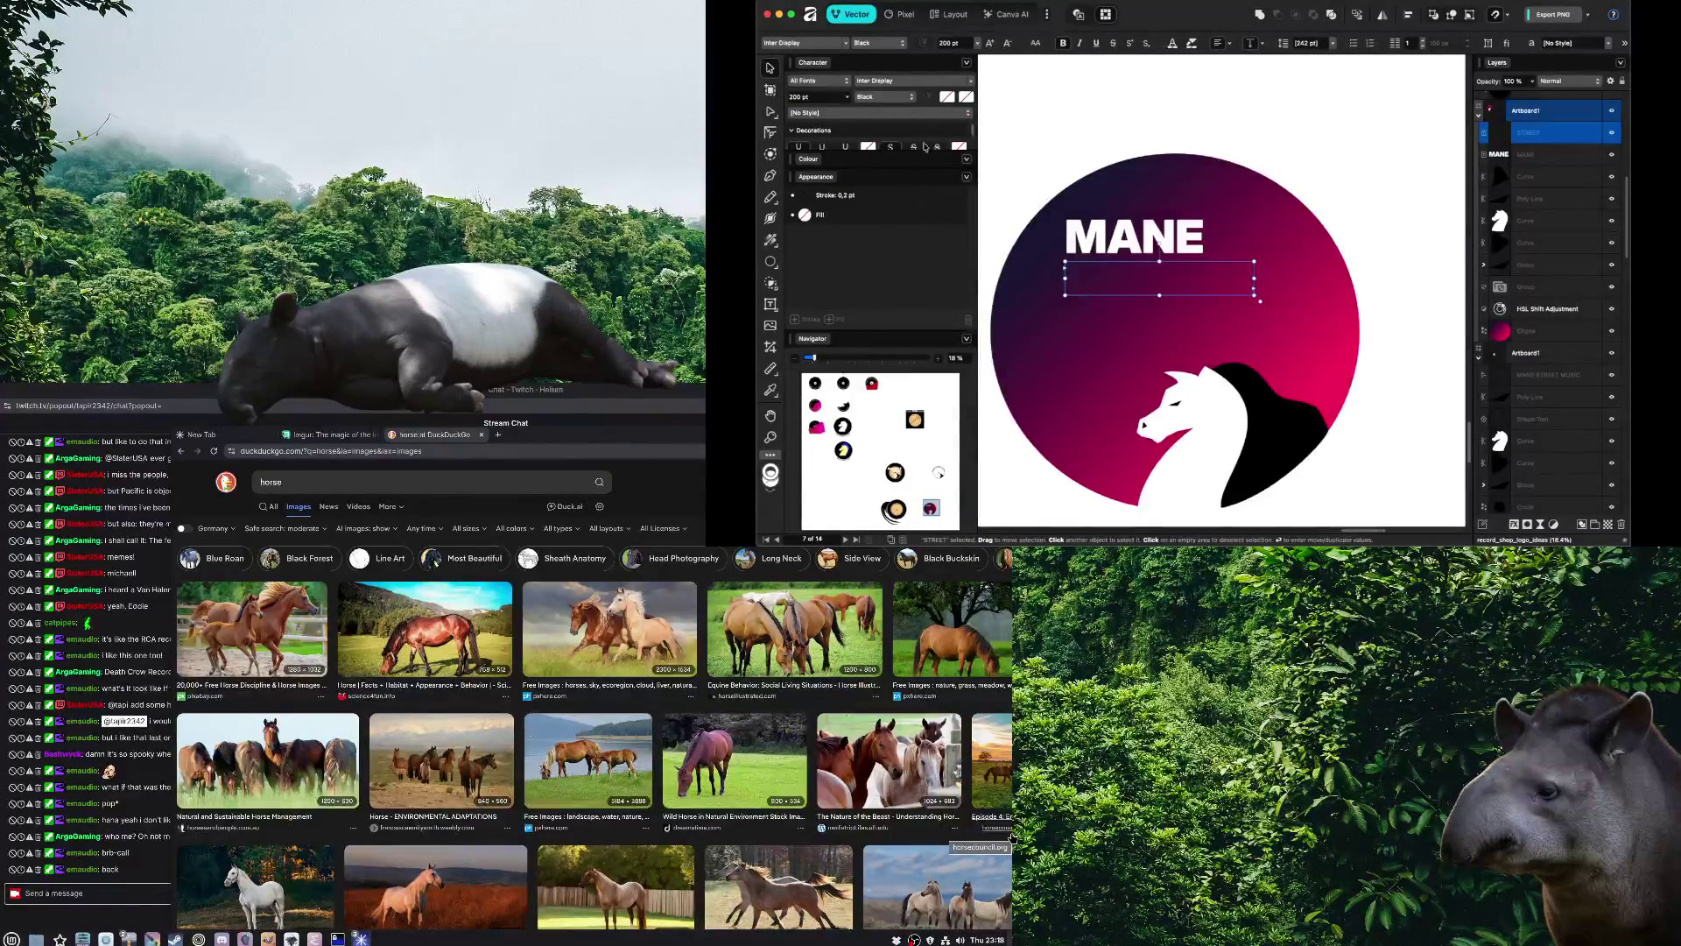
scroll(972, 143, "down", 3)
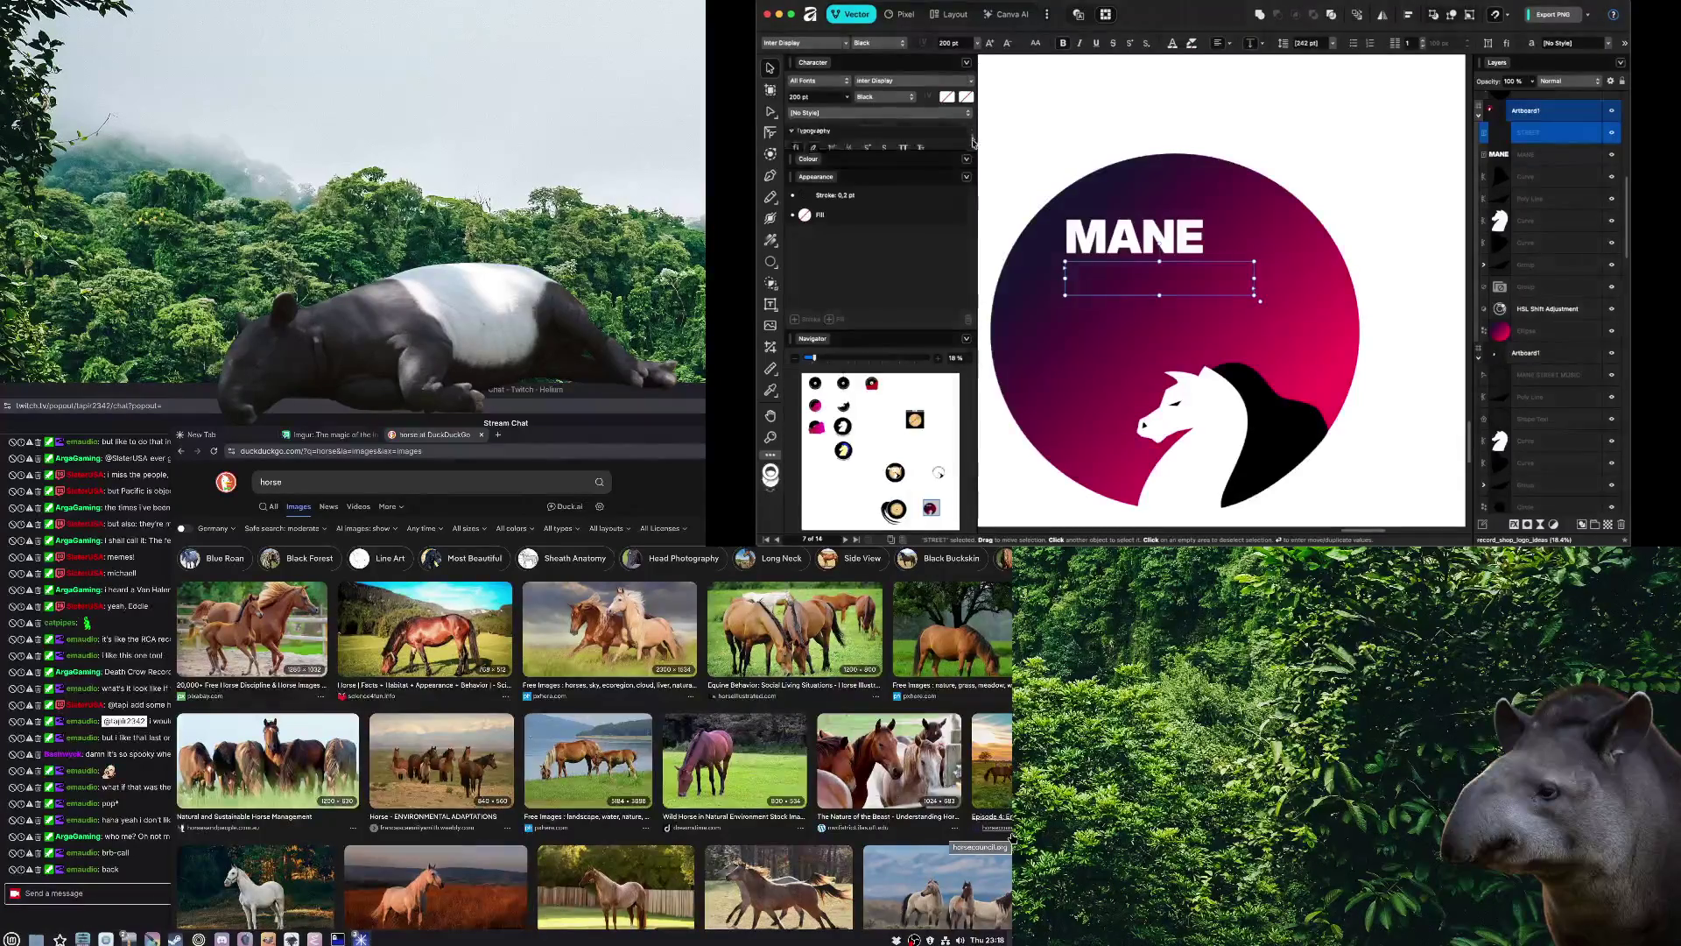
scroll(972, 138, "up", 2)
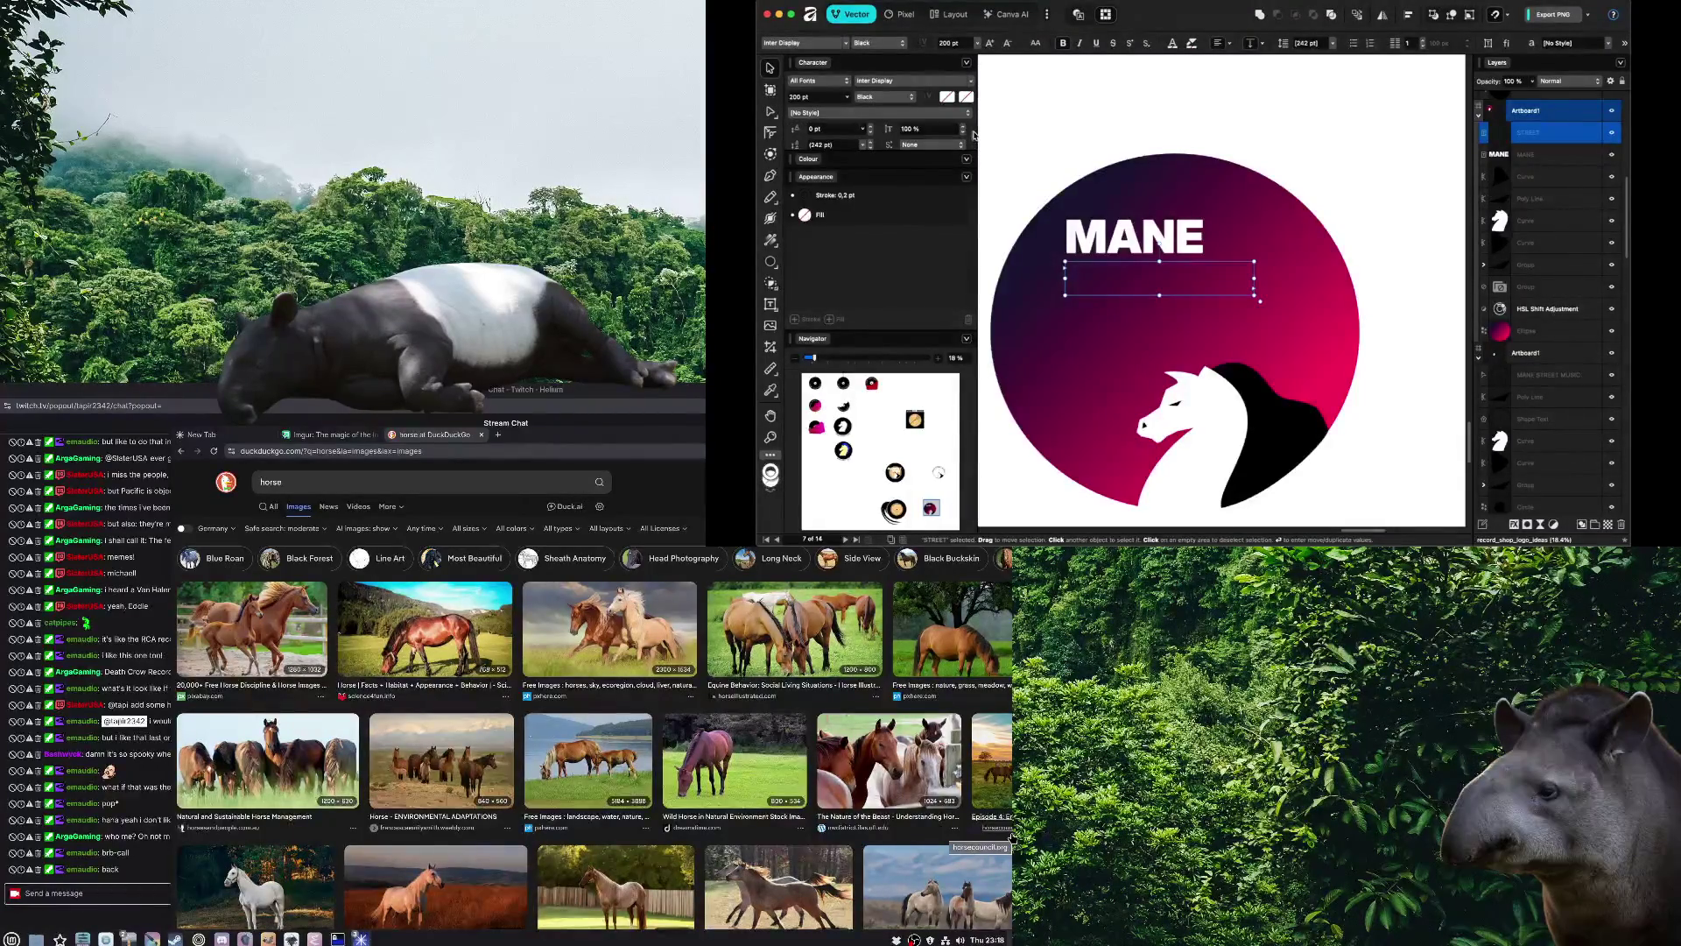
scroll(974, 134, "down", 2)
scroll(972, 131, "down", 2)
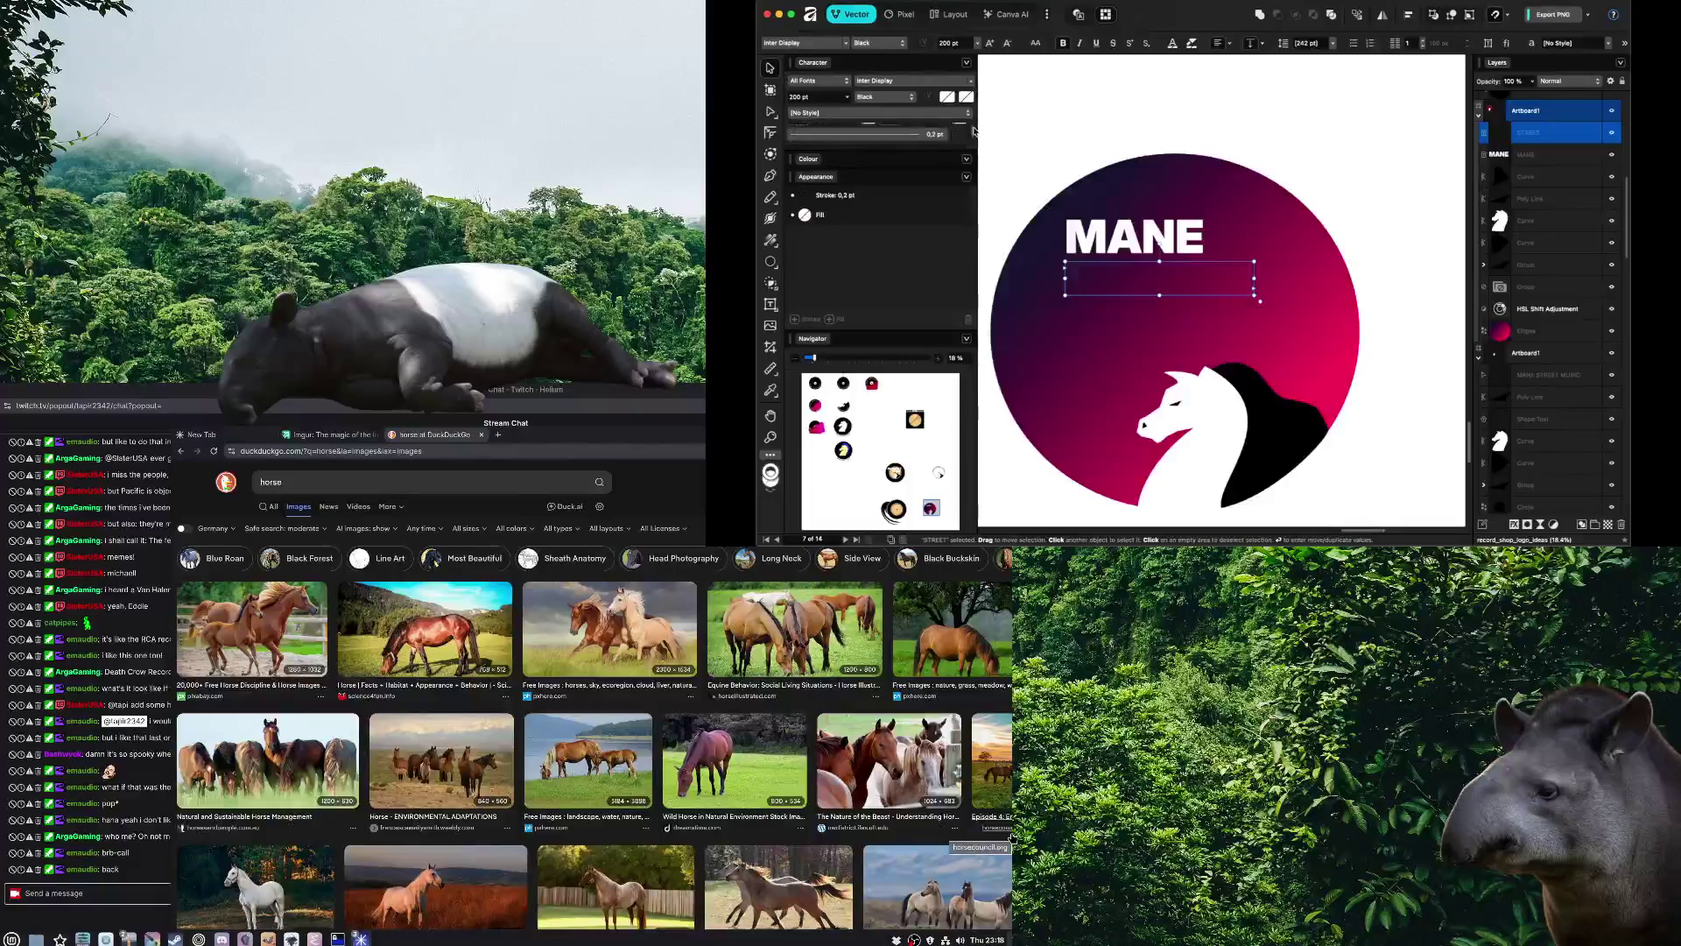
left_click(832, 195)
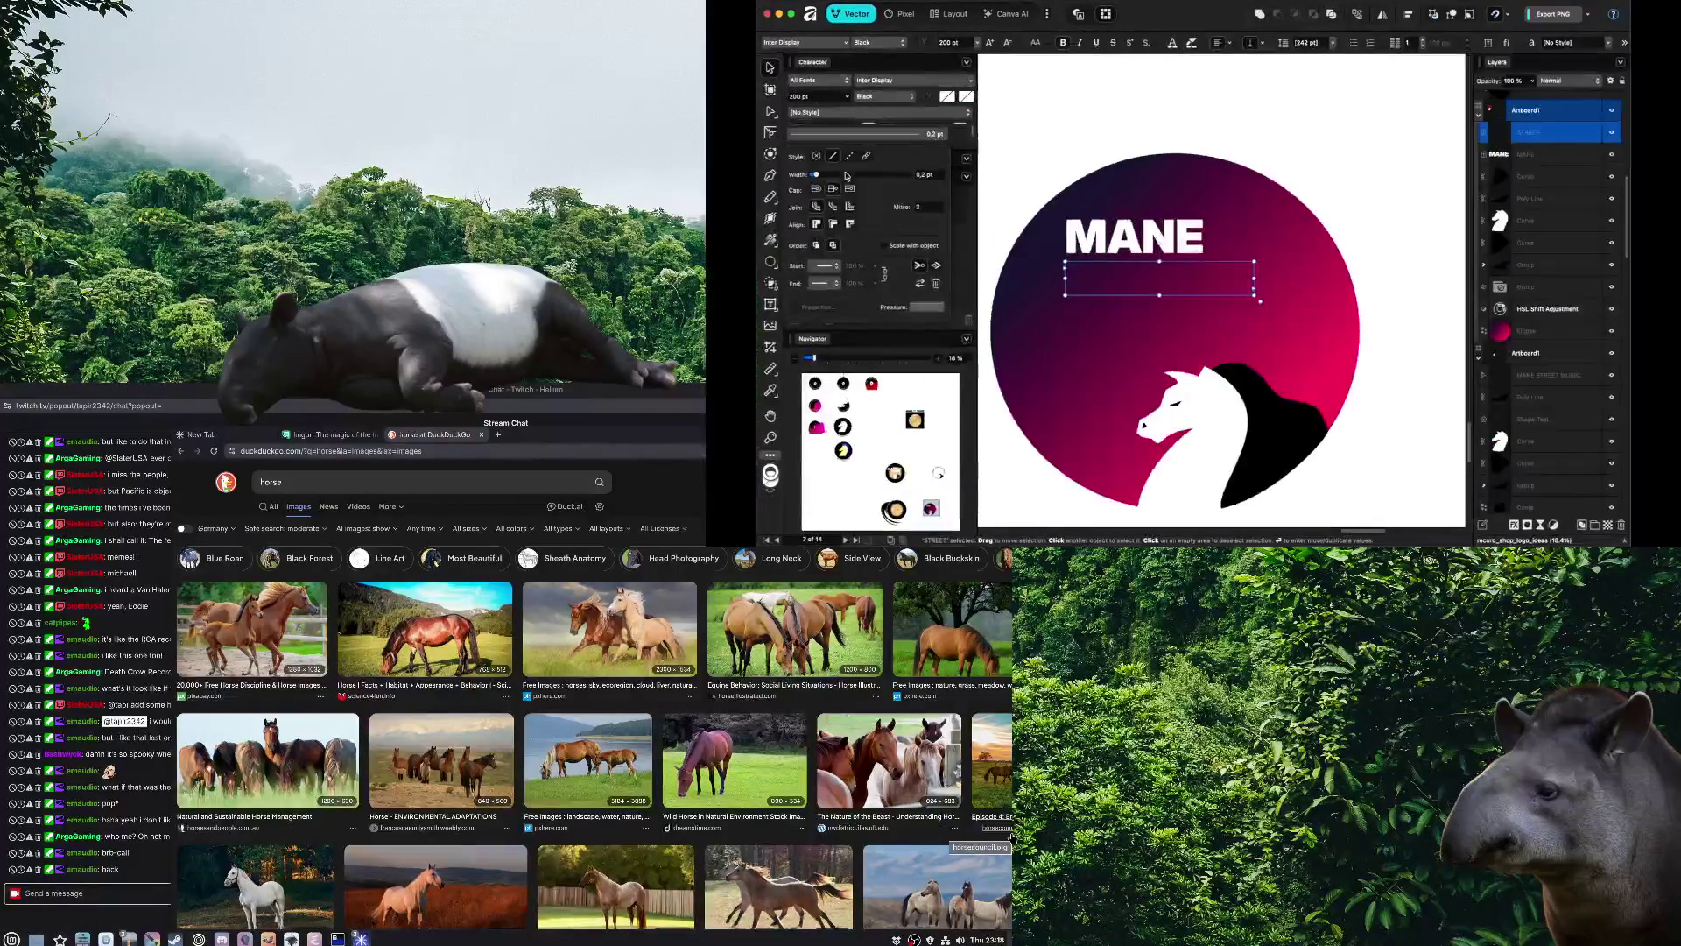
left_click_drag(816, 176, 889, 176)
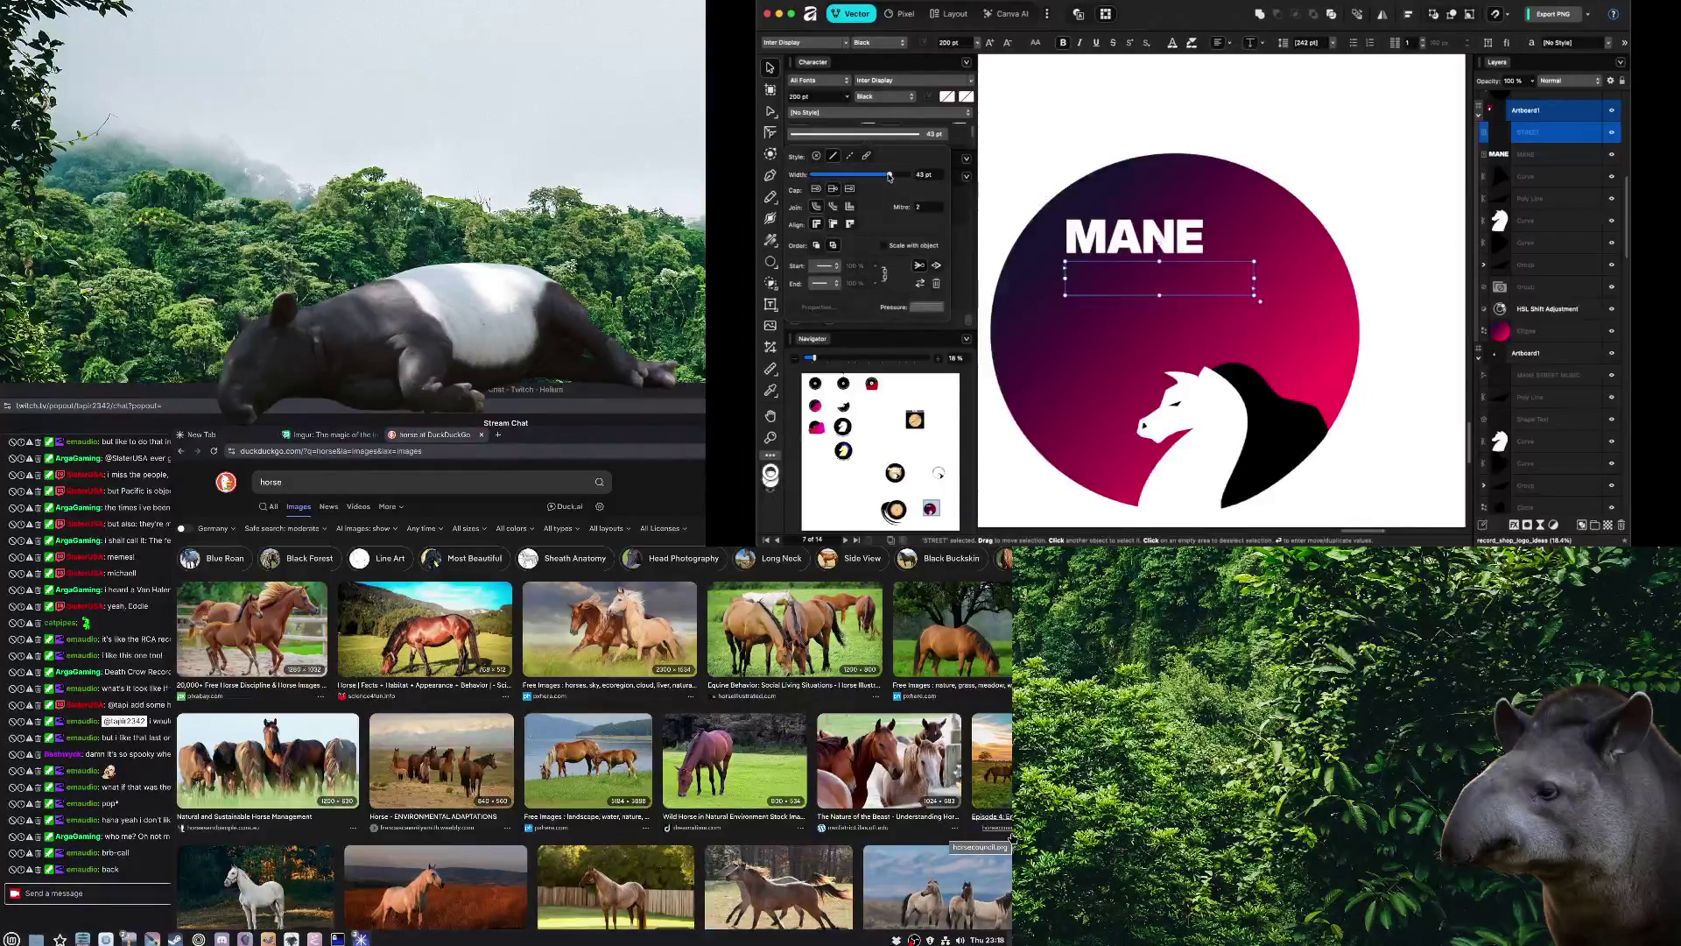
left_click(964, 175)
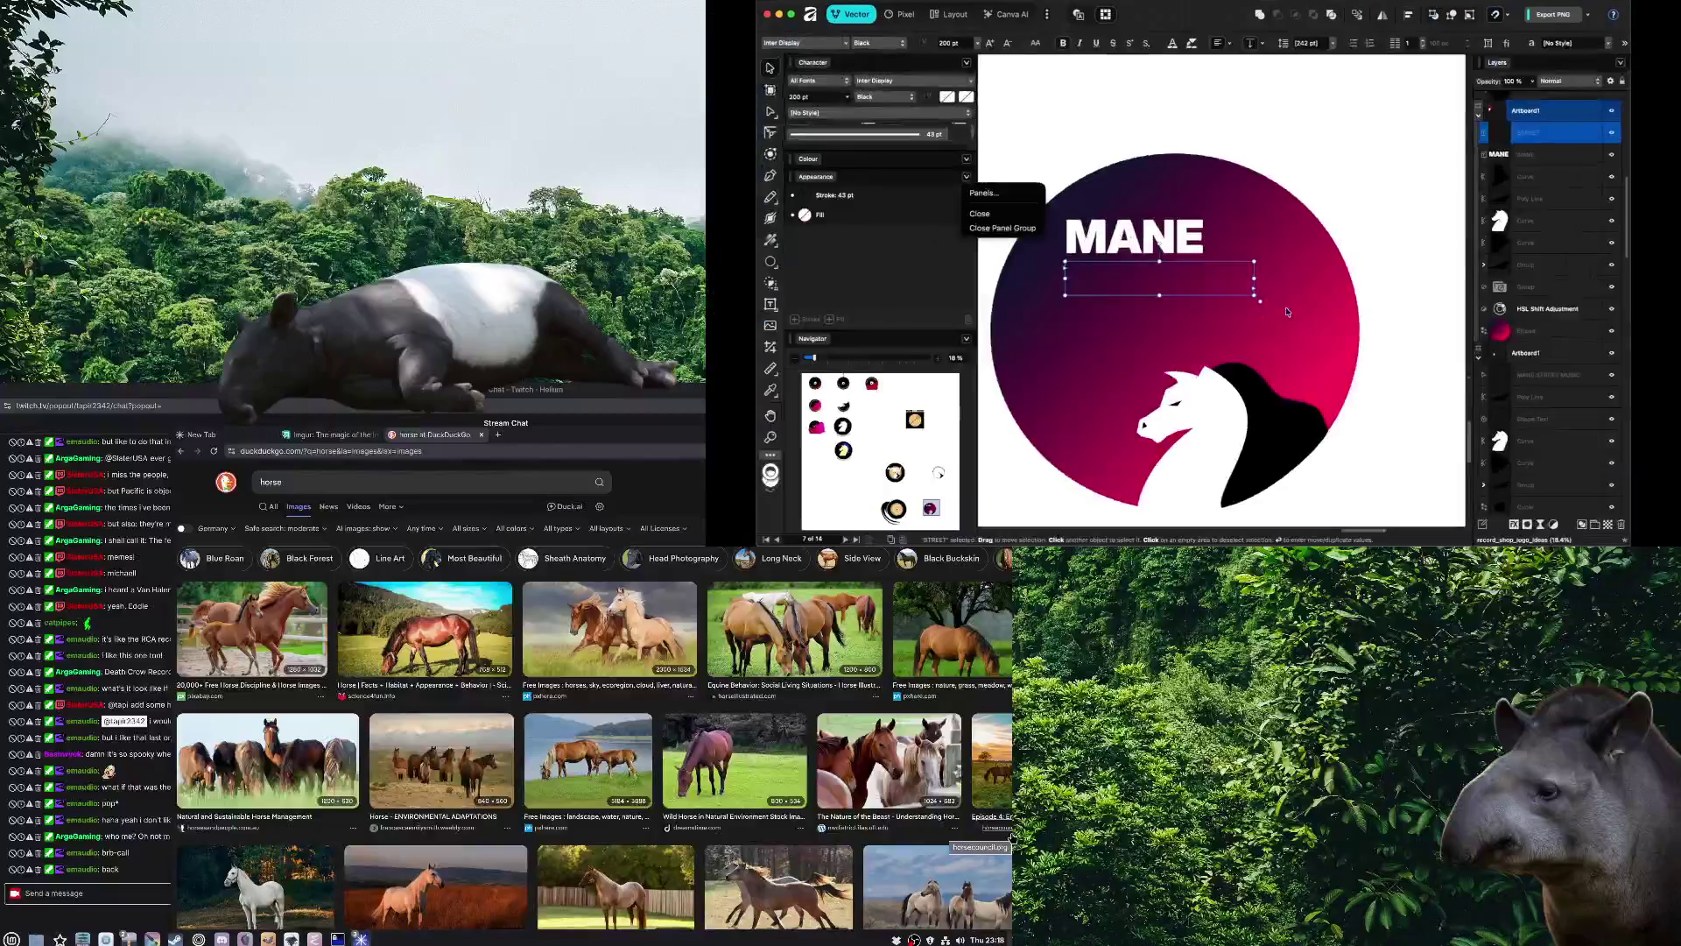
left_click(1257, 300)
mouse_move(1256, 297)
left_mouse_down()
mouse_move(1340, 369)
mouse_move(1272, 326)
left_mouse_up()
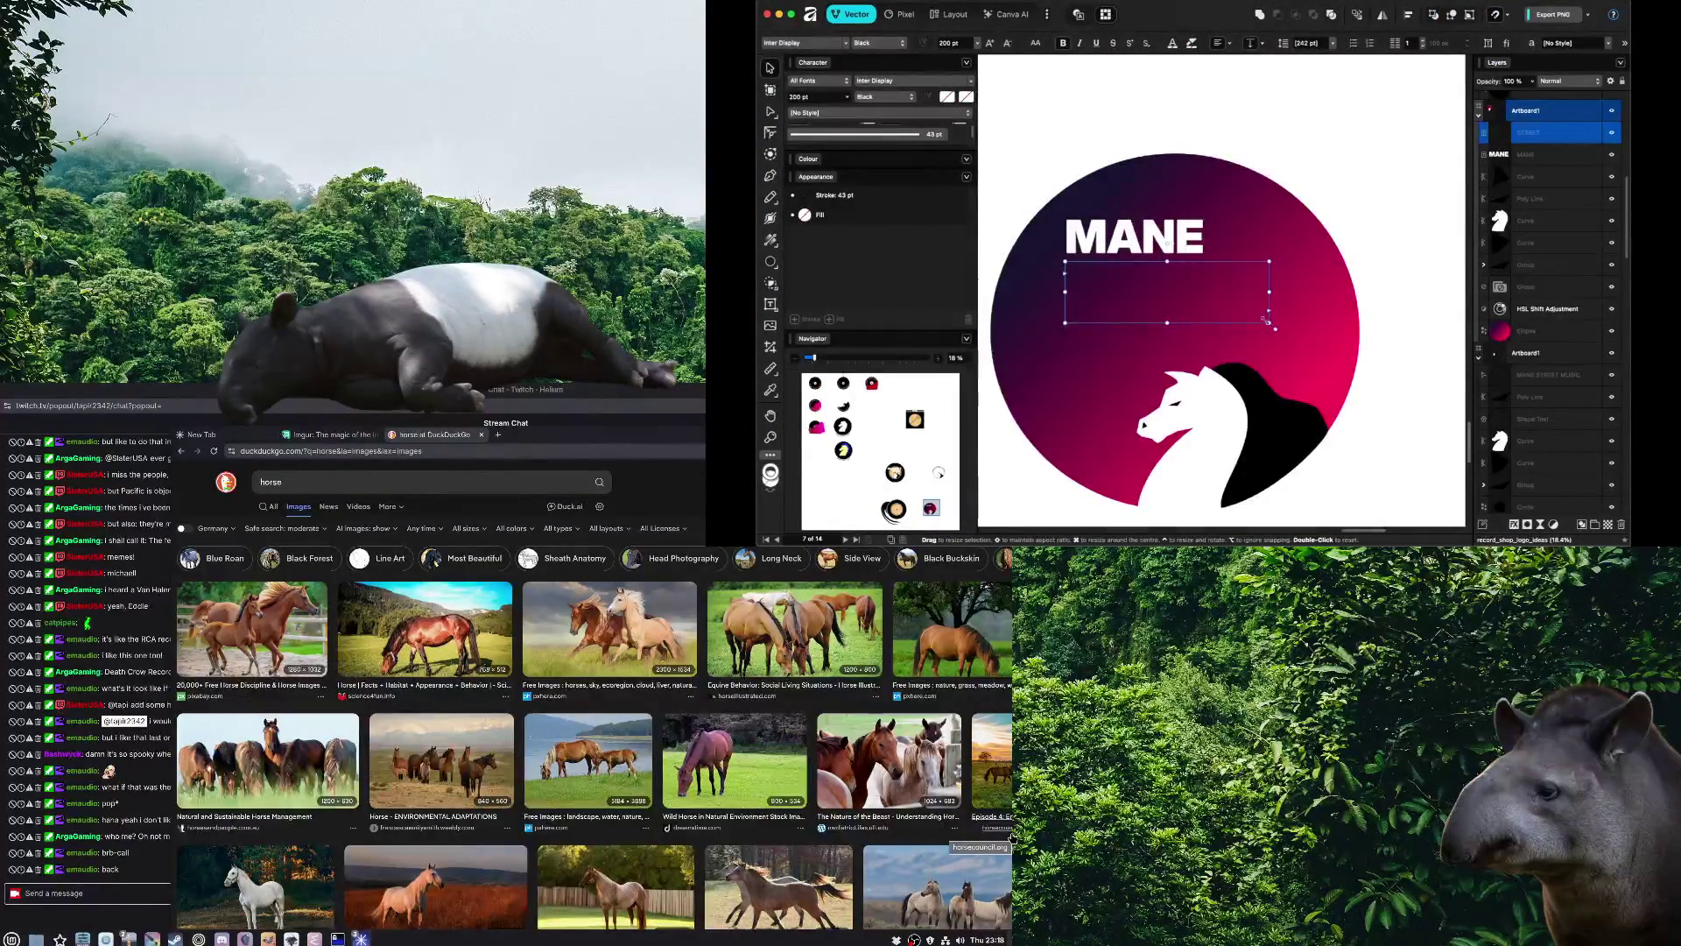
Make STREET's stroke a fully opaque, 100% white colour
left_click(849, 212)
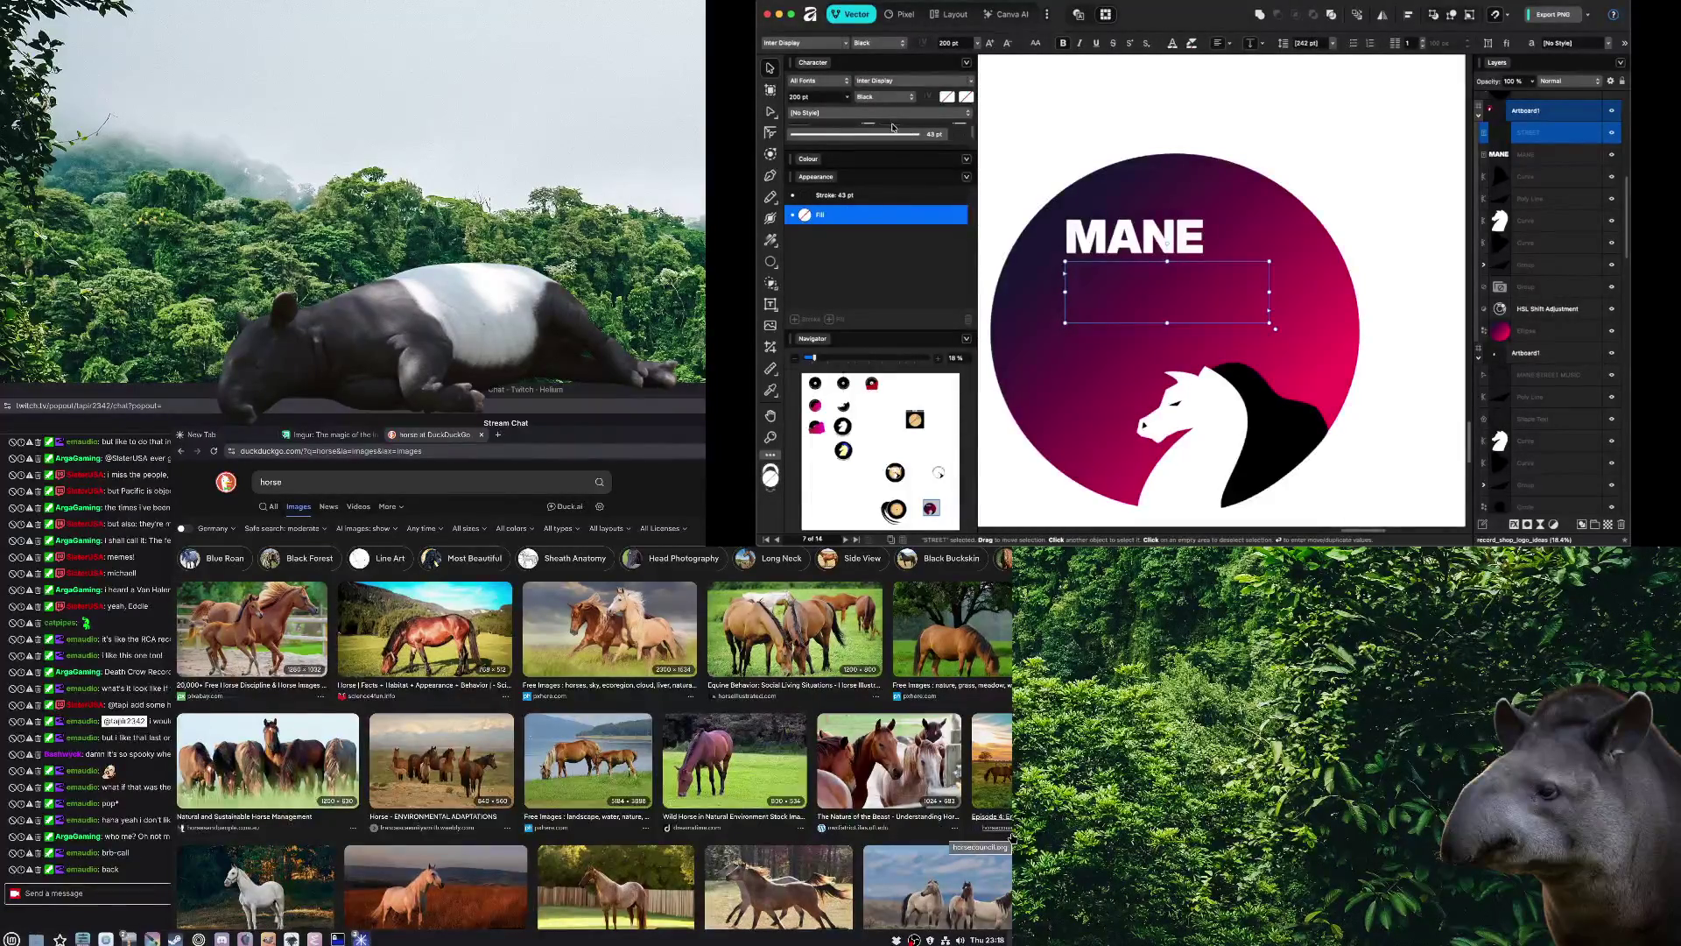
left_click(858, 197)
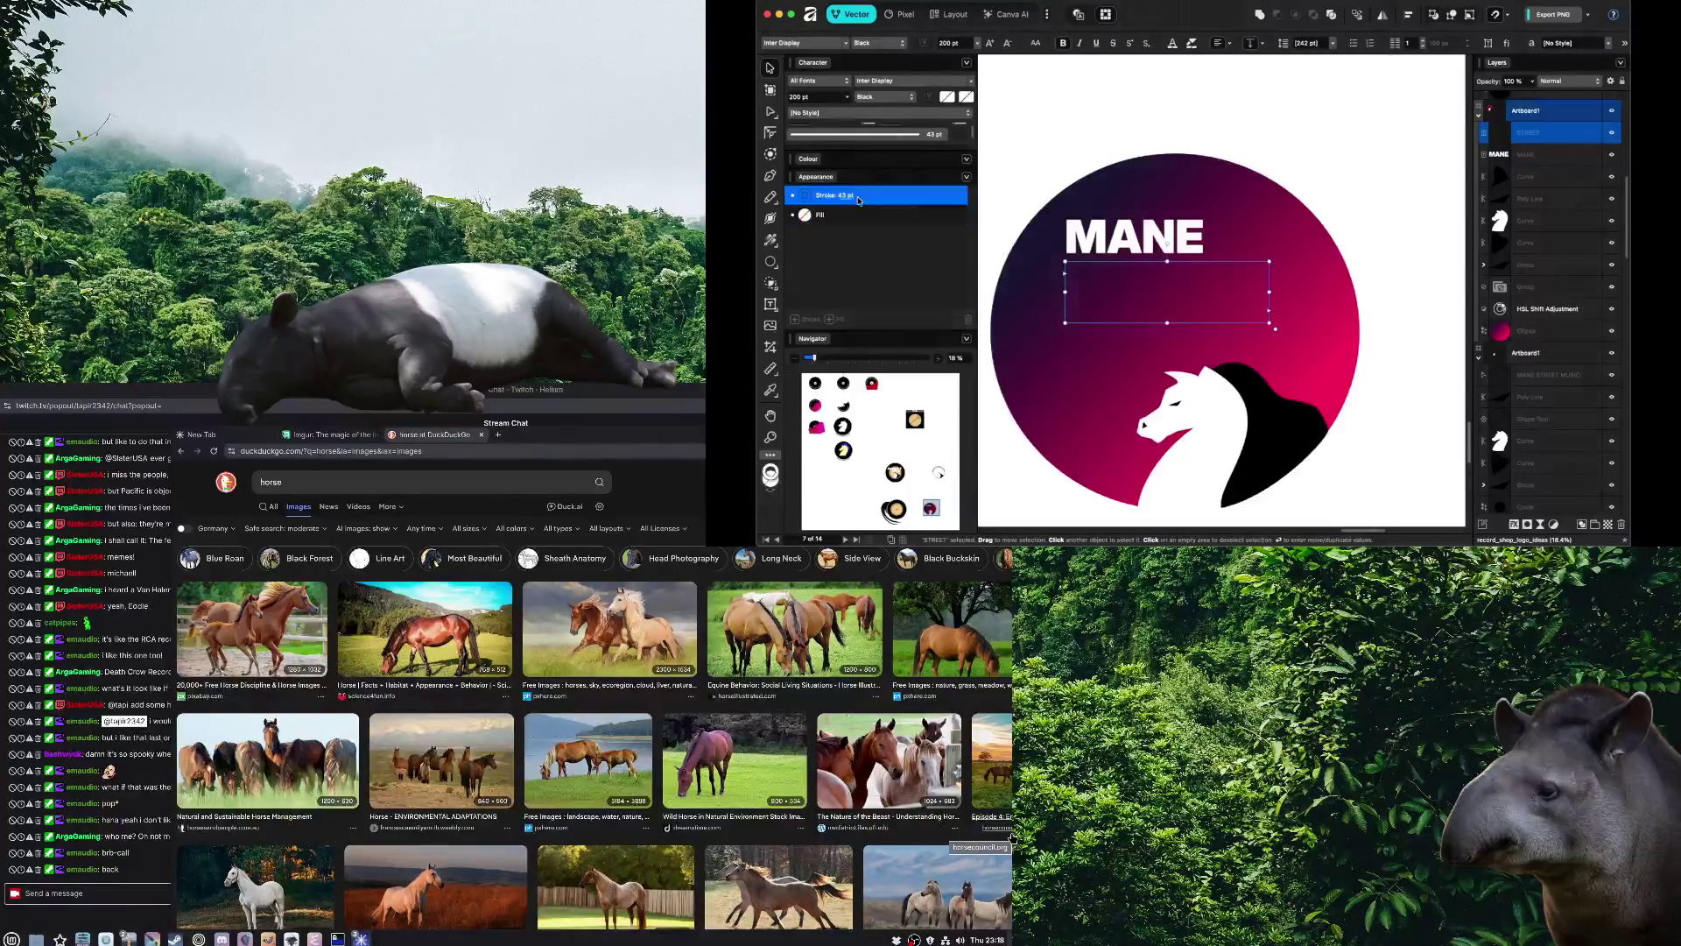
left_click(806, 197)
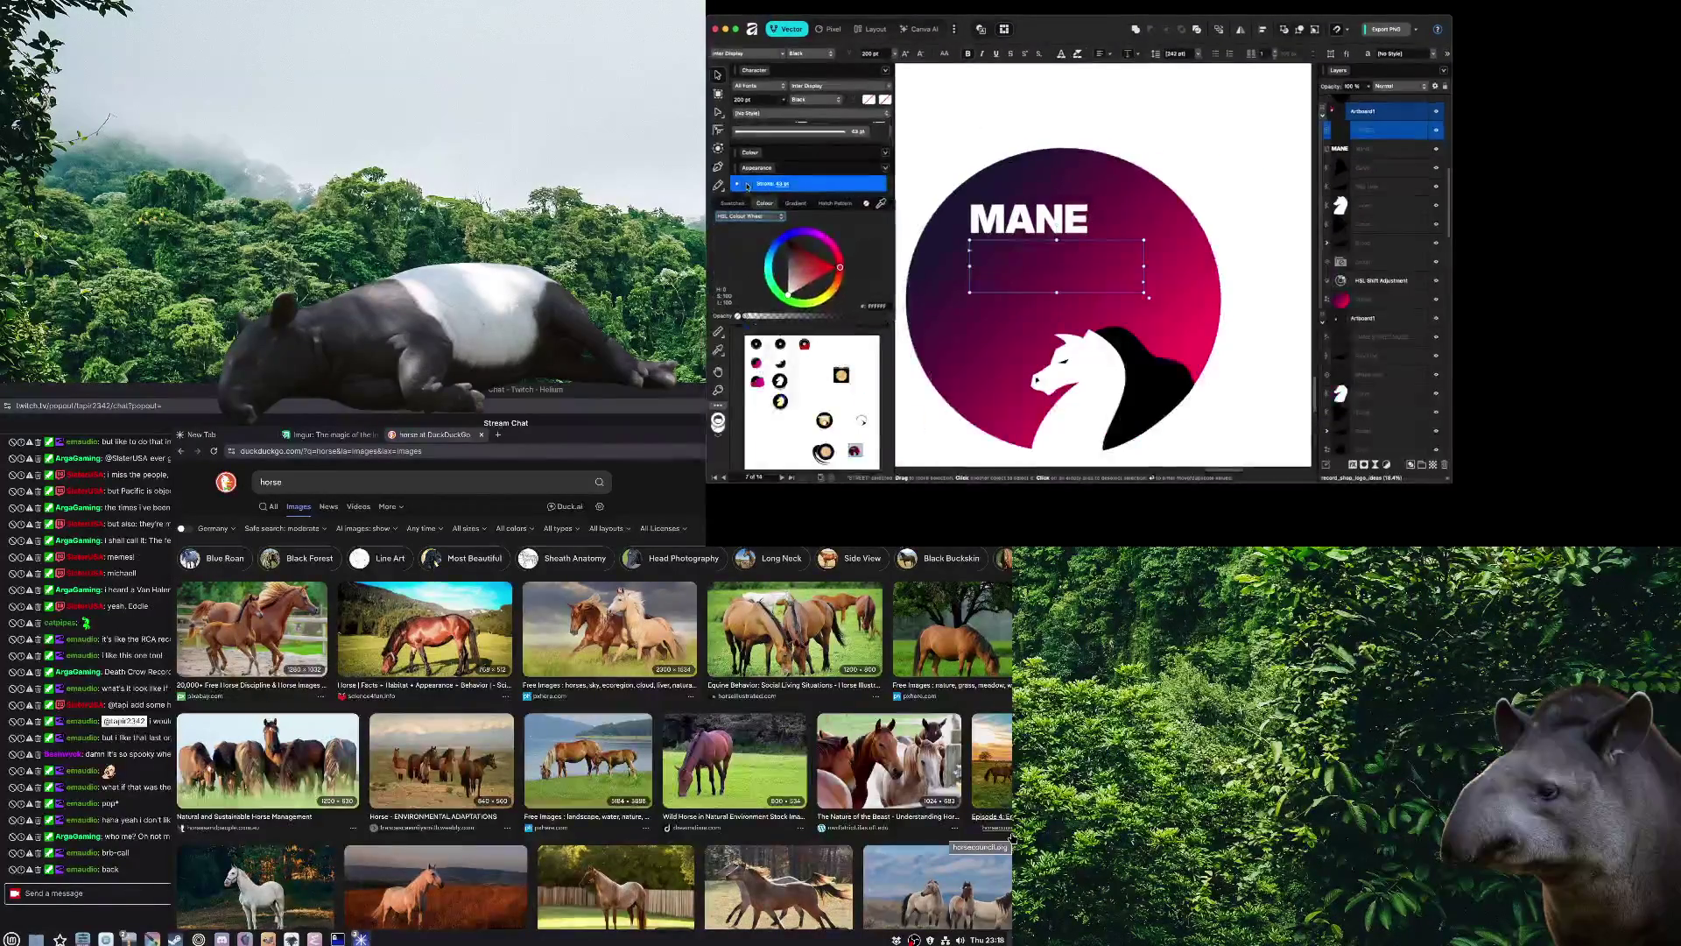
left_click_drag(800, 351, 940, 353)
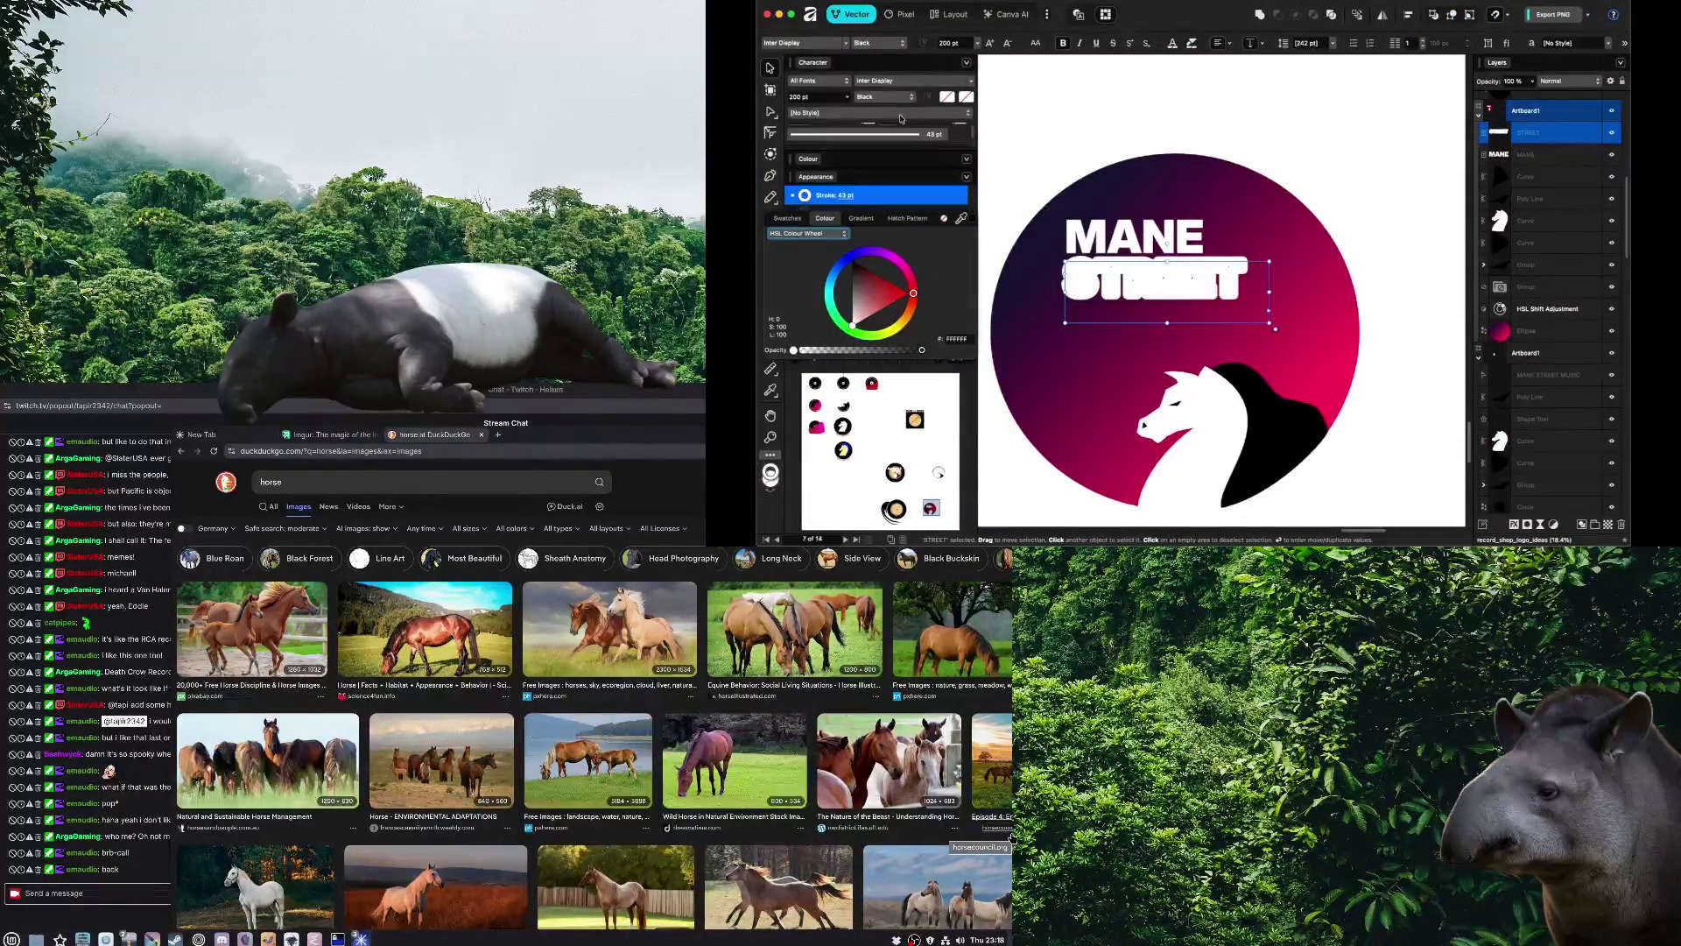
Set STREET's outline width to 9.5 pt, adjusting its line cap style
left_click(876, 133)
left_click_drag(890, 176, 839, 175)
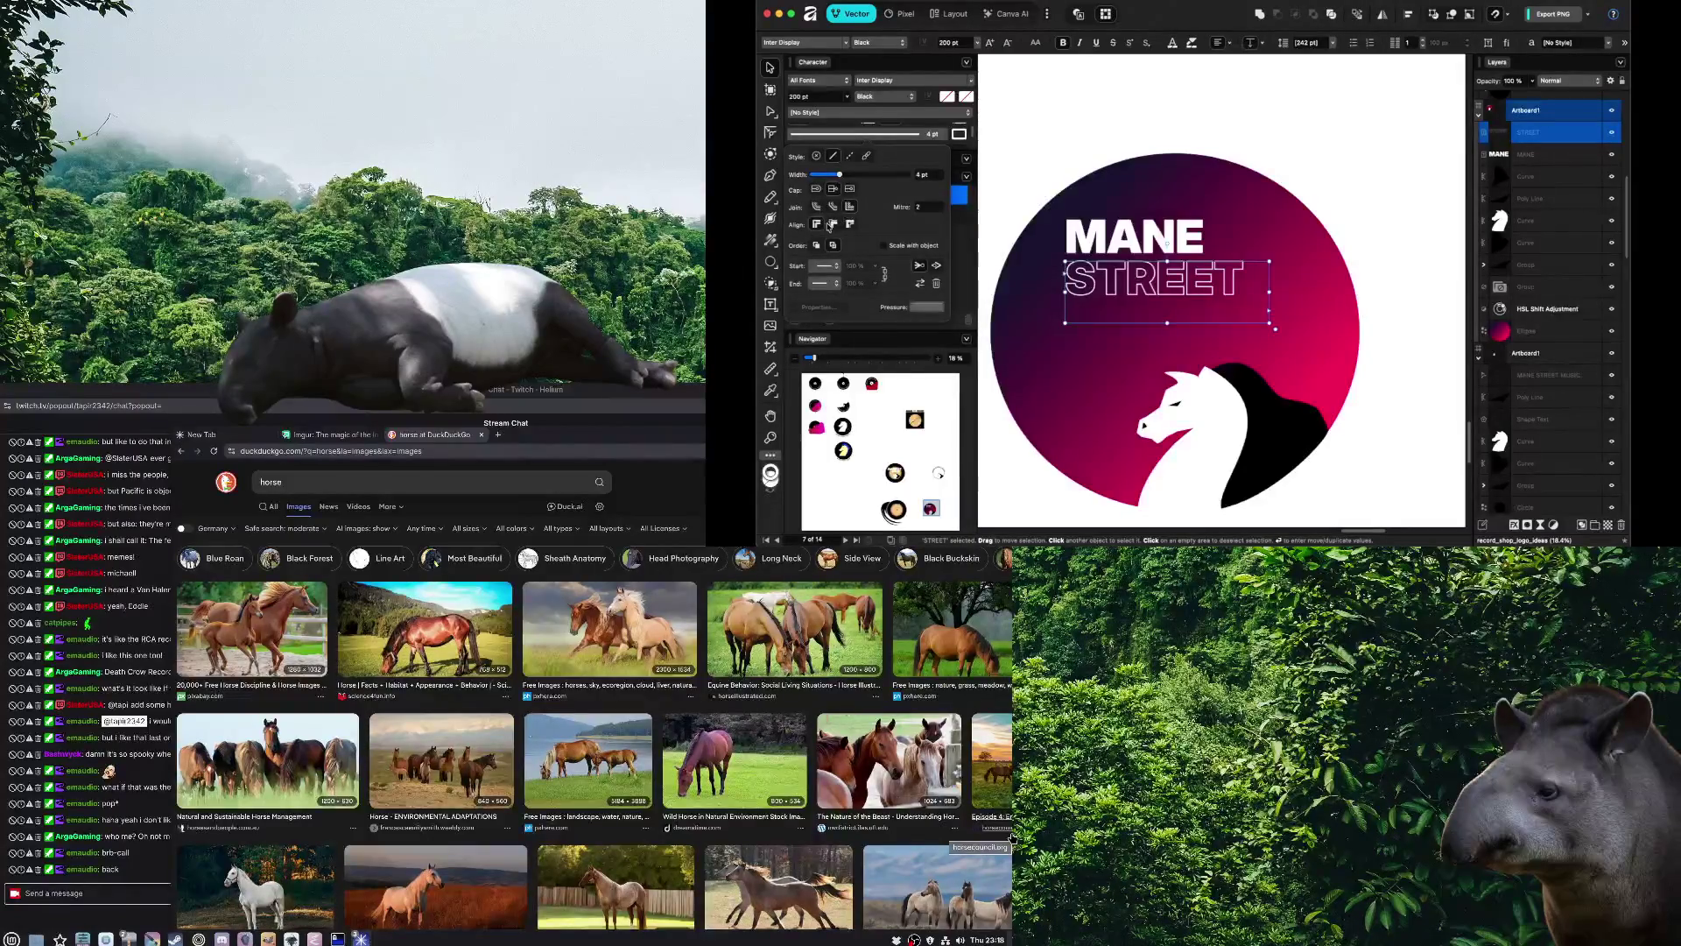
left_click(852, 190)
left_click_drag(840, 176, 853, 176)
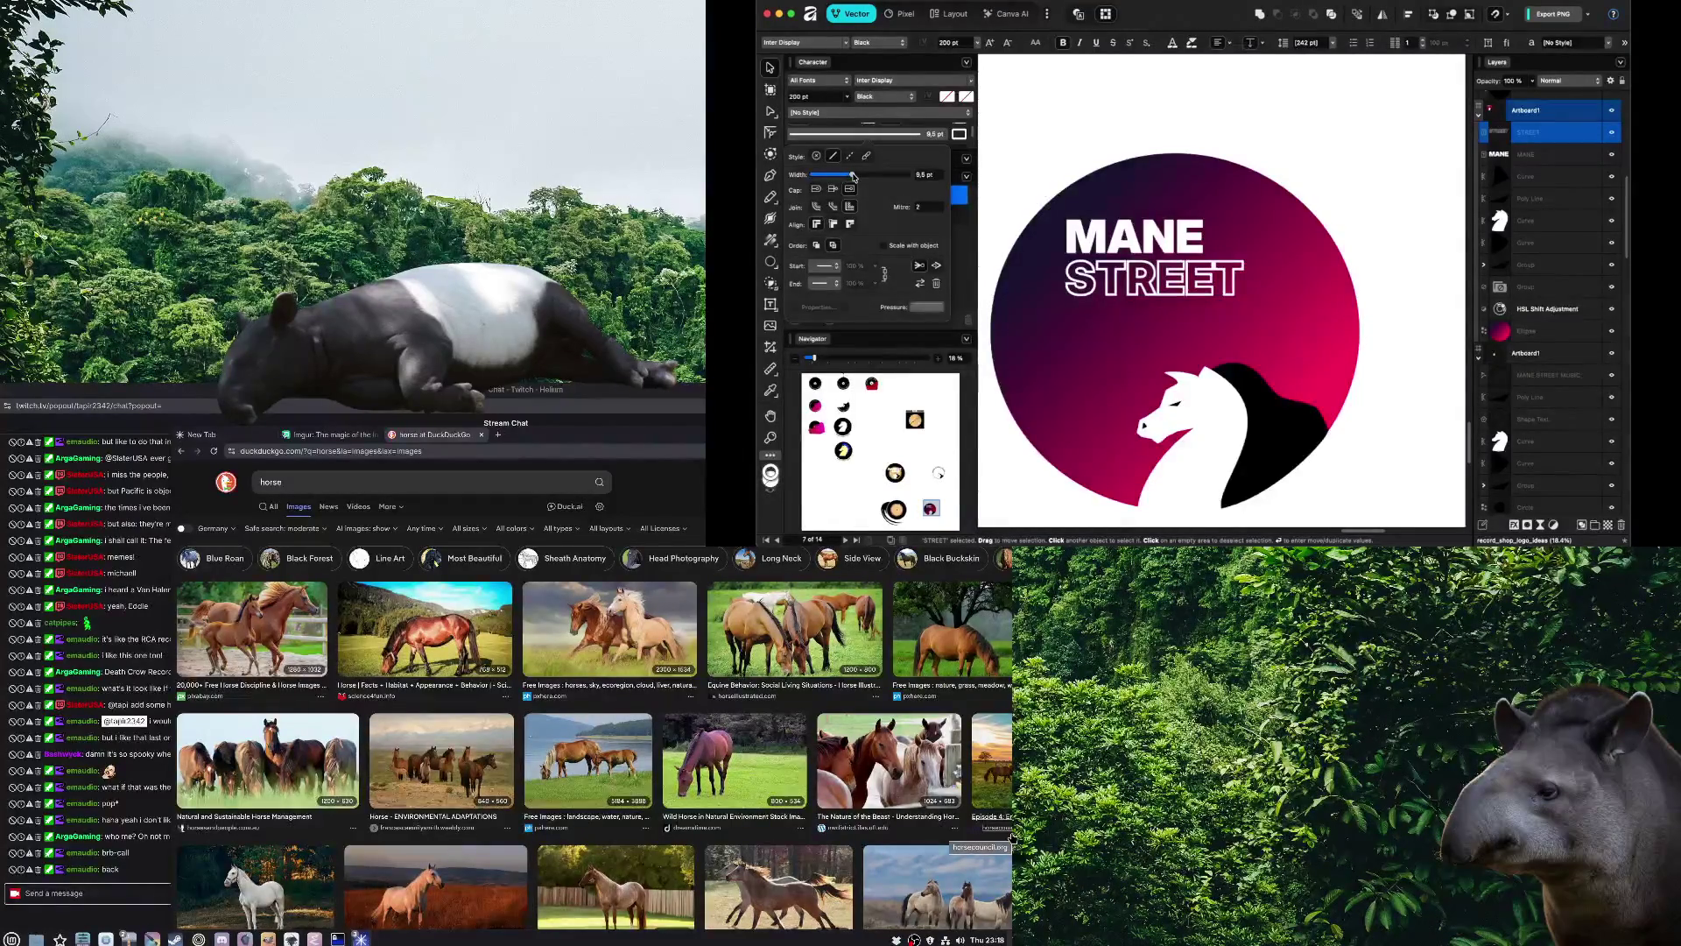
left_click(994, 161)
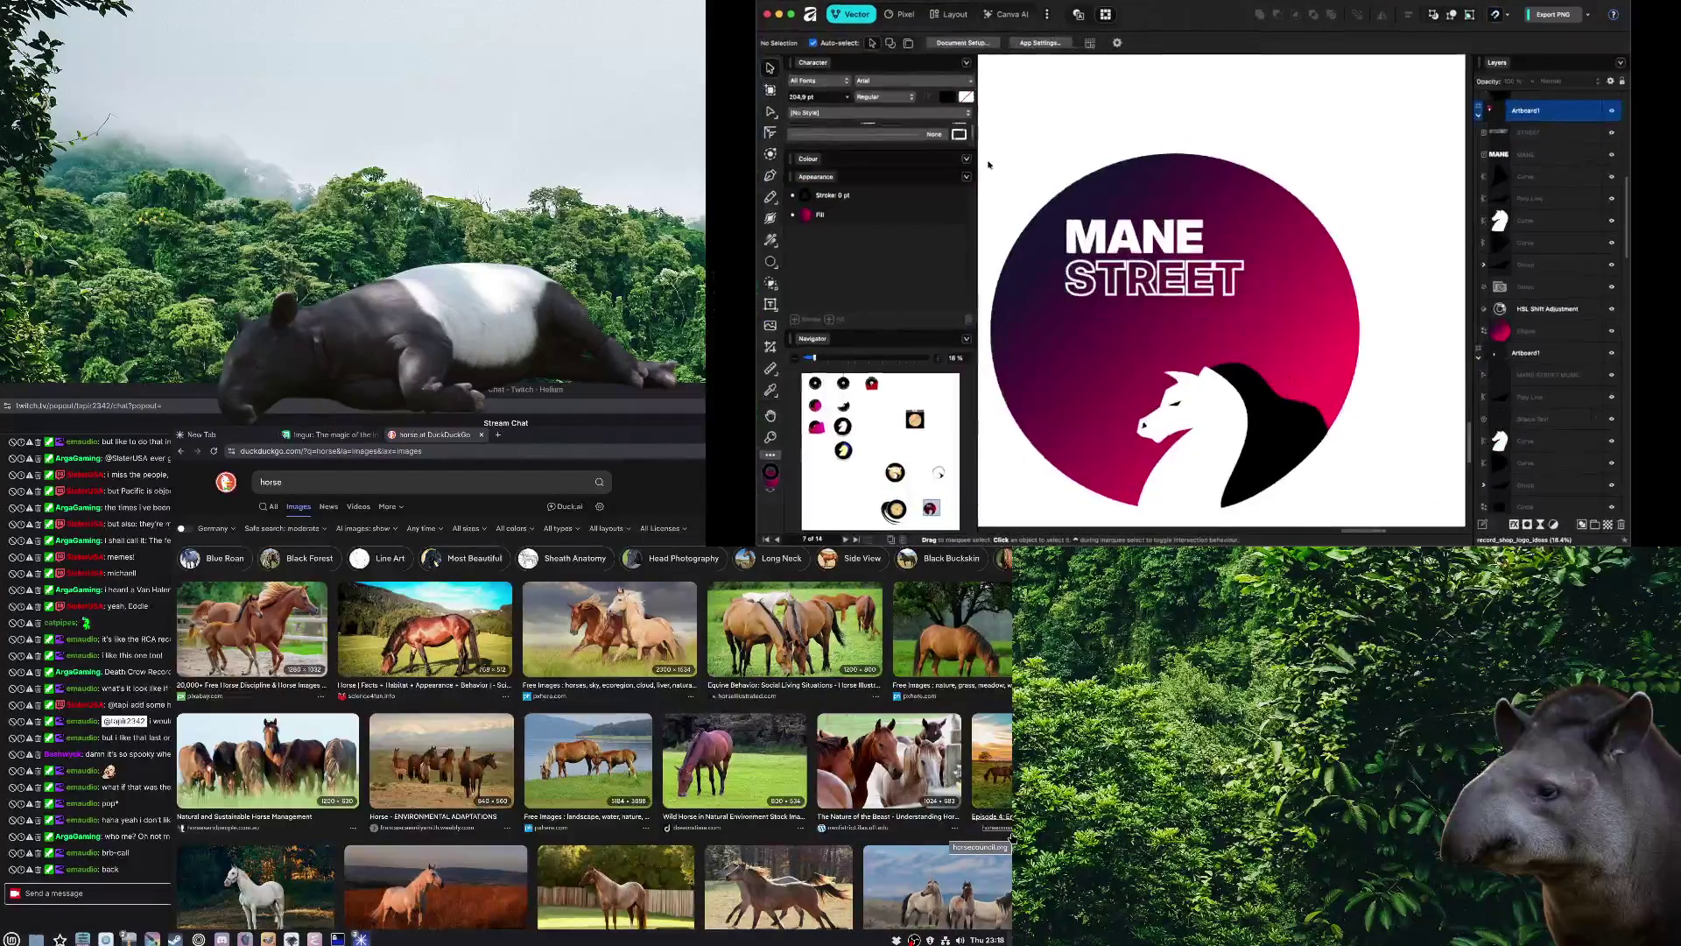
Duplicate MANE below STREET and retype the copy as MUSIC
left_click(1131, 292)
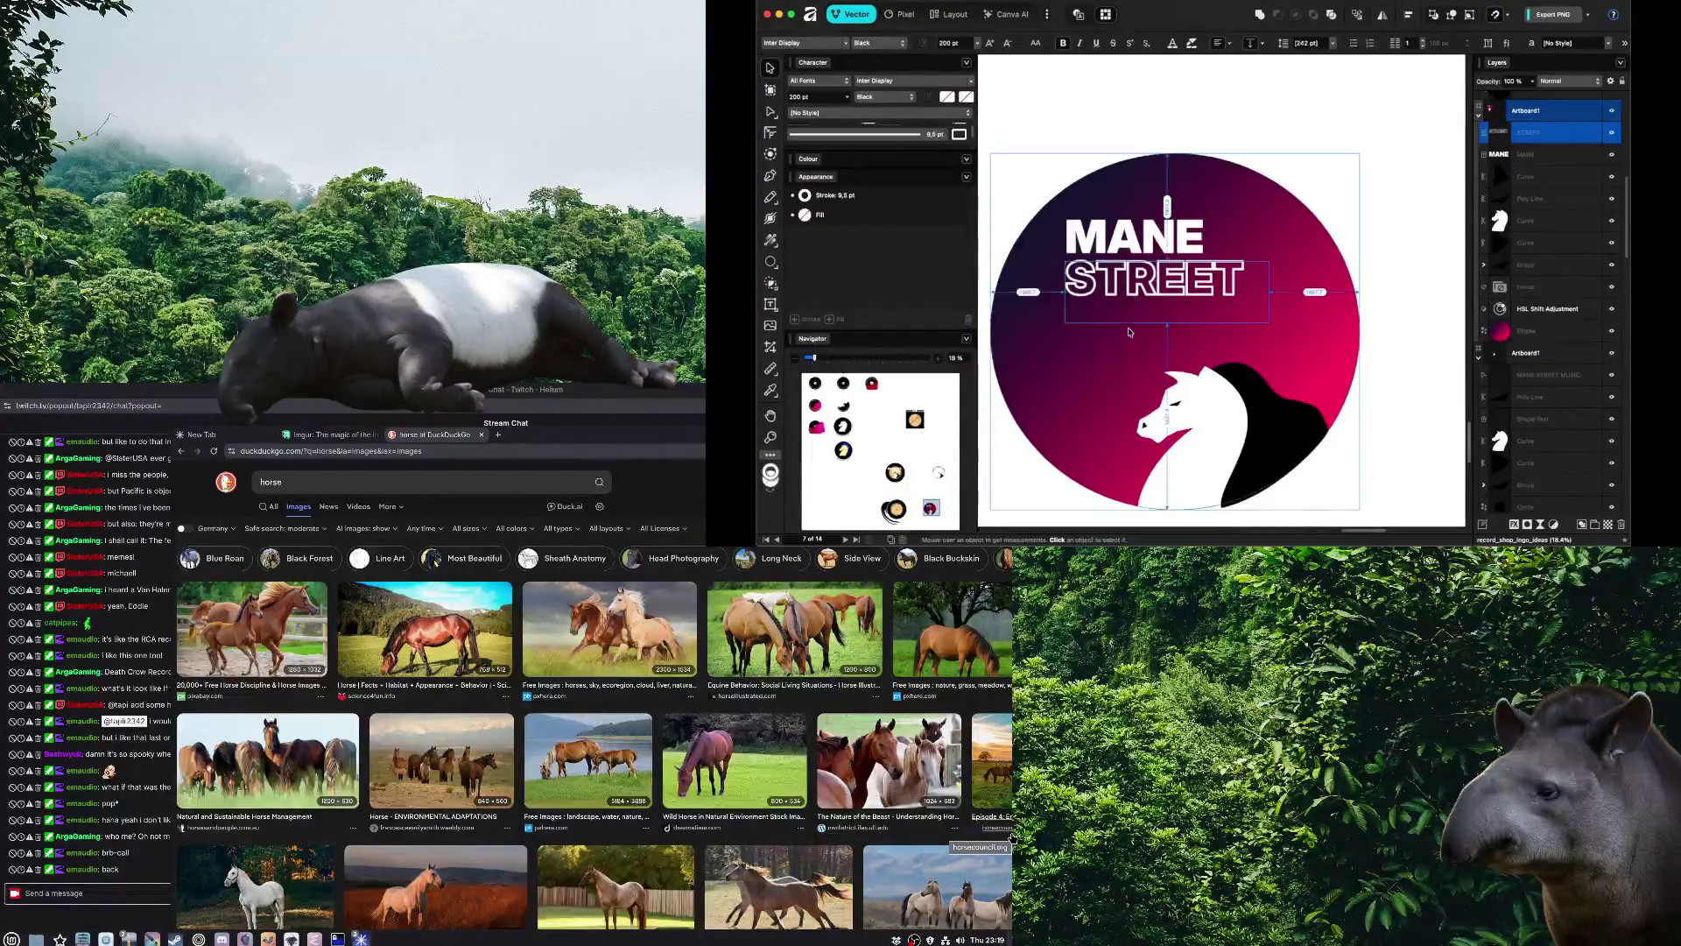
left_click(1132, 237)
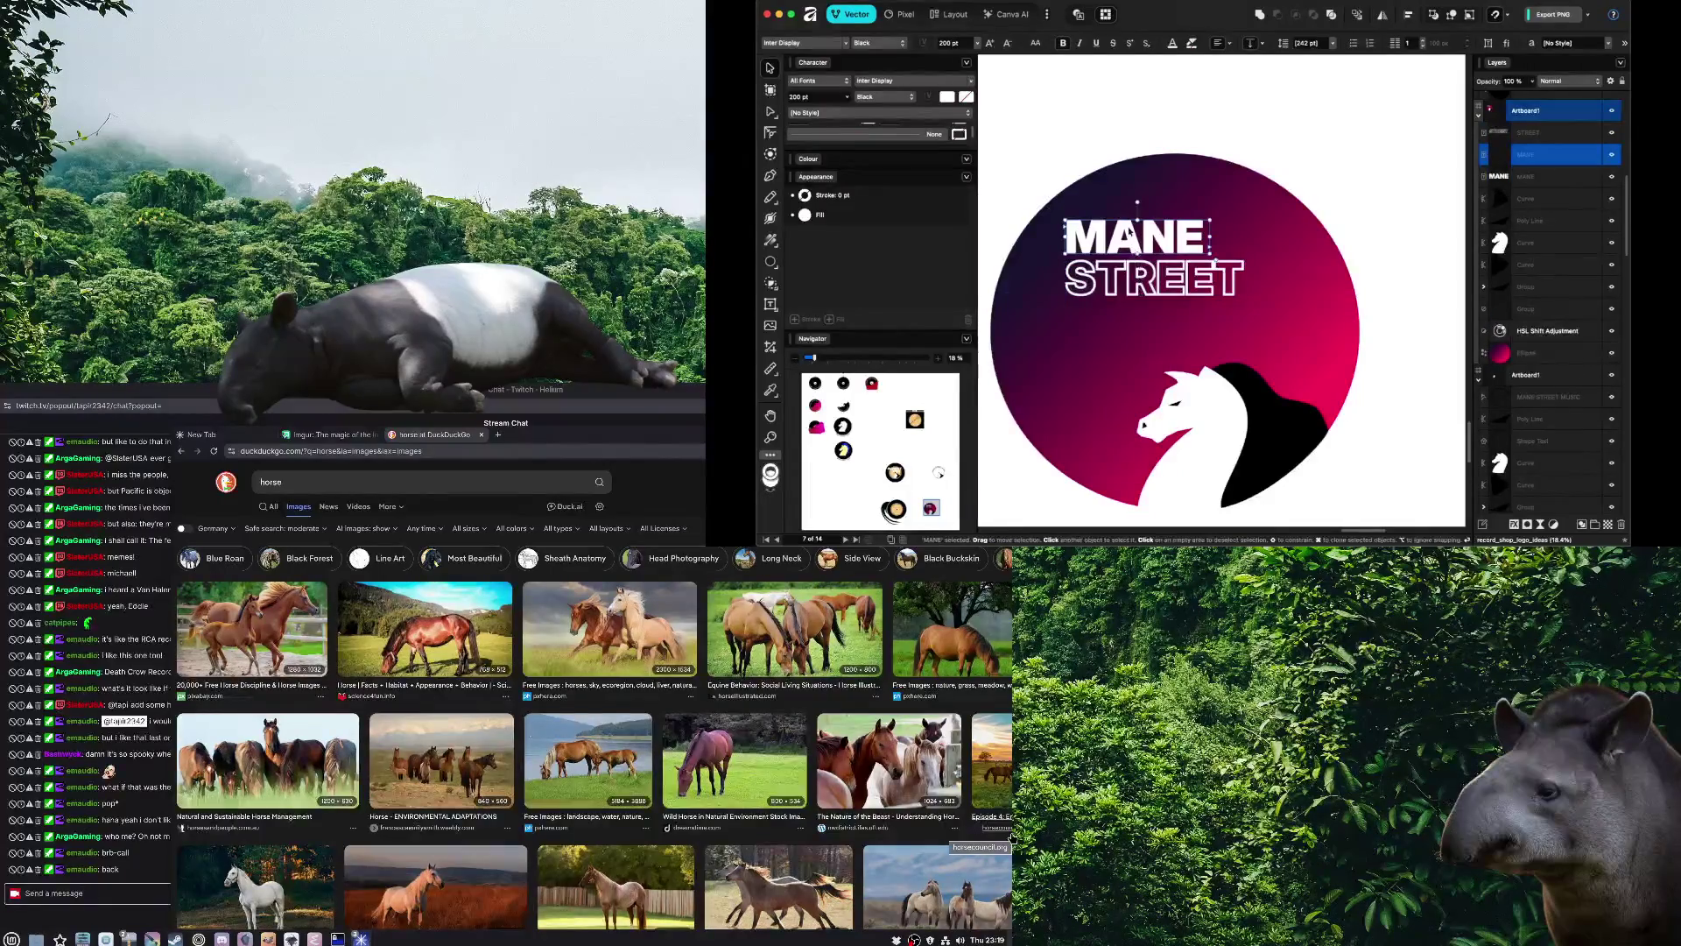
left_click_drag(1131, 236, 1125, 308)
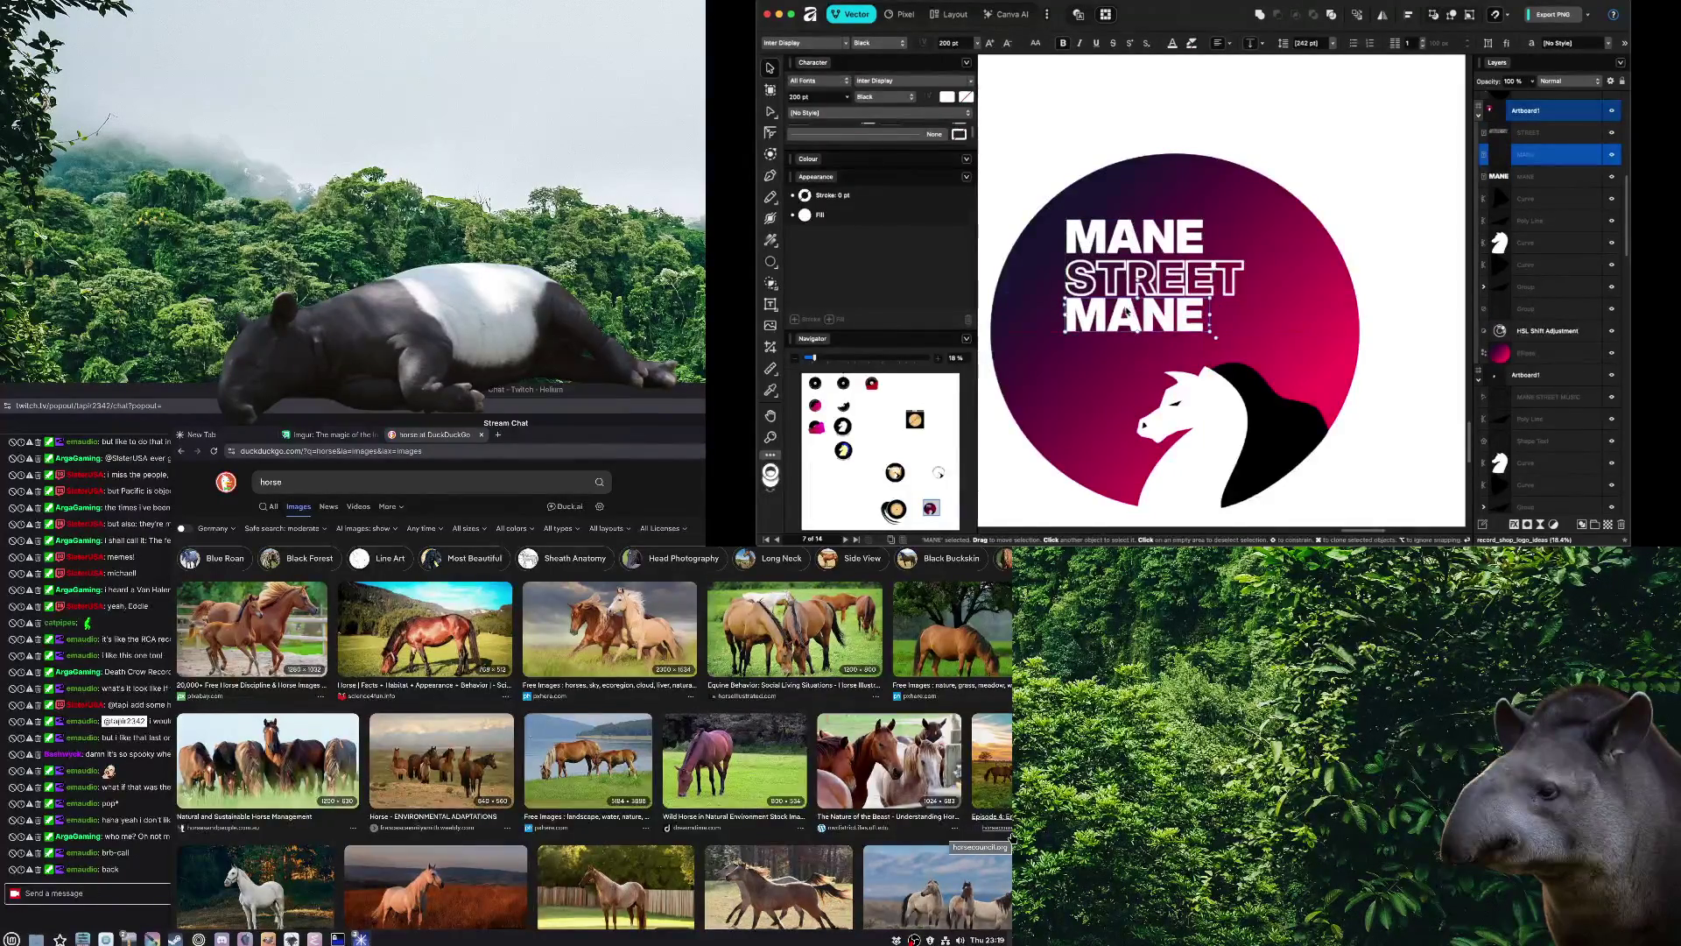
key("t")
double_click(1131, 329)
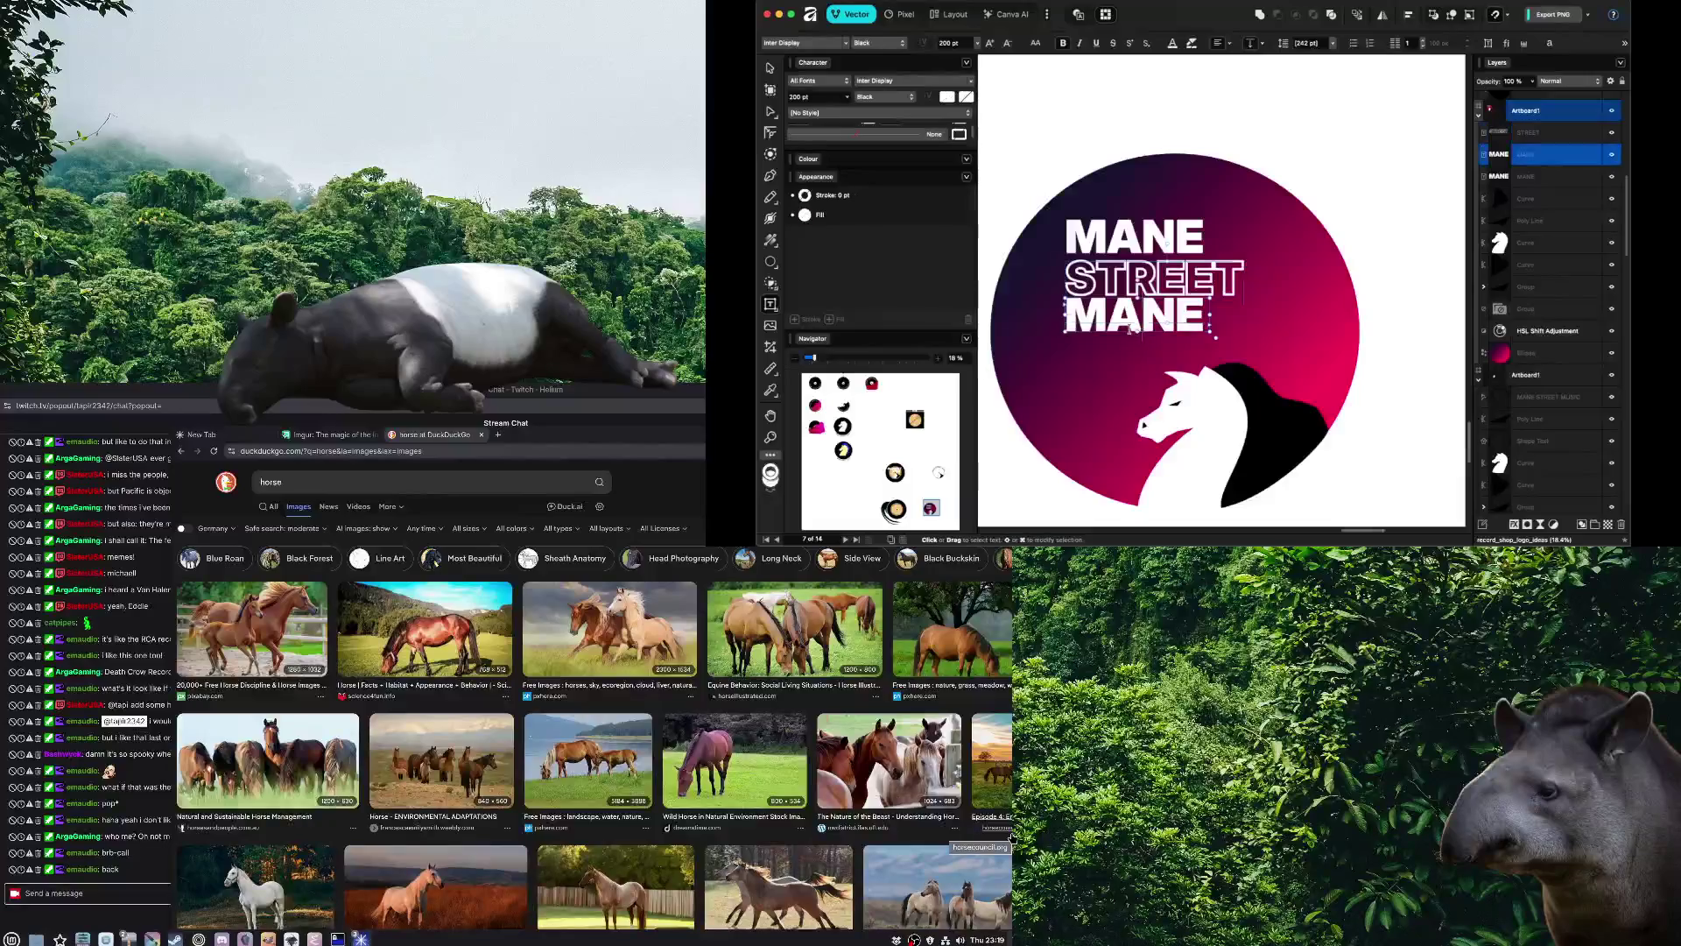
type("MUSI")
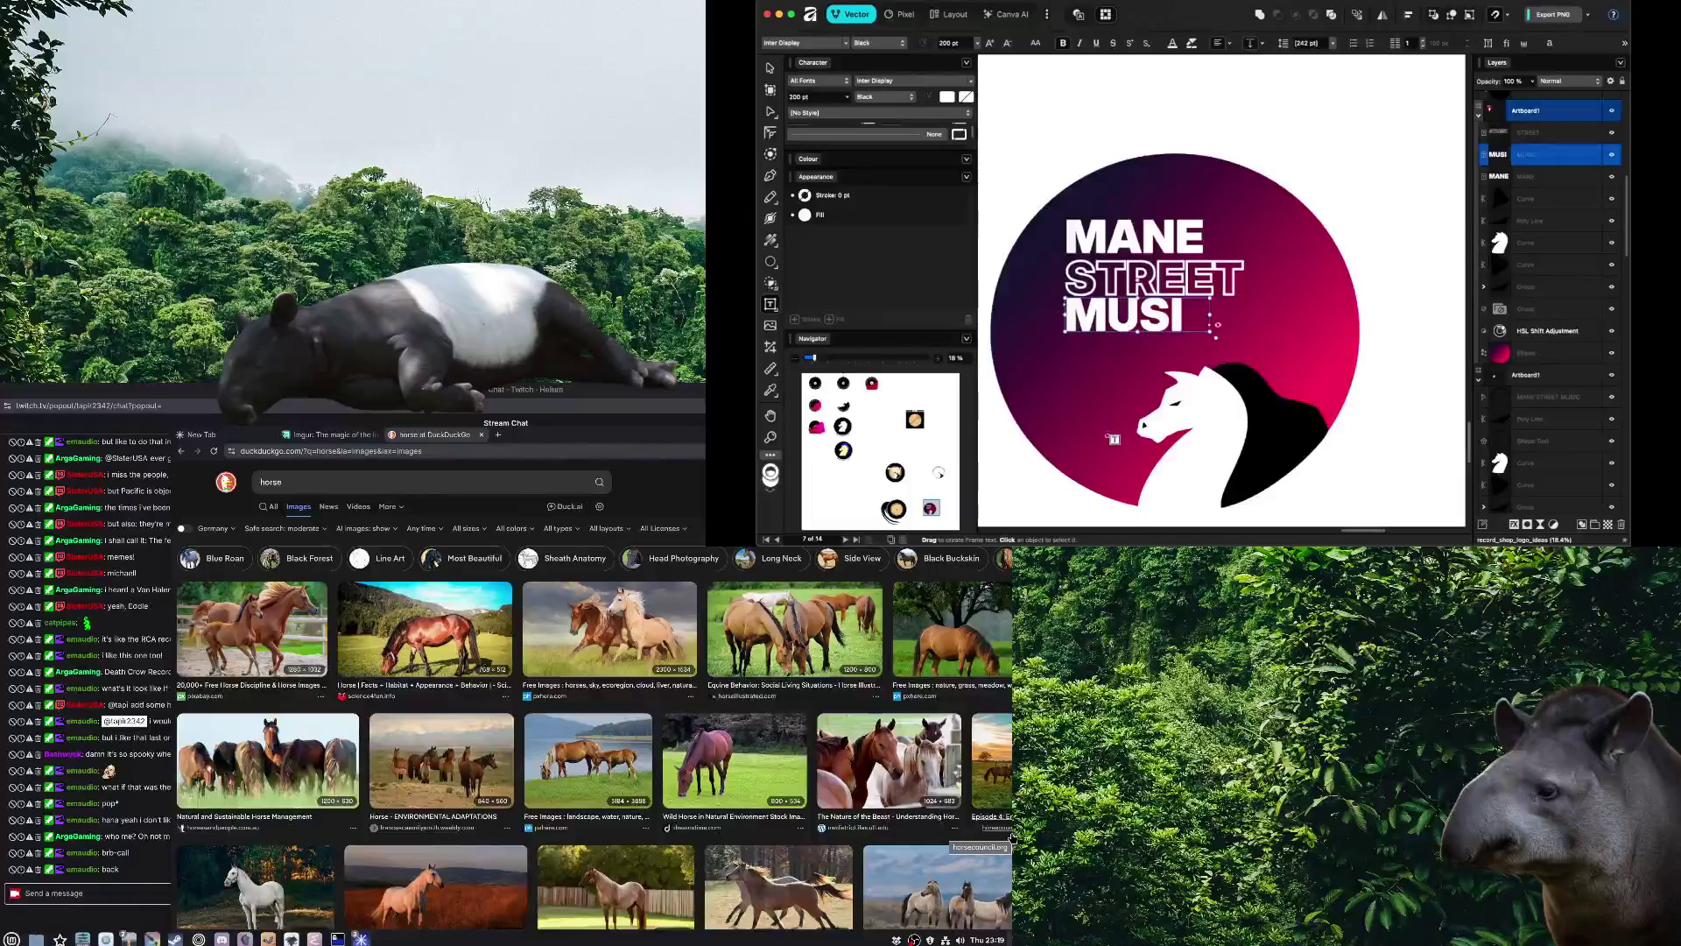
key("Escape")
Widen the MUSIC text frame so the whole word shows
key("v")
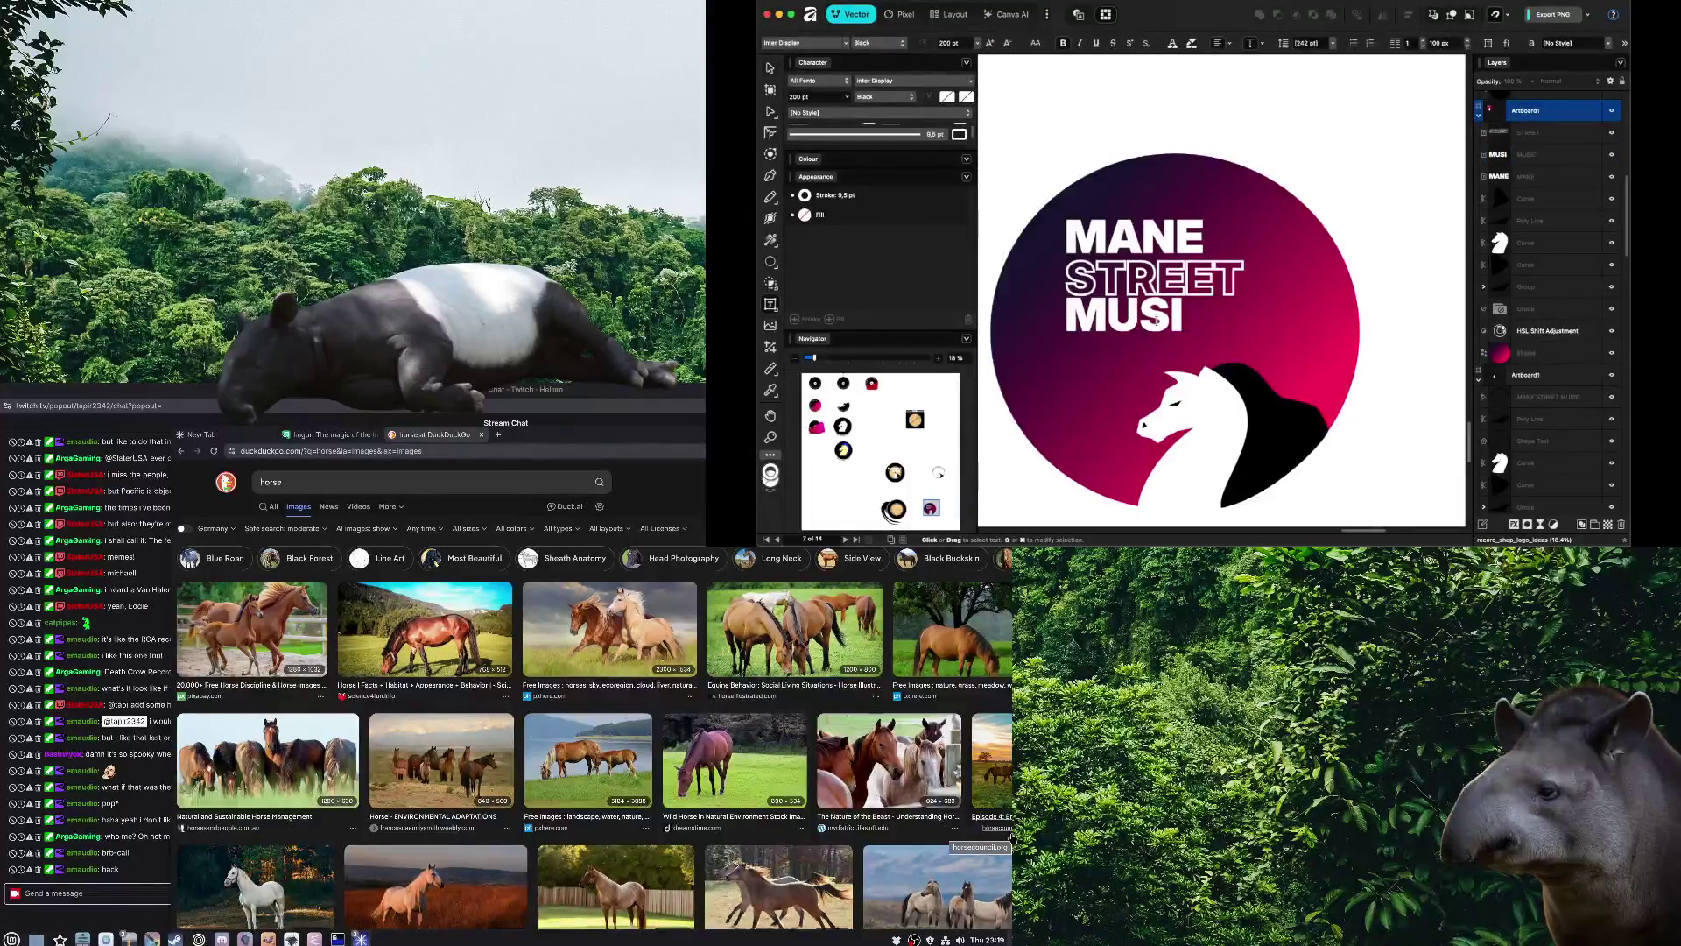
left_click(1158, 321)
left_click(1181, 326)
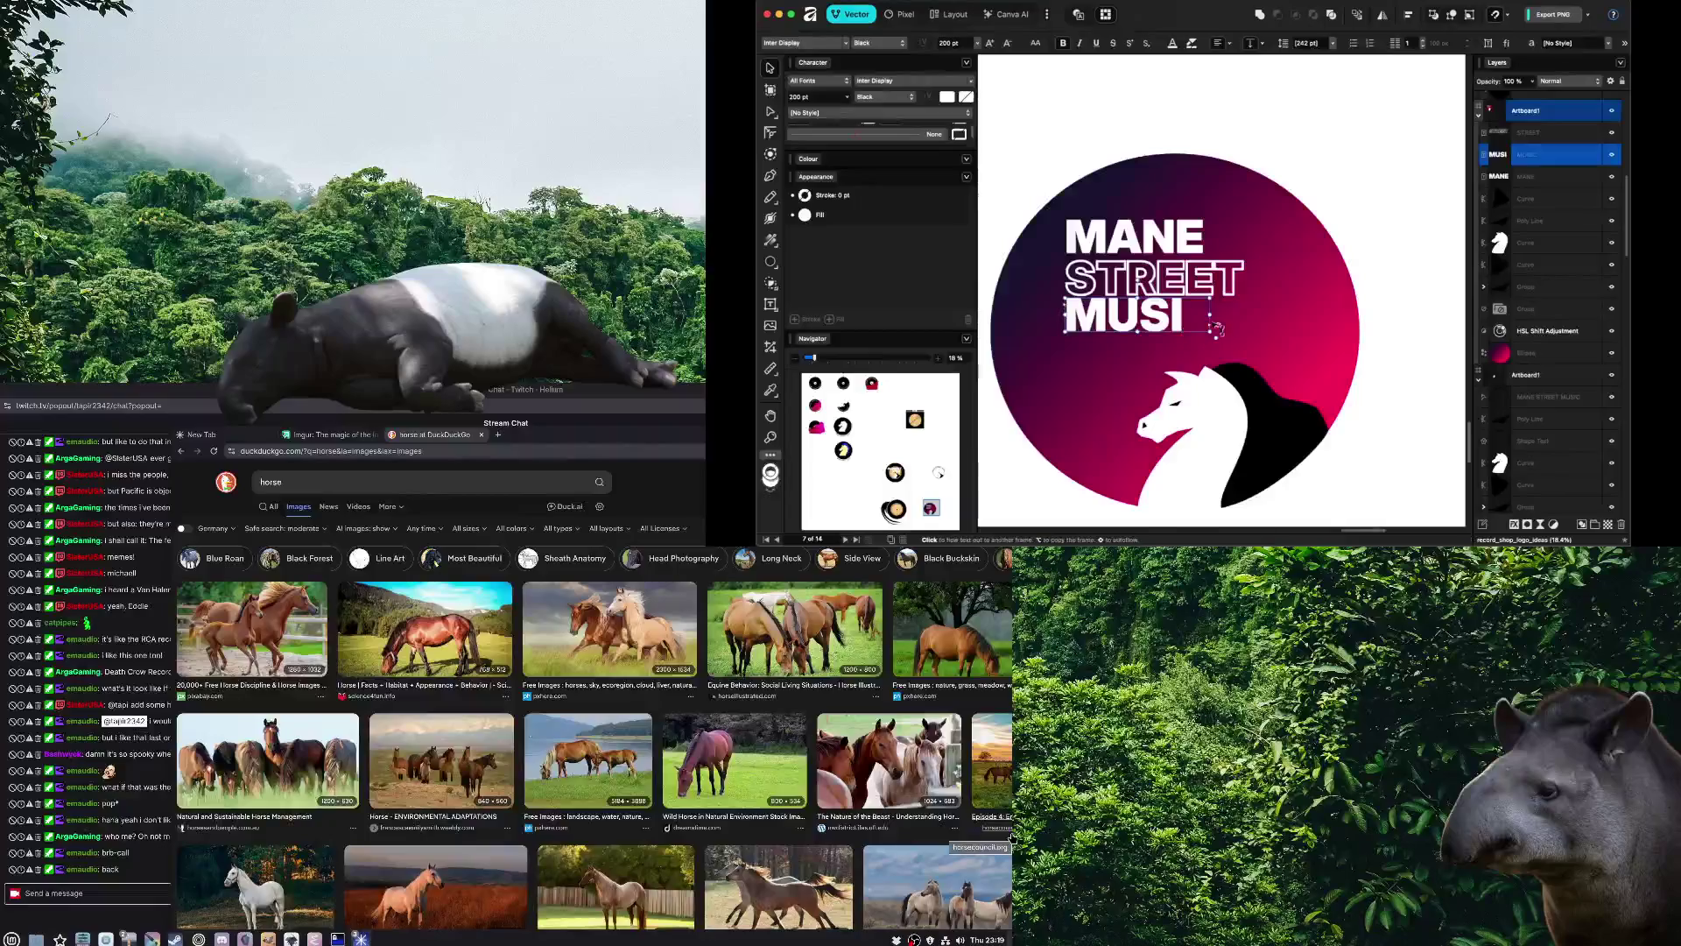
left_click_drag(1211, 324, 1274, 322)
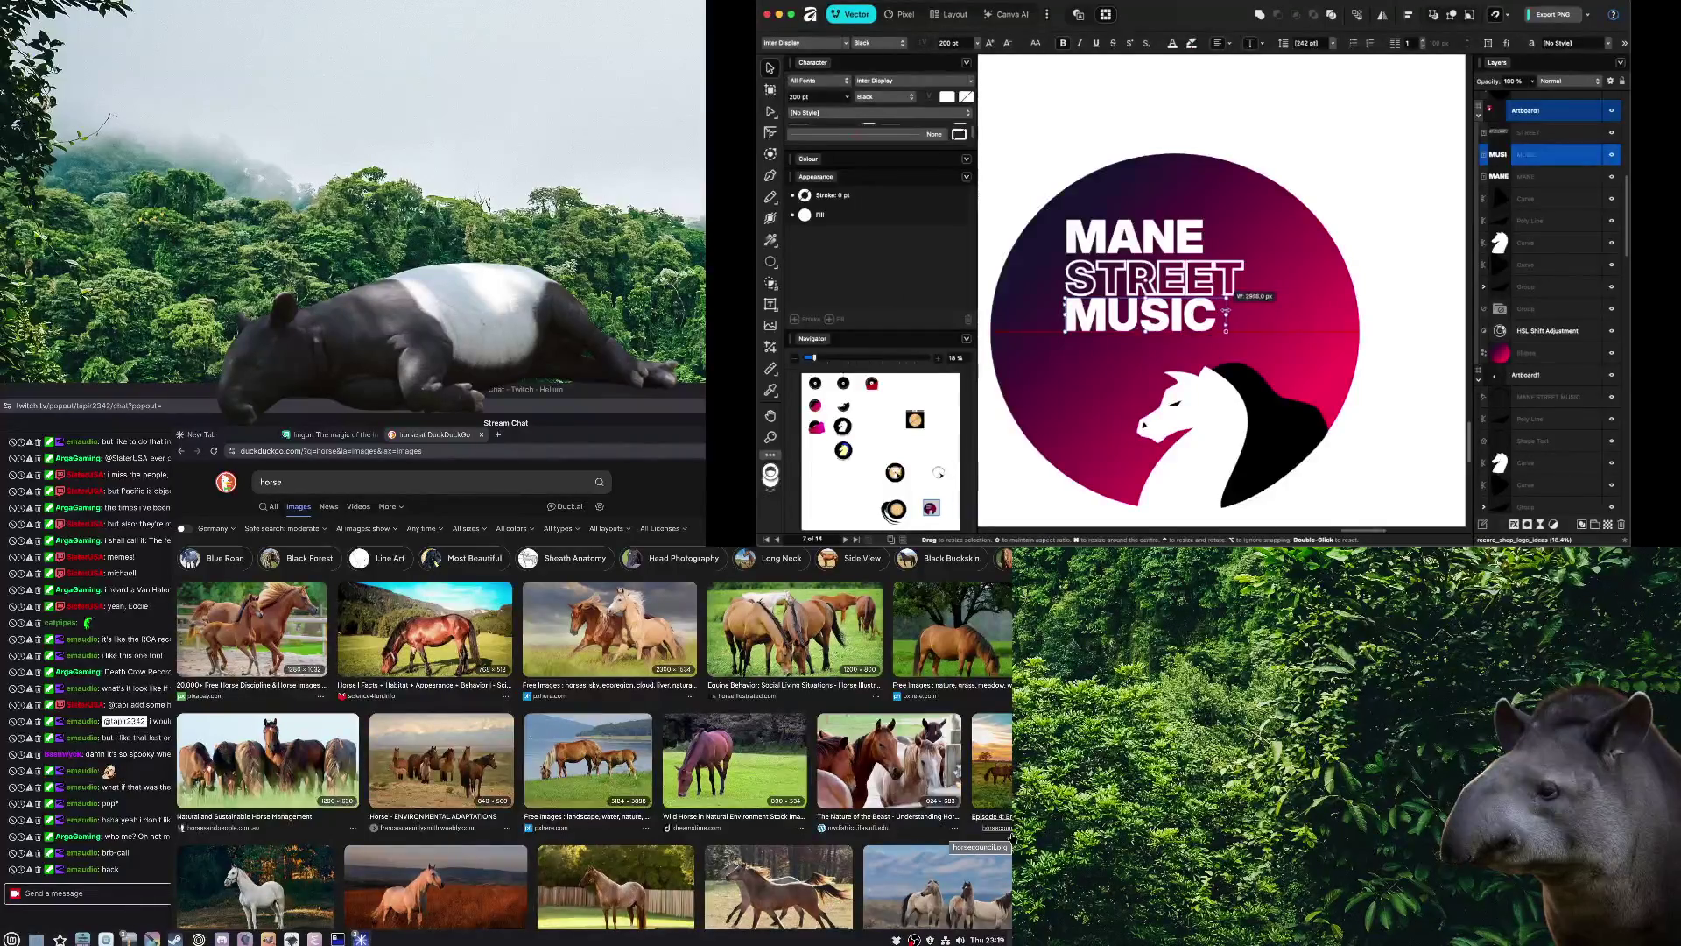
key("Escape")
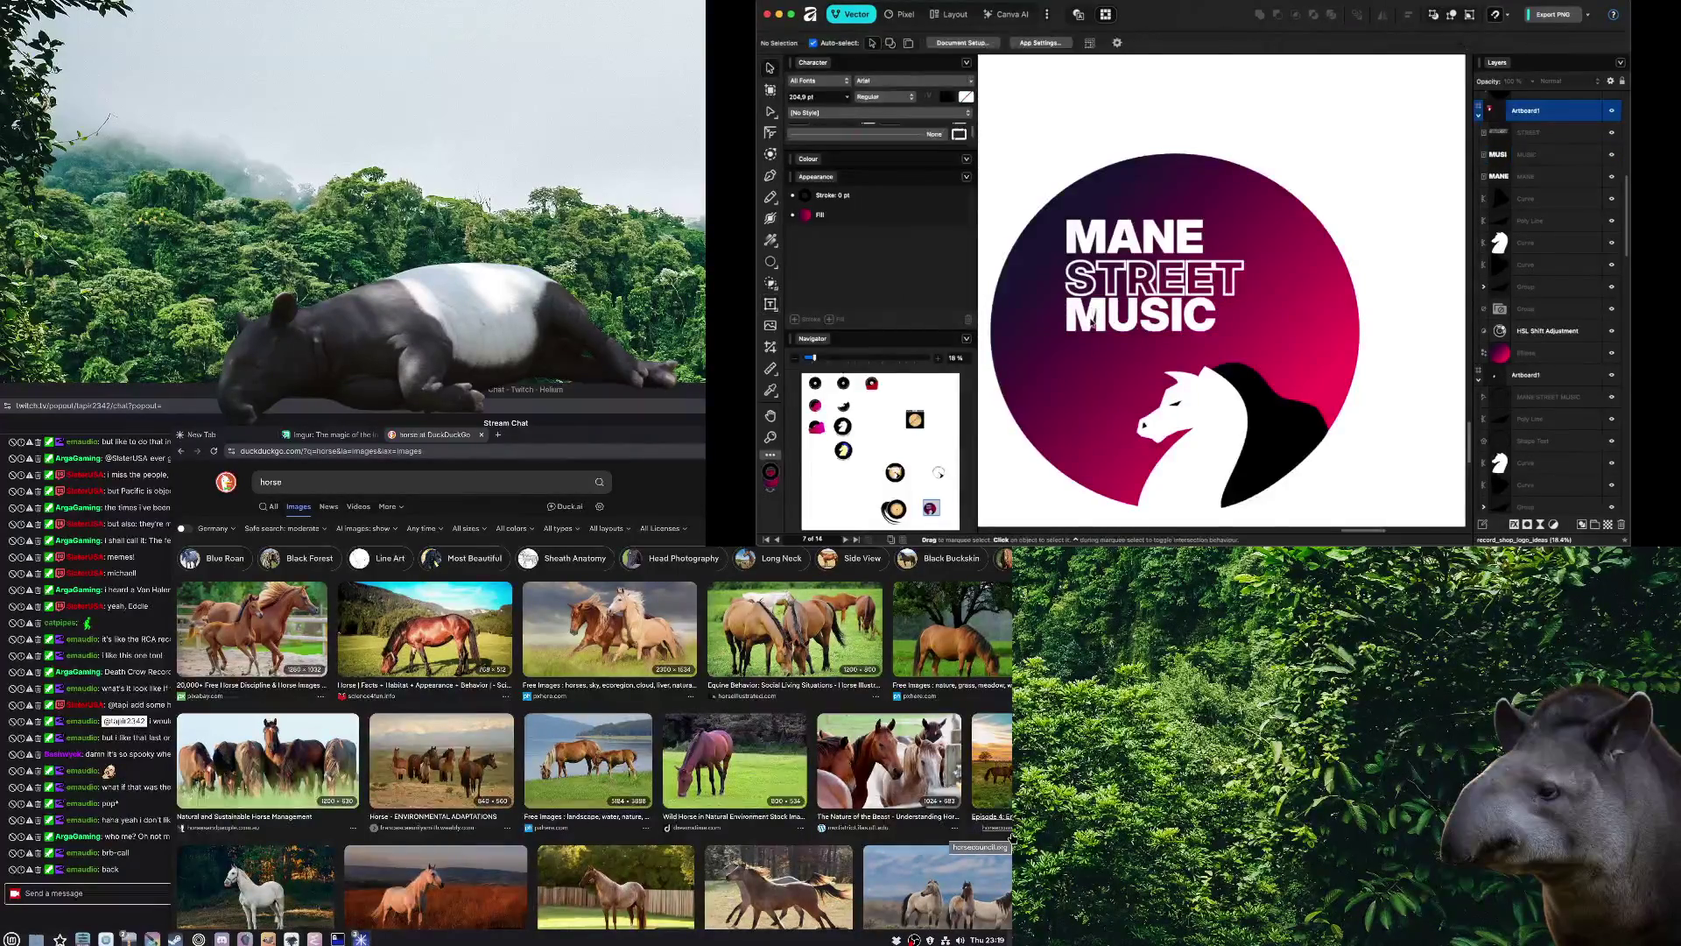
left_click(1089, 319)
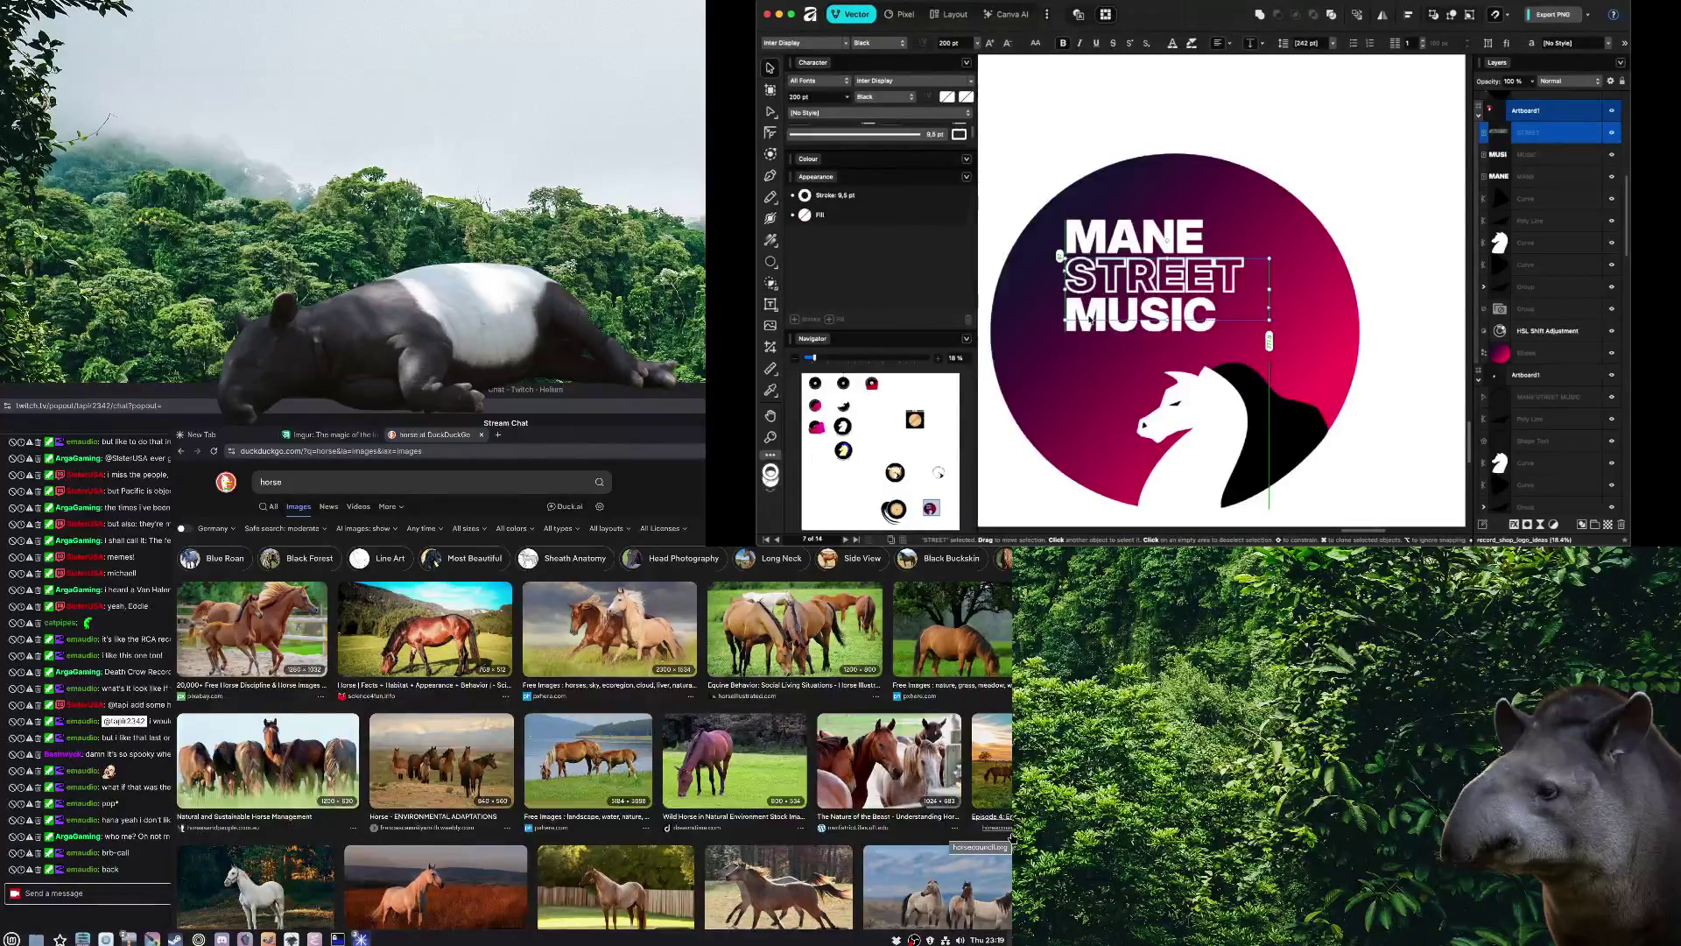
Select MANE, STREET and MUSIC together and drag them left inside the circle
left_click(1379, 403)
left_click_drag(1384, 404, 1311, 401)
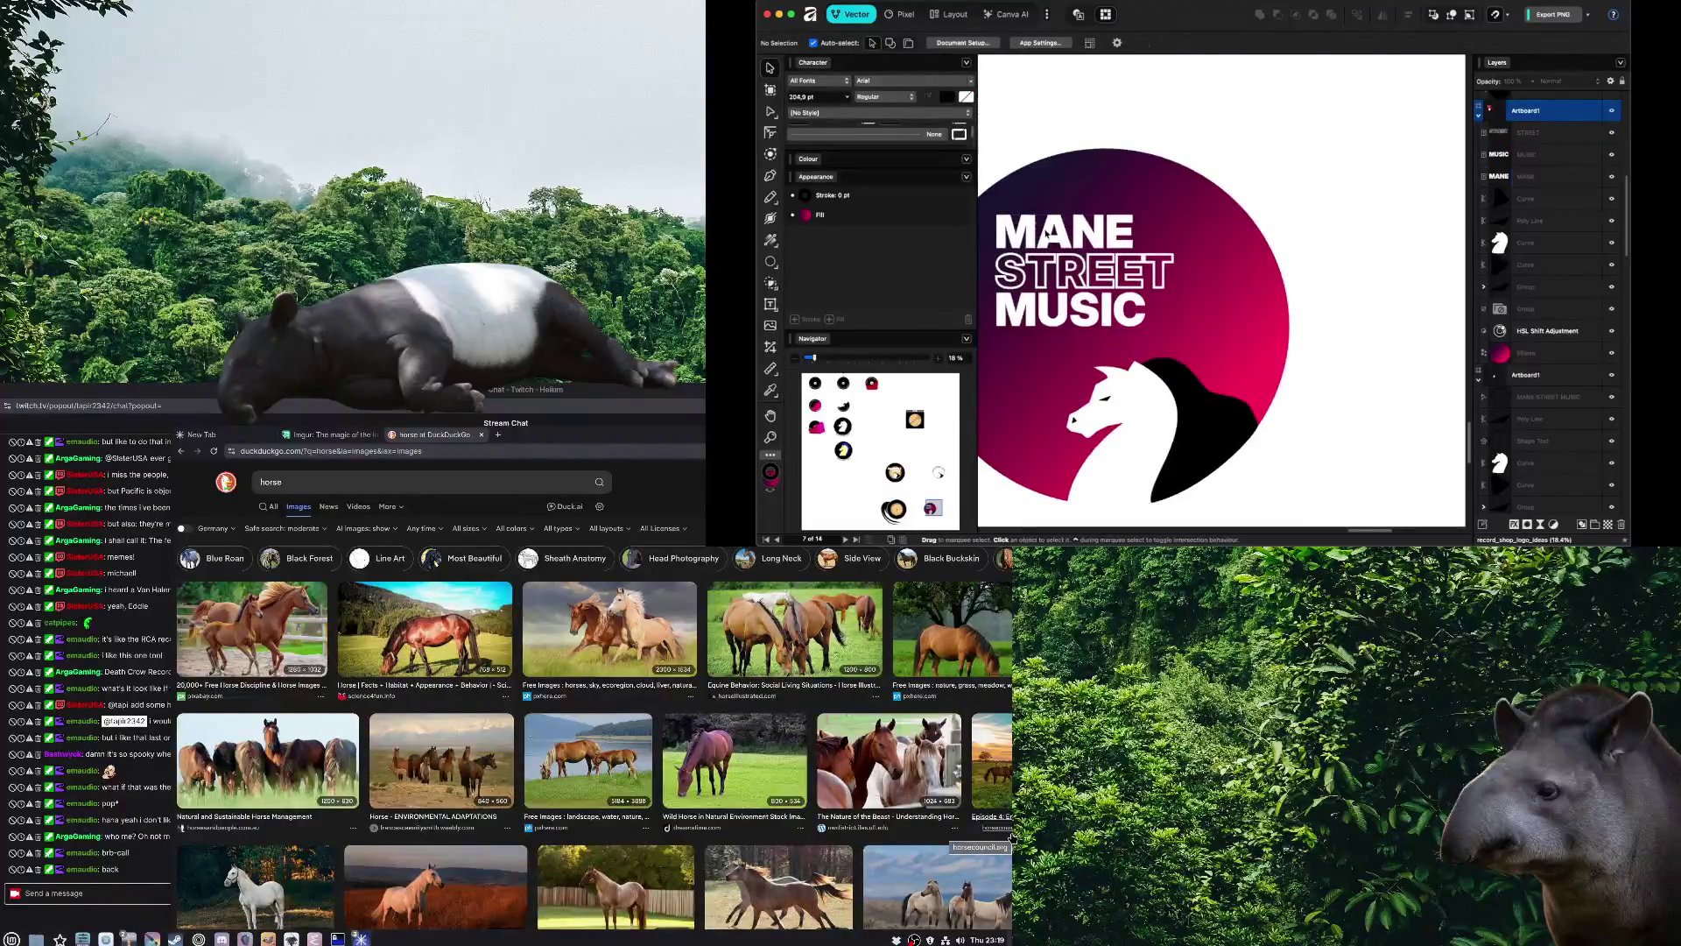
left_click(1047, 235)
left_click(1060, 267, "shift")
left_click(1061, 302, "shift")
mouse_move(1070, 287)
left_mouse_down()
mouse_move(1133, 269)
mouse_move(1078, 311)
left_mouse_up()
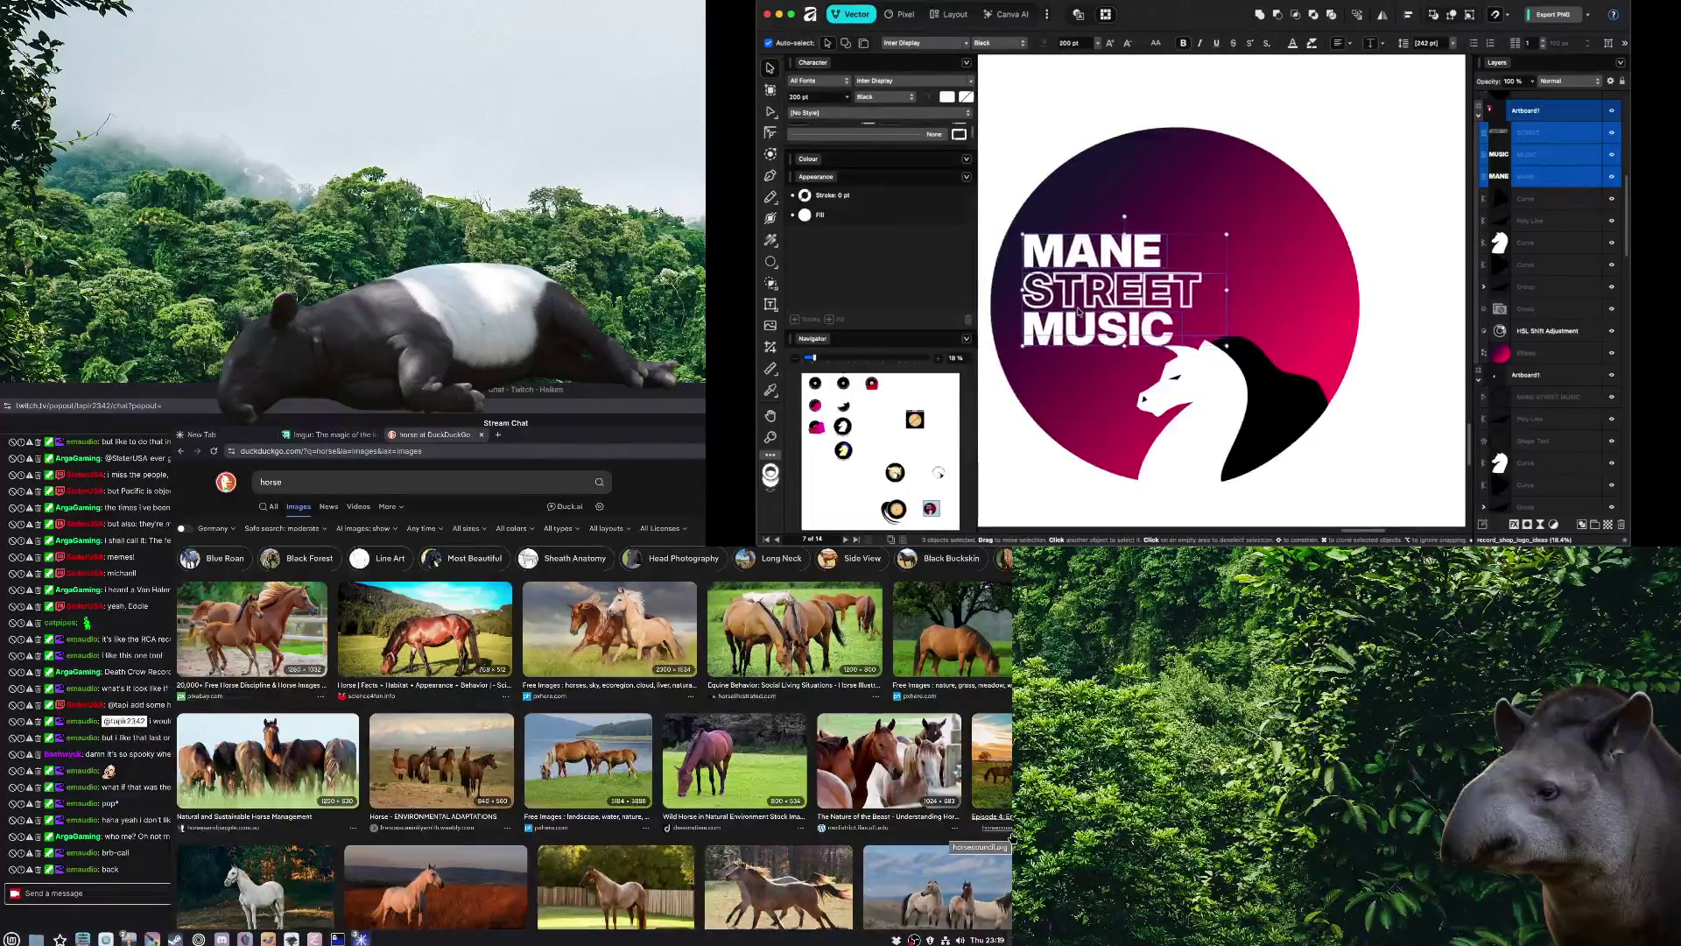
left_click(1363, 447)
scroll(1364, 447, "down", 3)
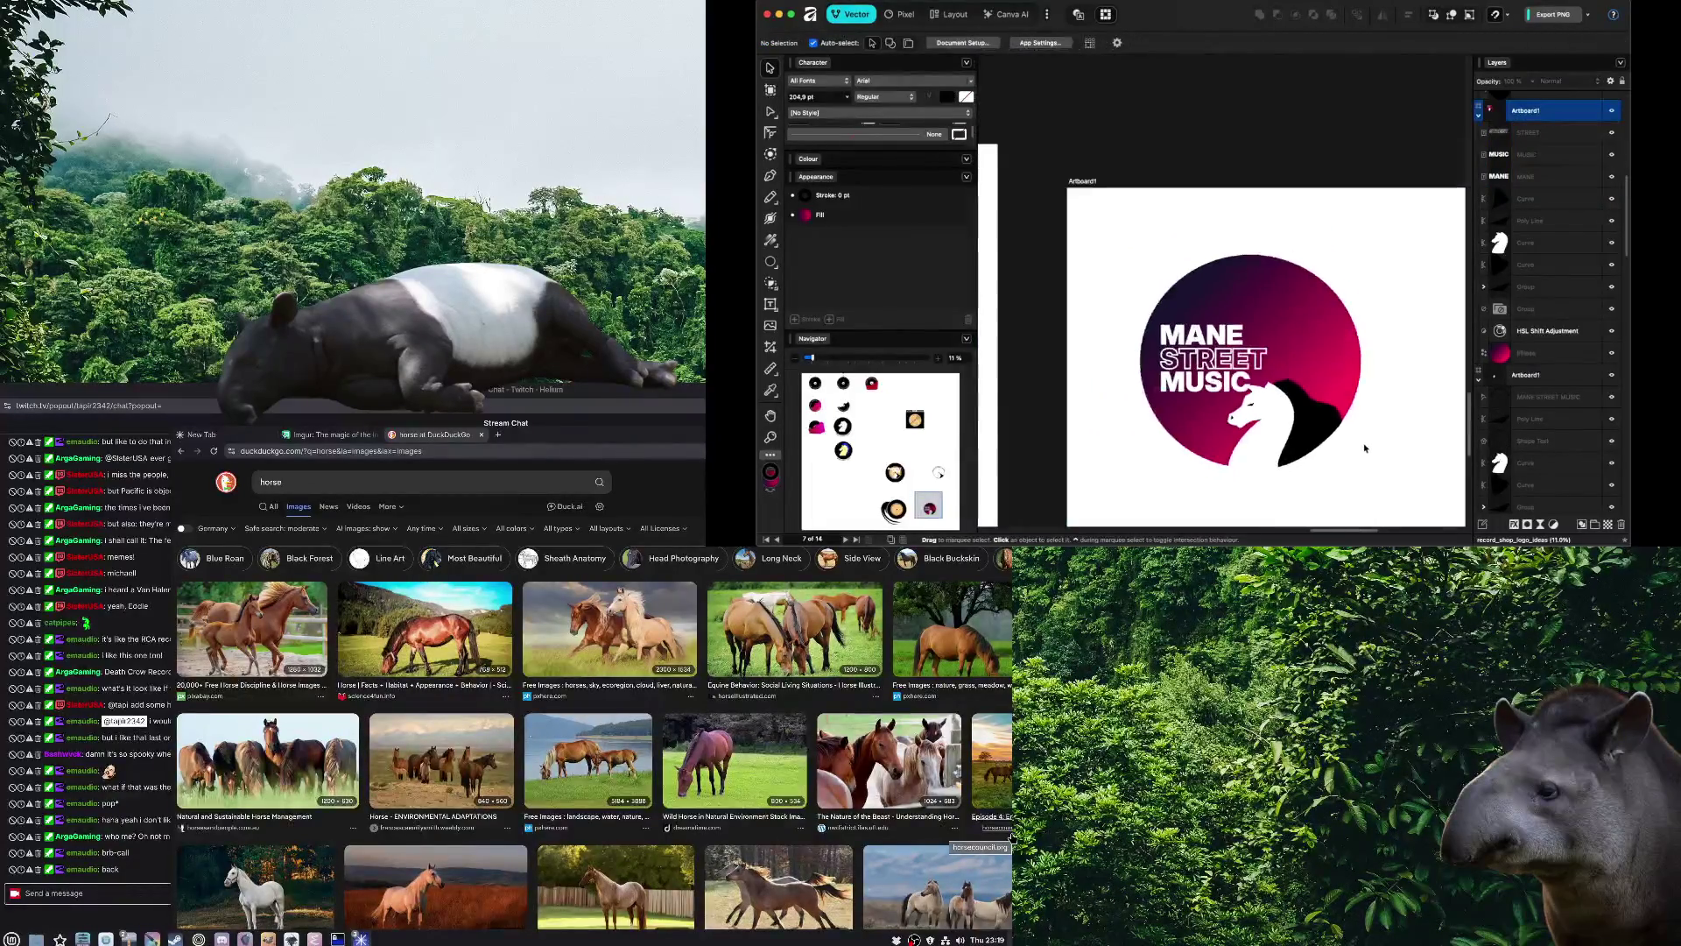
scroll(1364, 447, "up", 2)
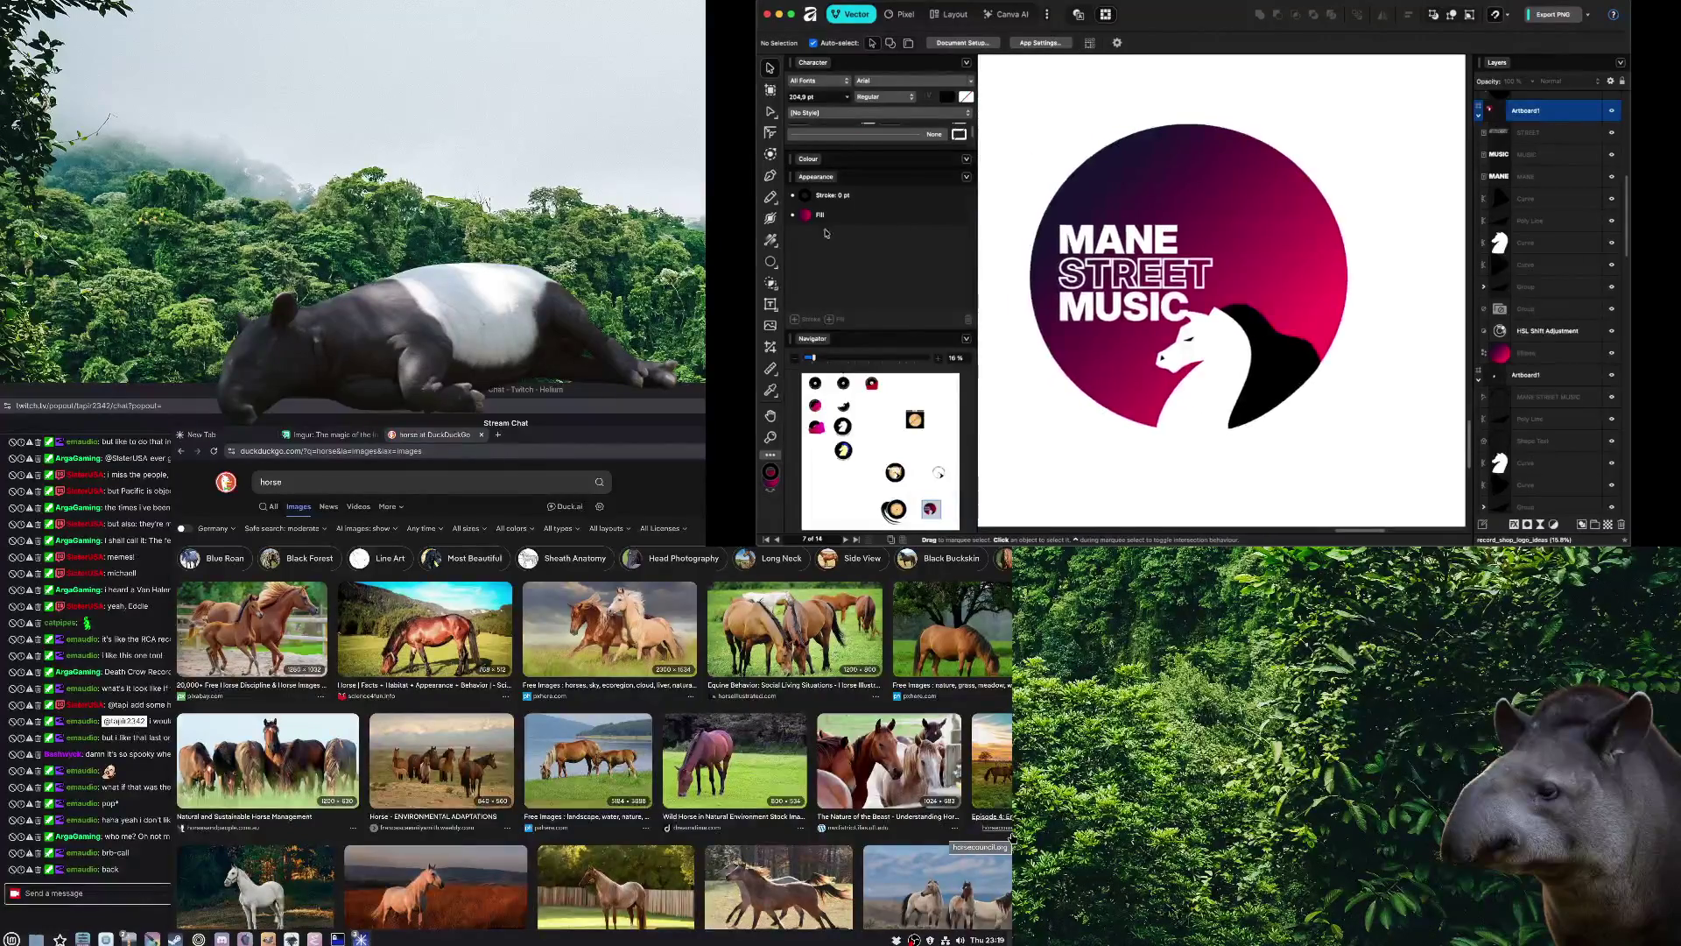
left_click(1079, 179)
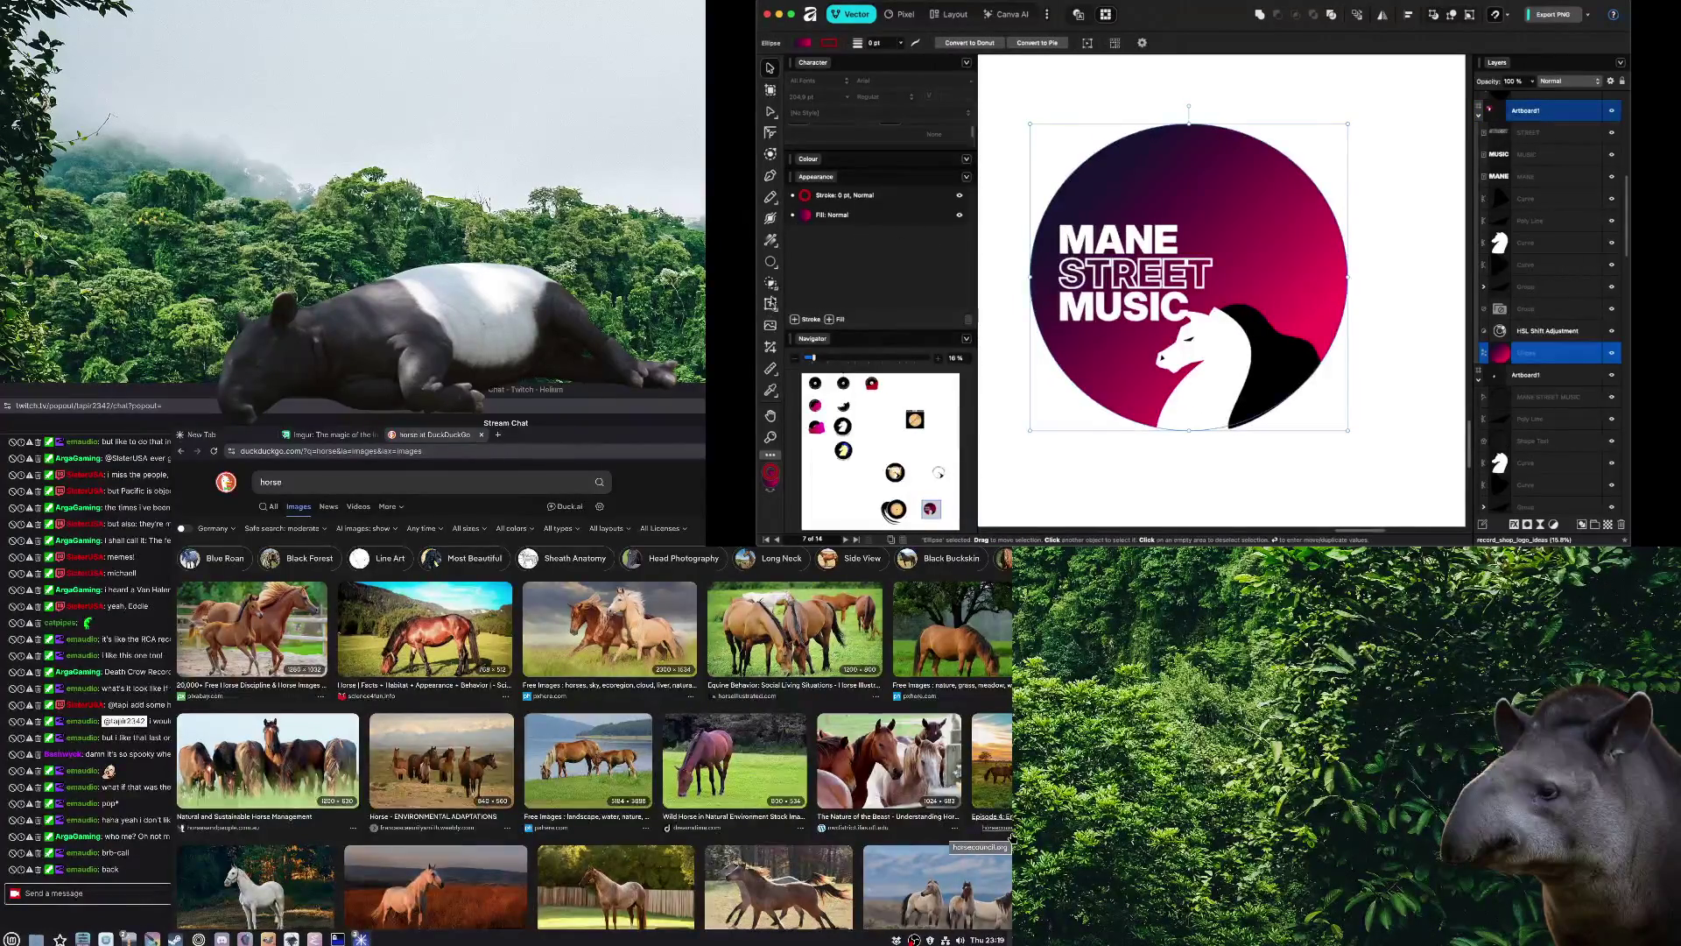
Lay the circle's gradient diagonally and shift its stop colour to a deep crimson red
left_click(772, 239)
left_click_drag(1174, 169, 1269, 366)
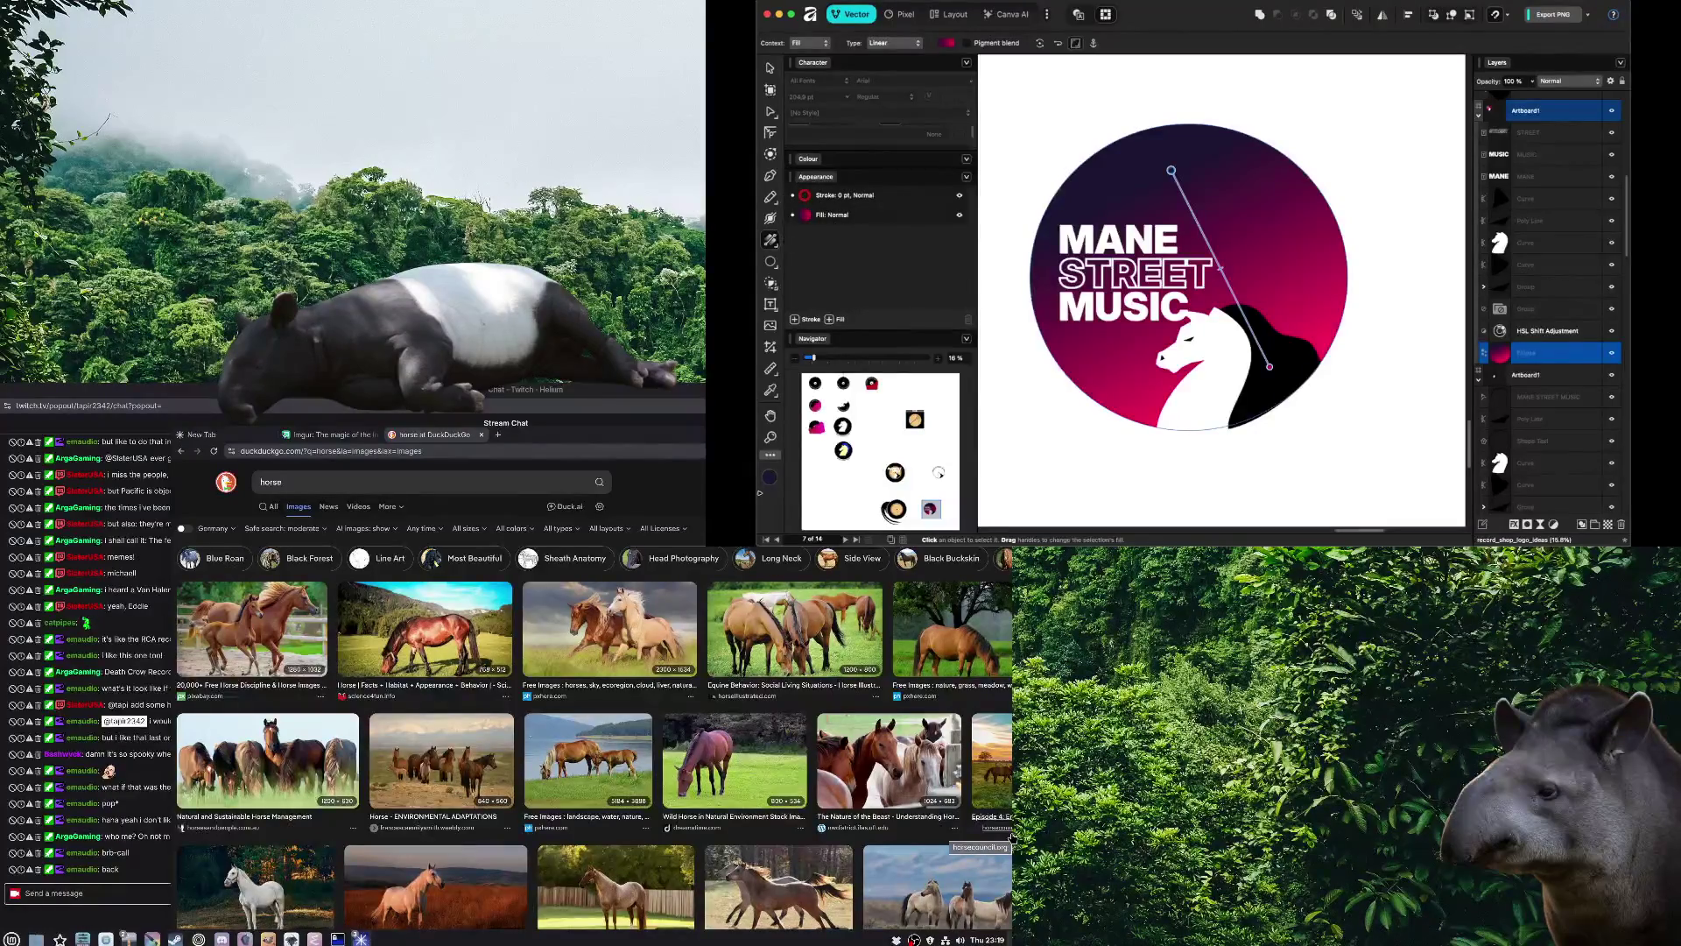
left_click(769, 479)
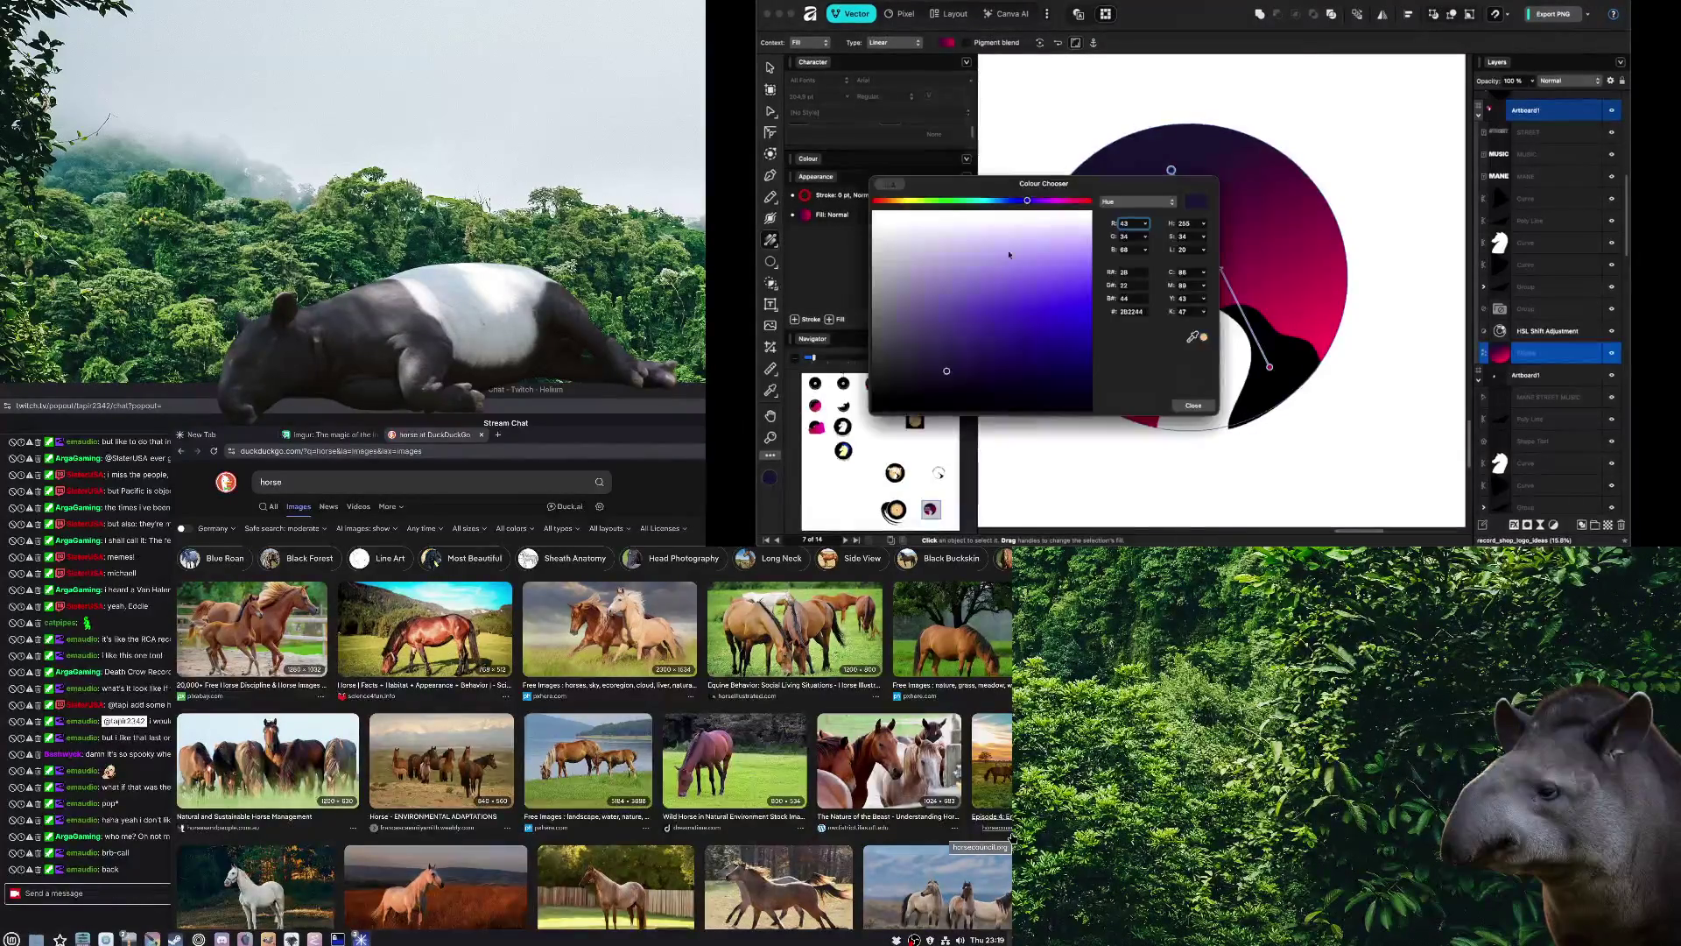
left_click_drag(1064, 188, 933, 194)
mouse_move(919, 295)
left_mouse_down()
mouse_move(892, 338)
mouse_move(910, 293)
left_mouse_up()
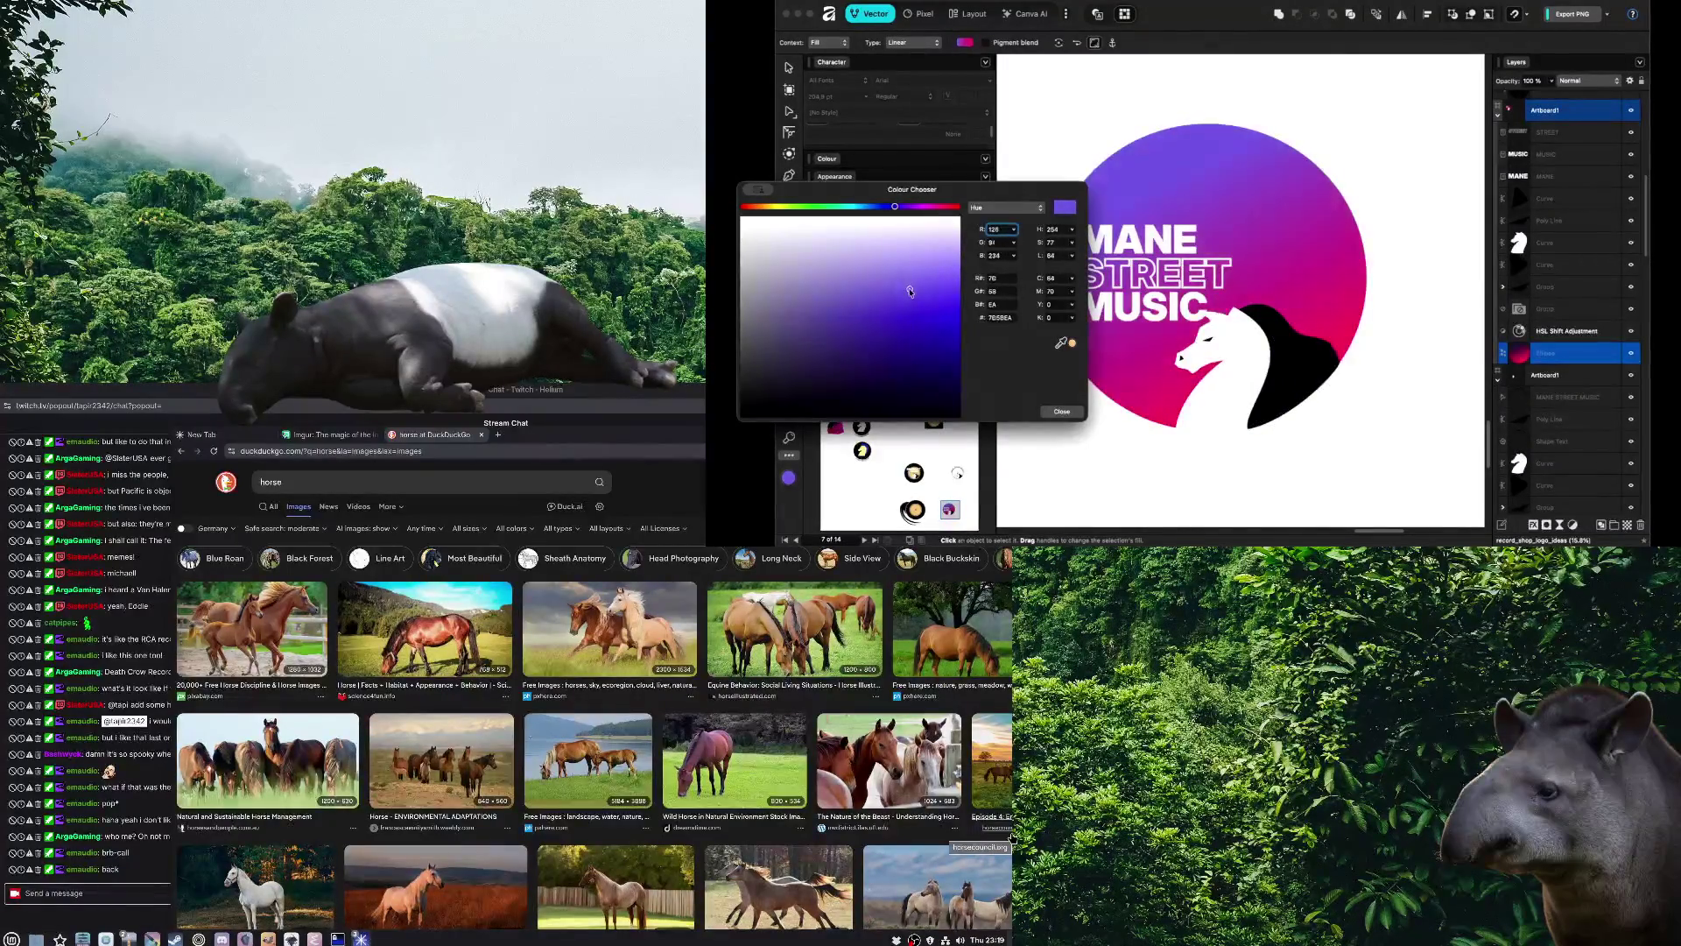
left_click_drag(895, 206, 959, 207)
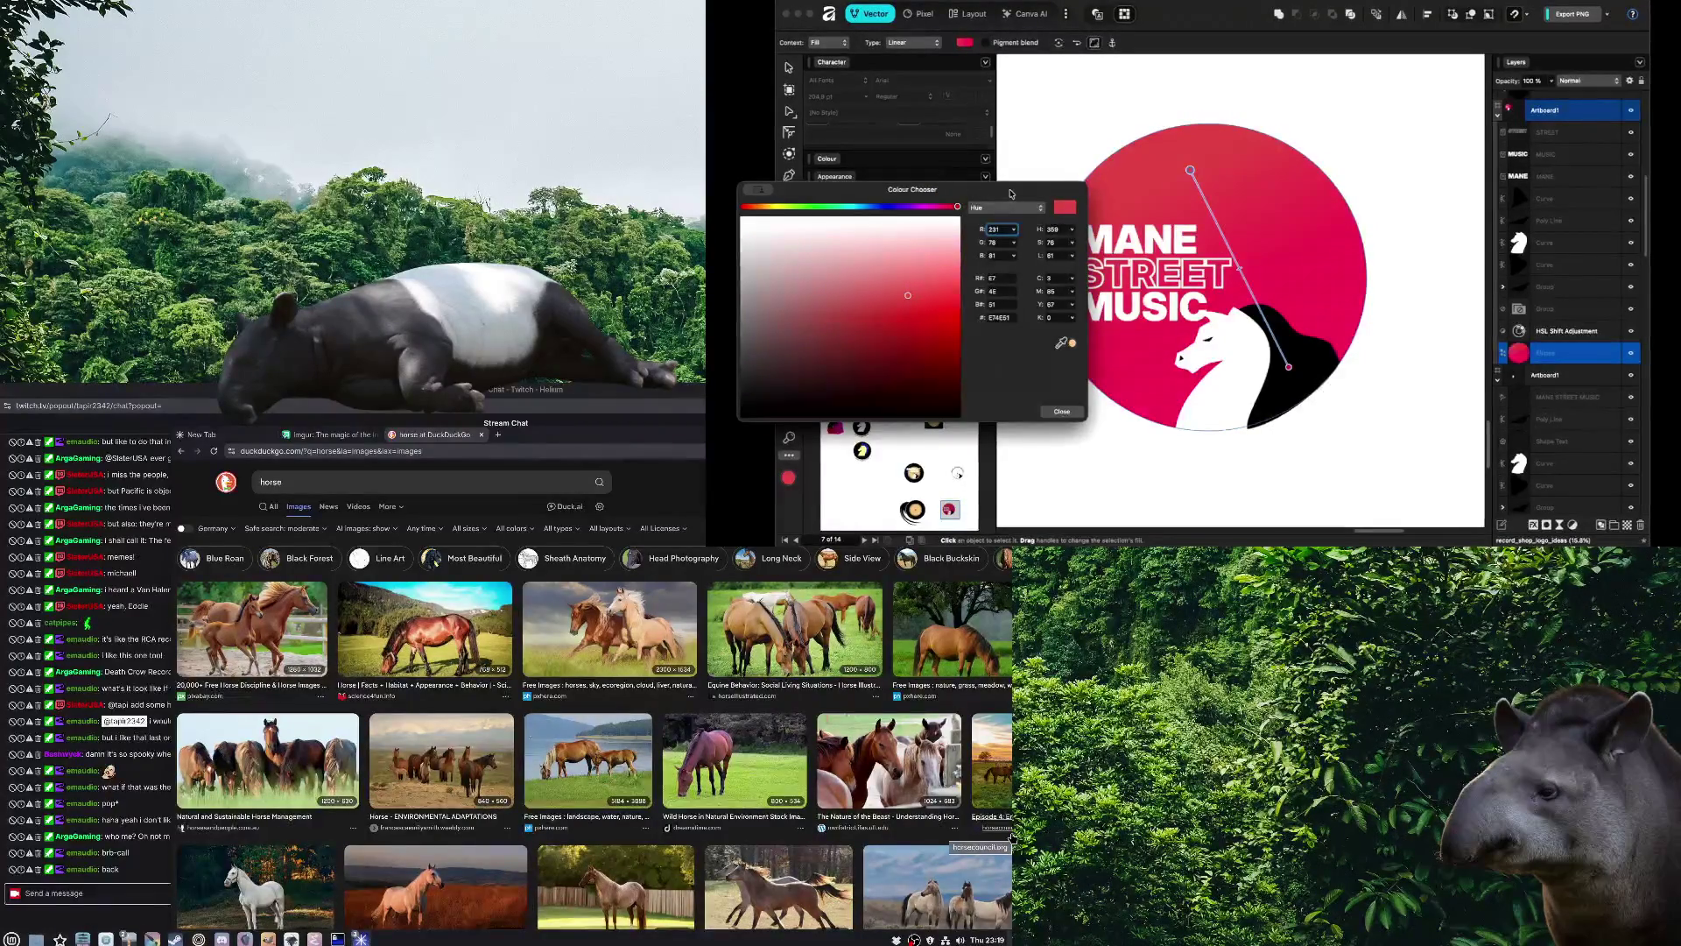
mouse_move(937, 239)
left_mouse_down()
mouse_move(906, 266)
mouse_move(799, 260)
mouse_move(893, 252)
left_mouse_up()
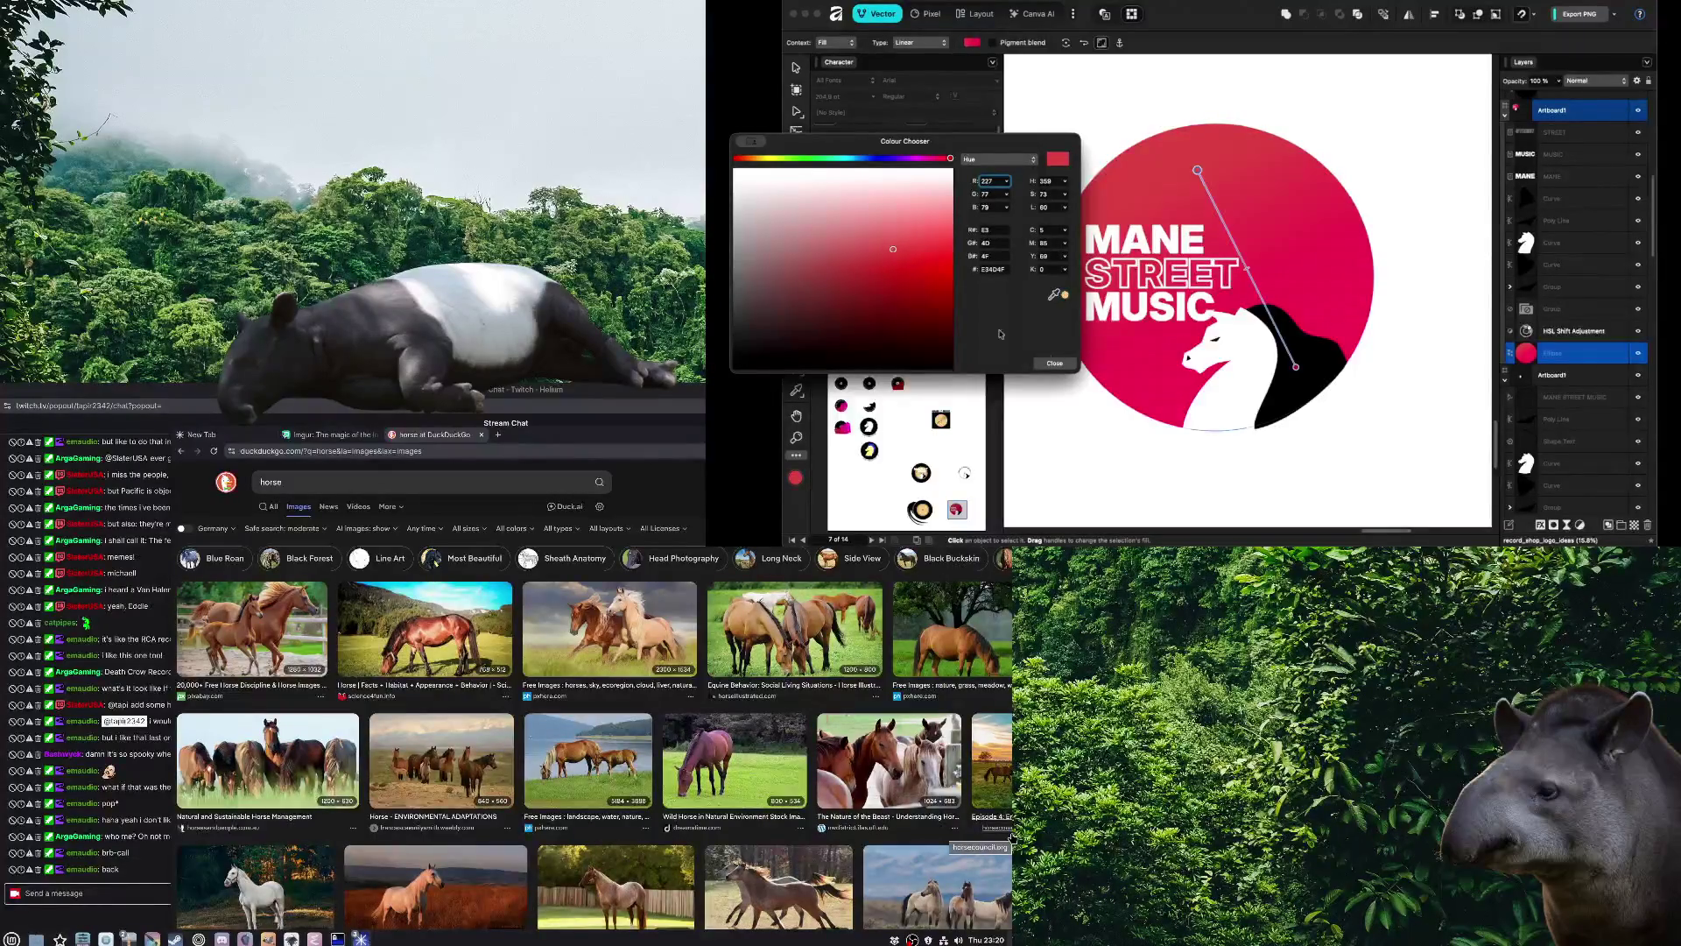
left_click(1055, 362)
left_click(1046, 428)
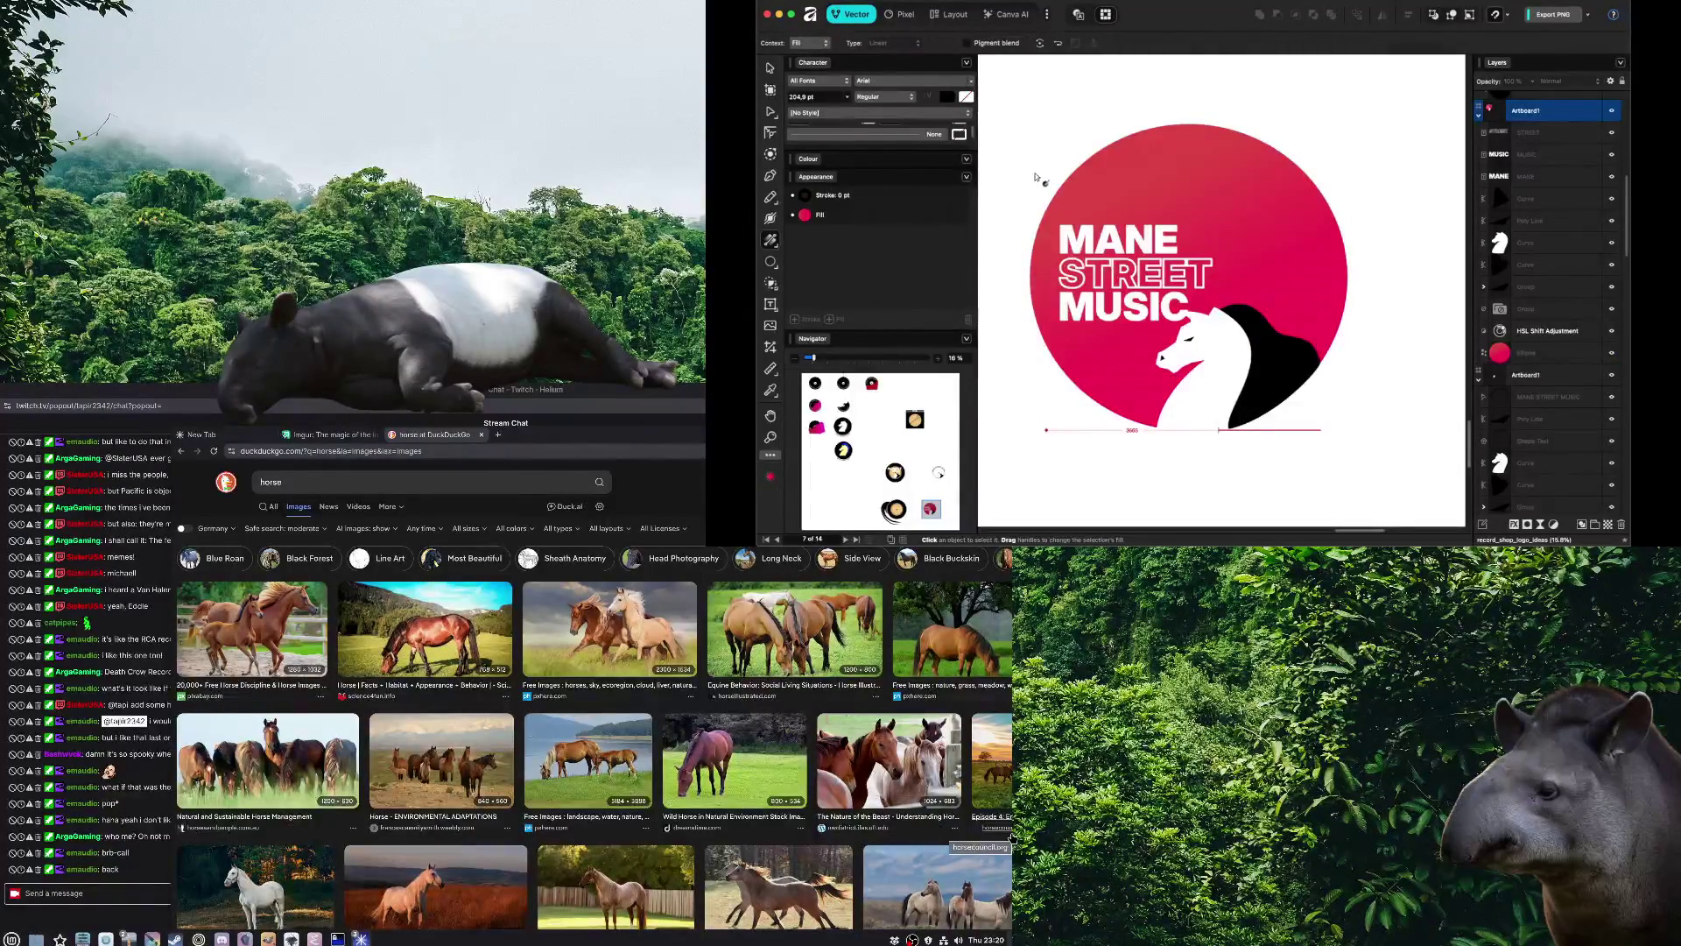
key("v")
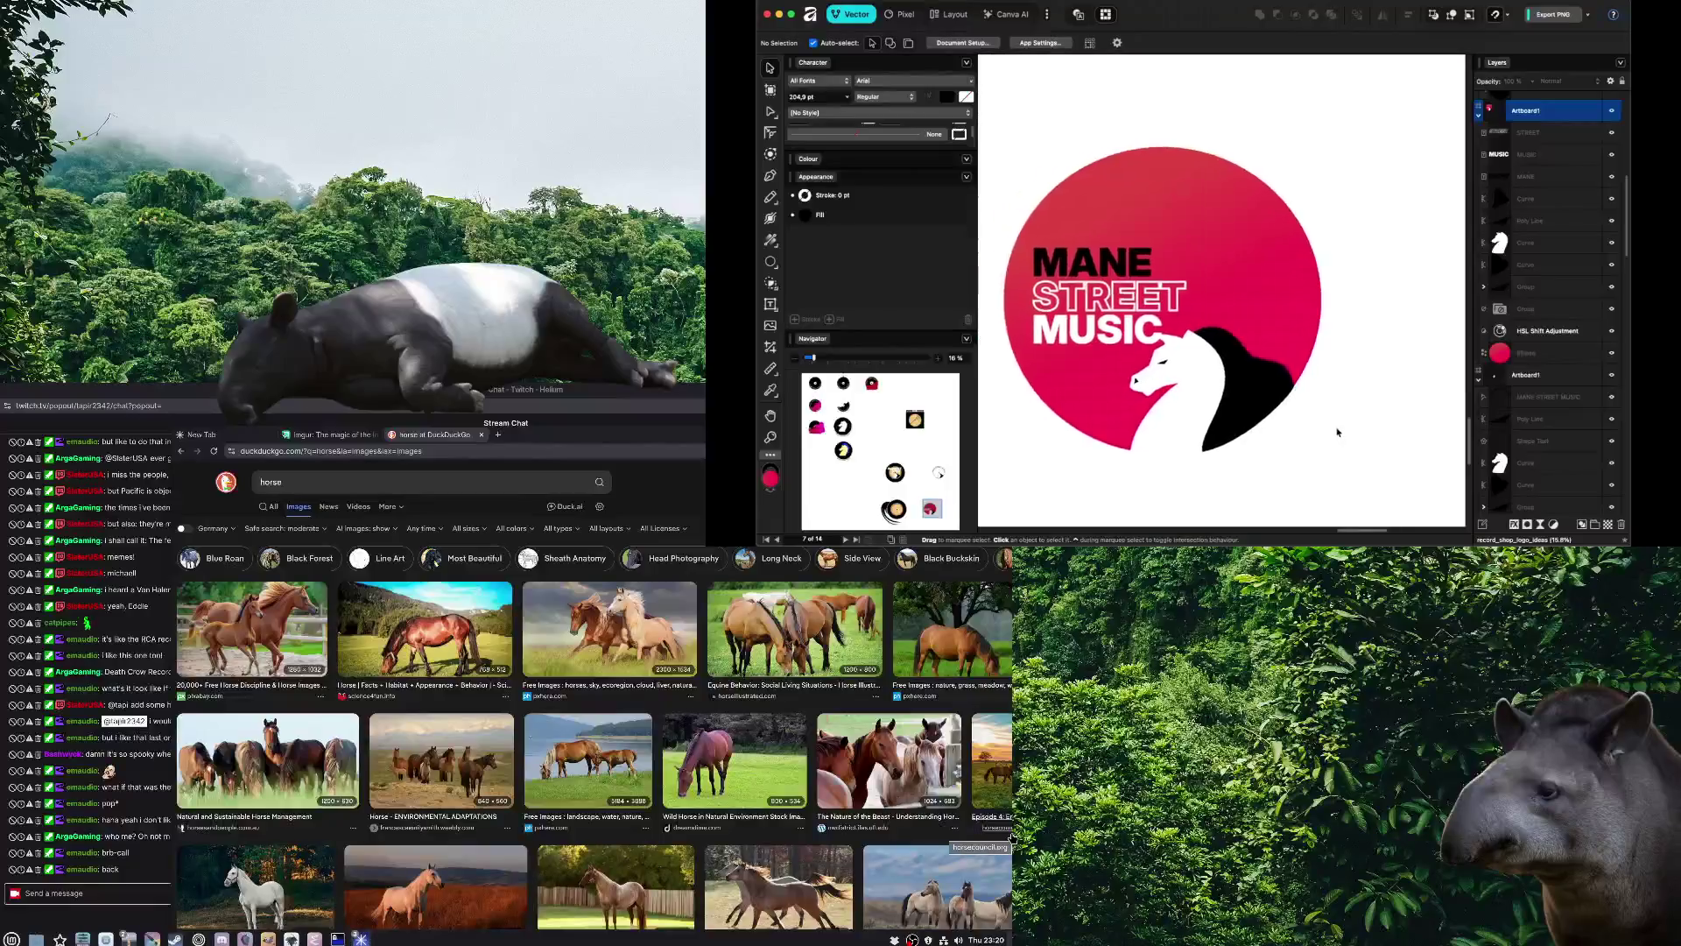
Select the MANE title text with the Move tool
left_click(1160, 286)
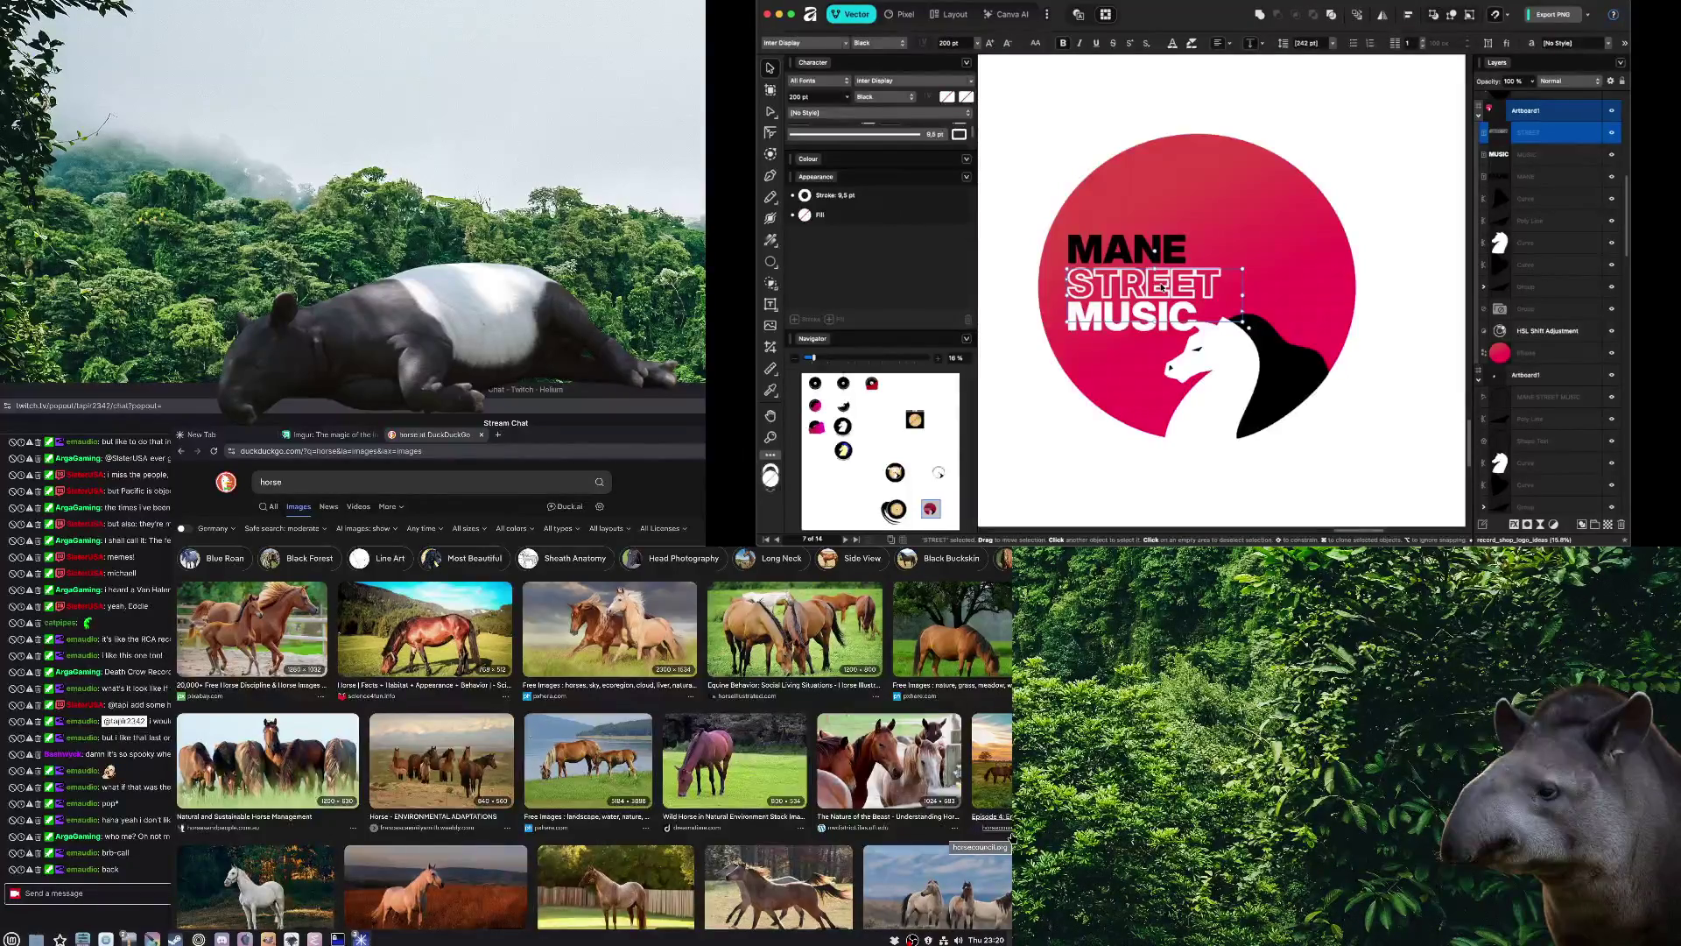
left_click(1390, 432)
key("Tab")
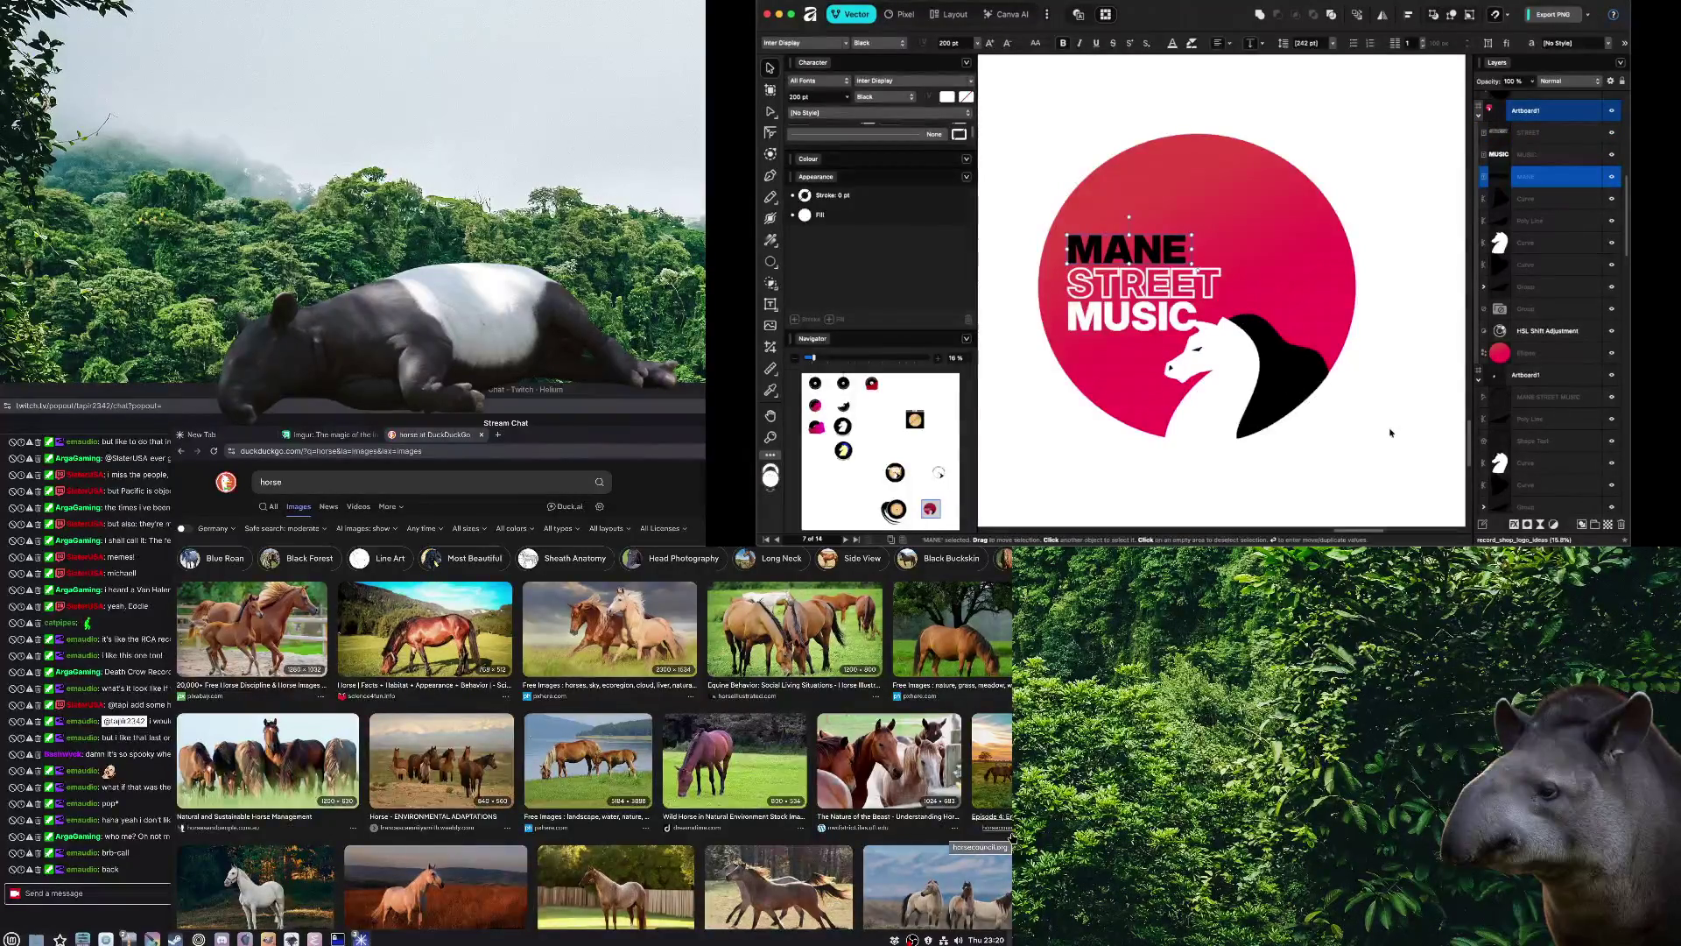
left_click(1391, 432)
key("t")
scroll(1348, 422, "right", 3)
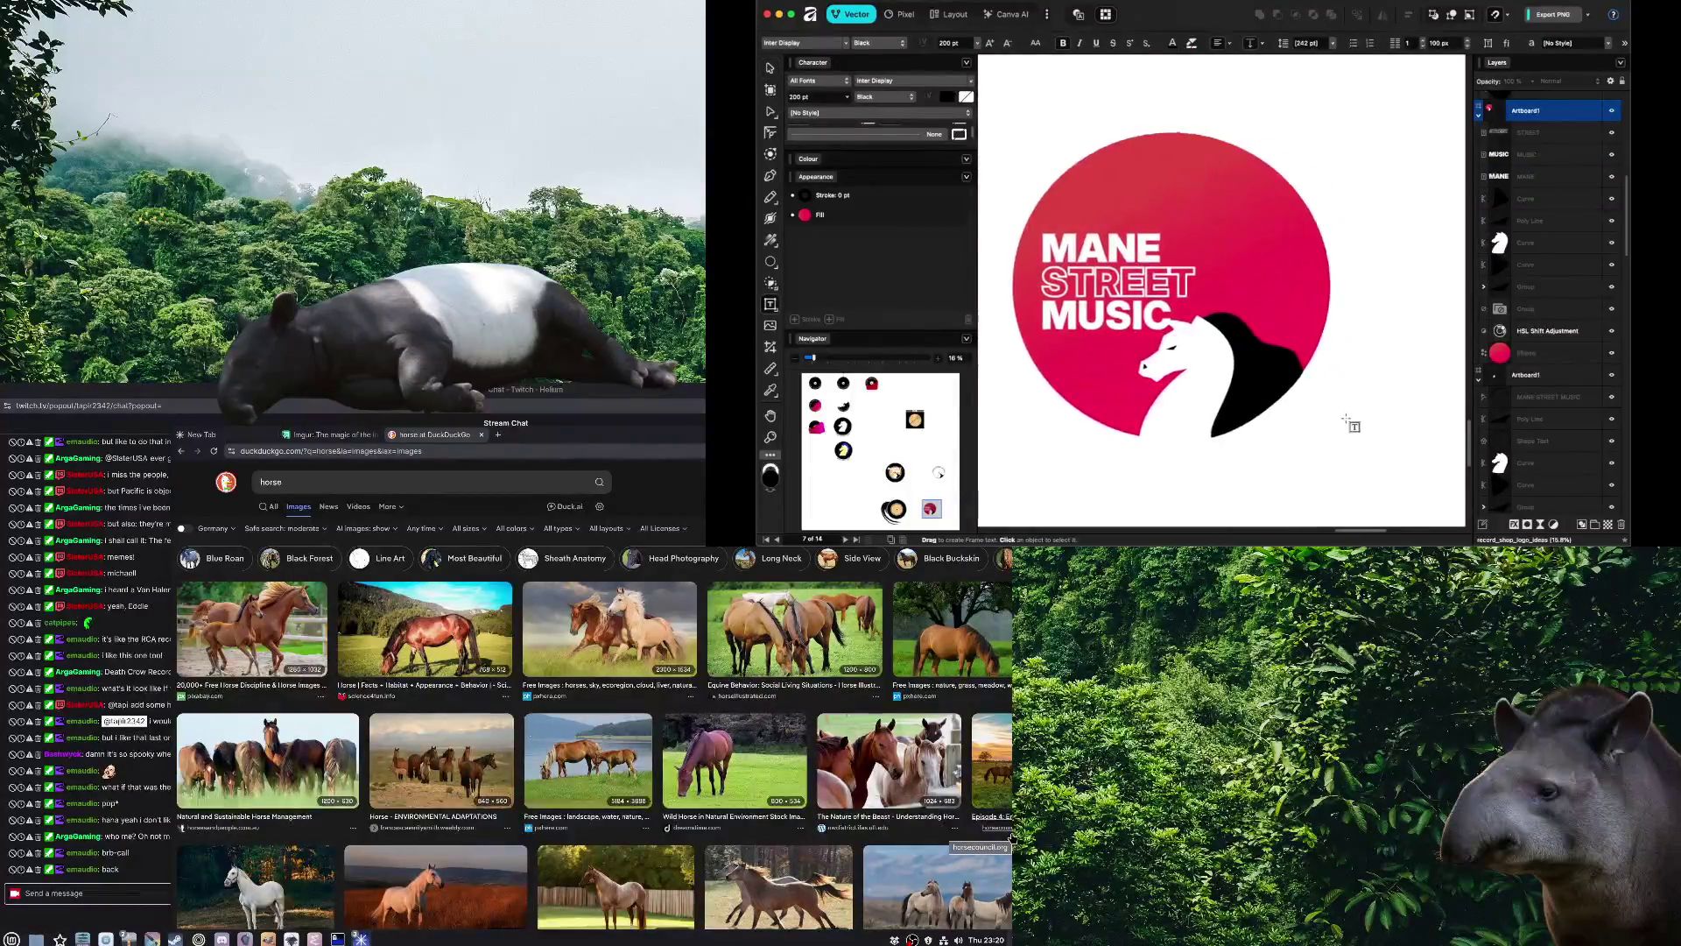
scroll(1305, 435, "left", 2)
left_click(1147, 249)
key("Escape")
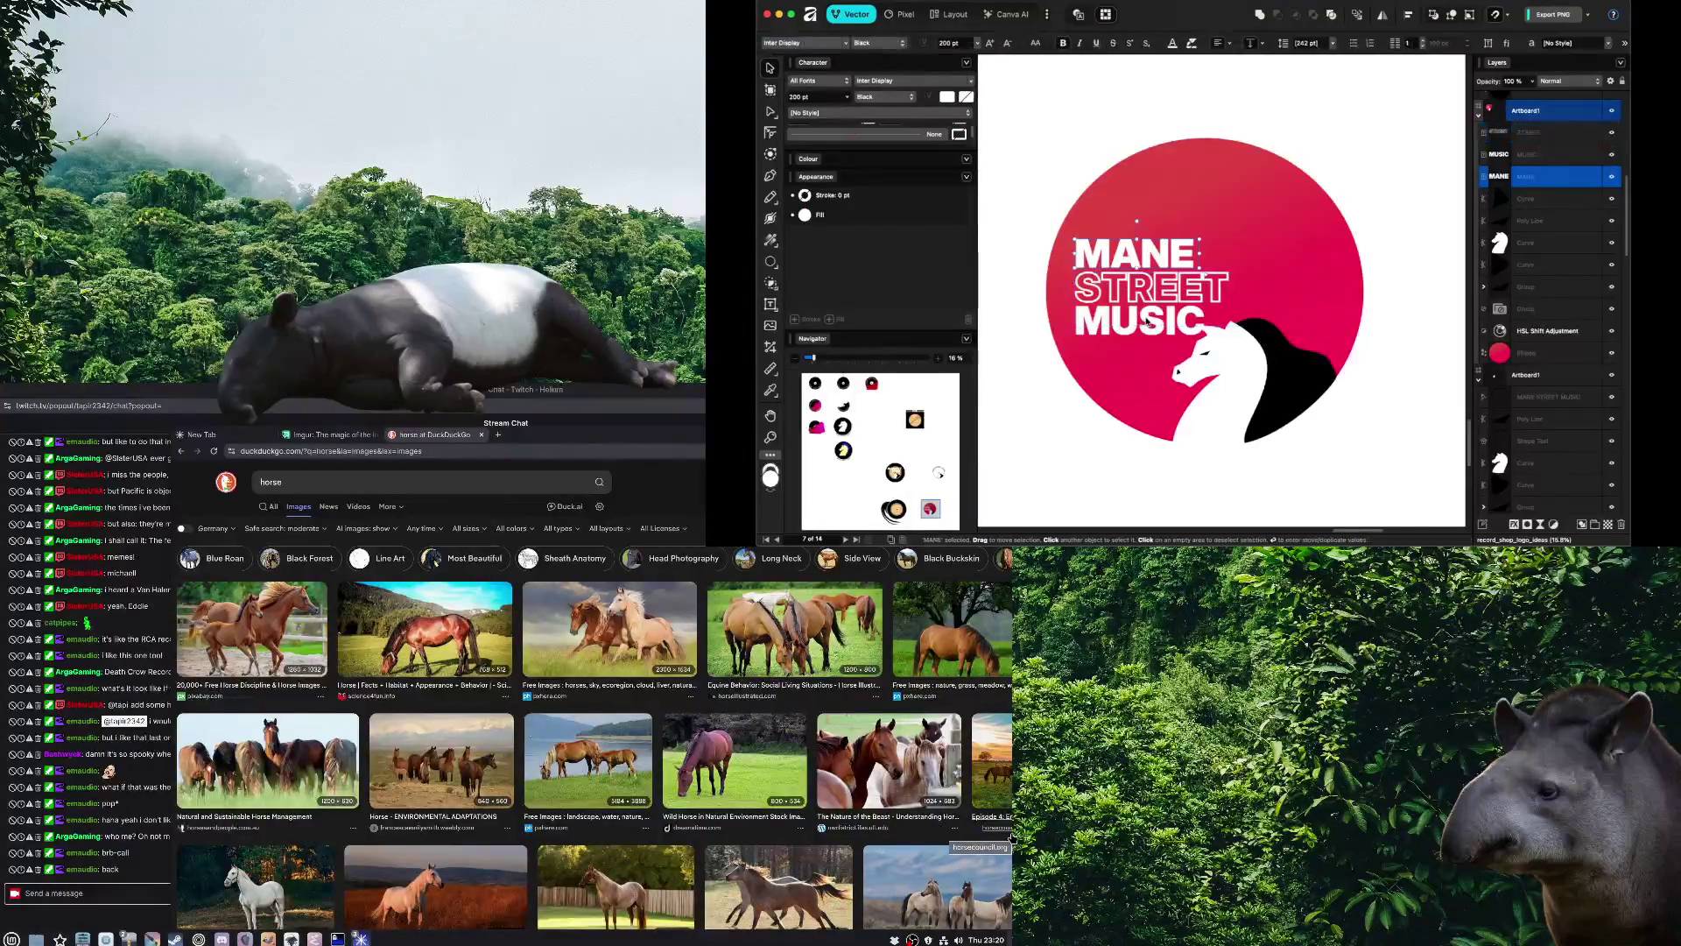
Add STREET and MUSIC and drag the title block up and right
left_click(1146, 322, "shift")
left_click(1152, 289, "shift")
left_click_drag(1151, 294, 1168, 265)
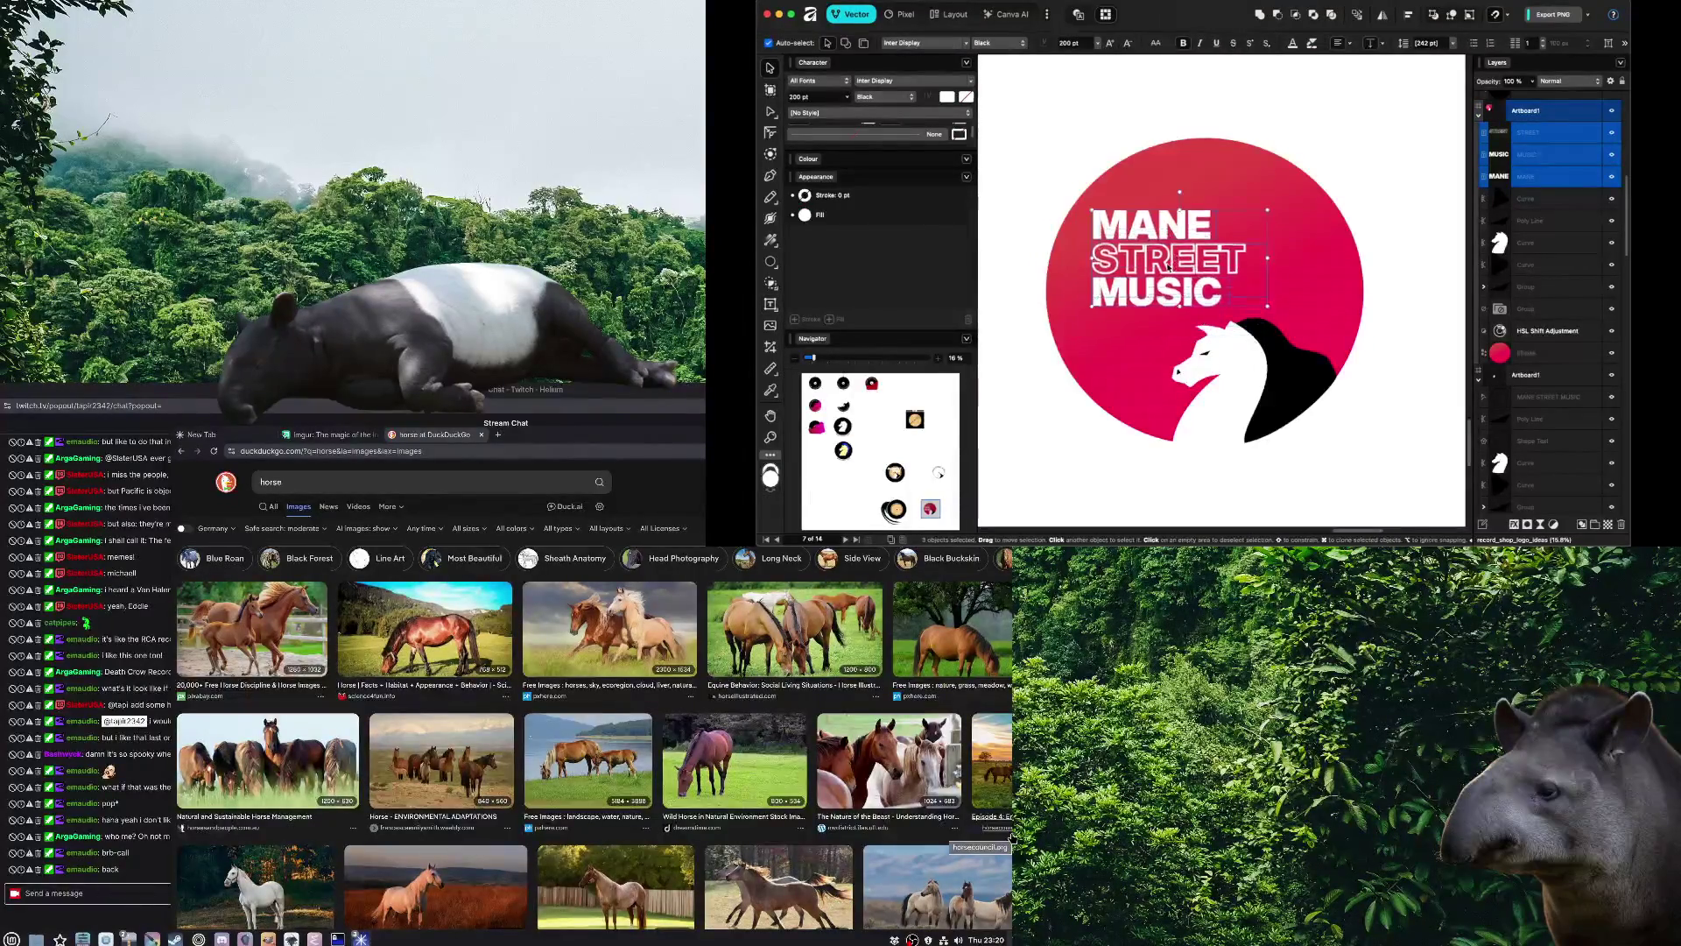
scroll(1447, 493, "down", 5)
scroll(1385, 440, "up", 5)
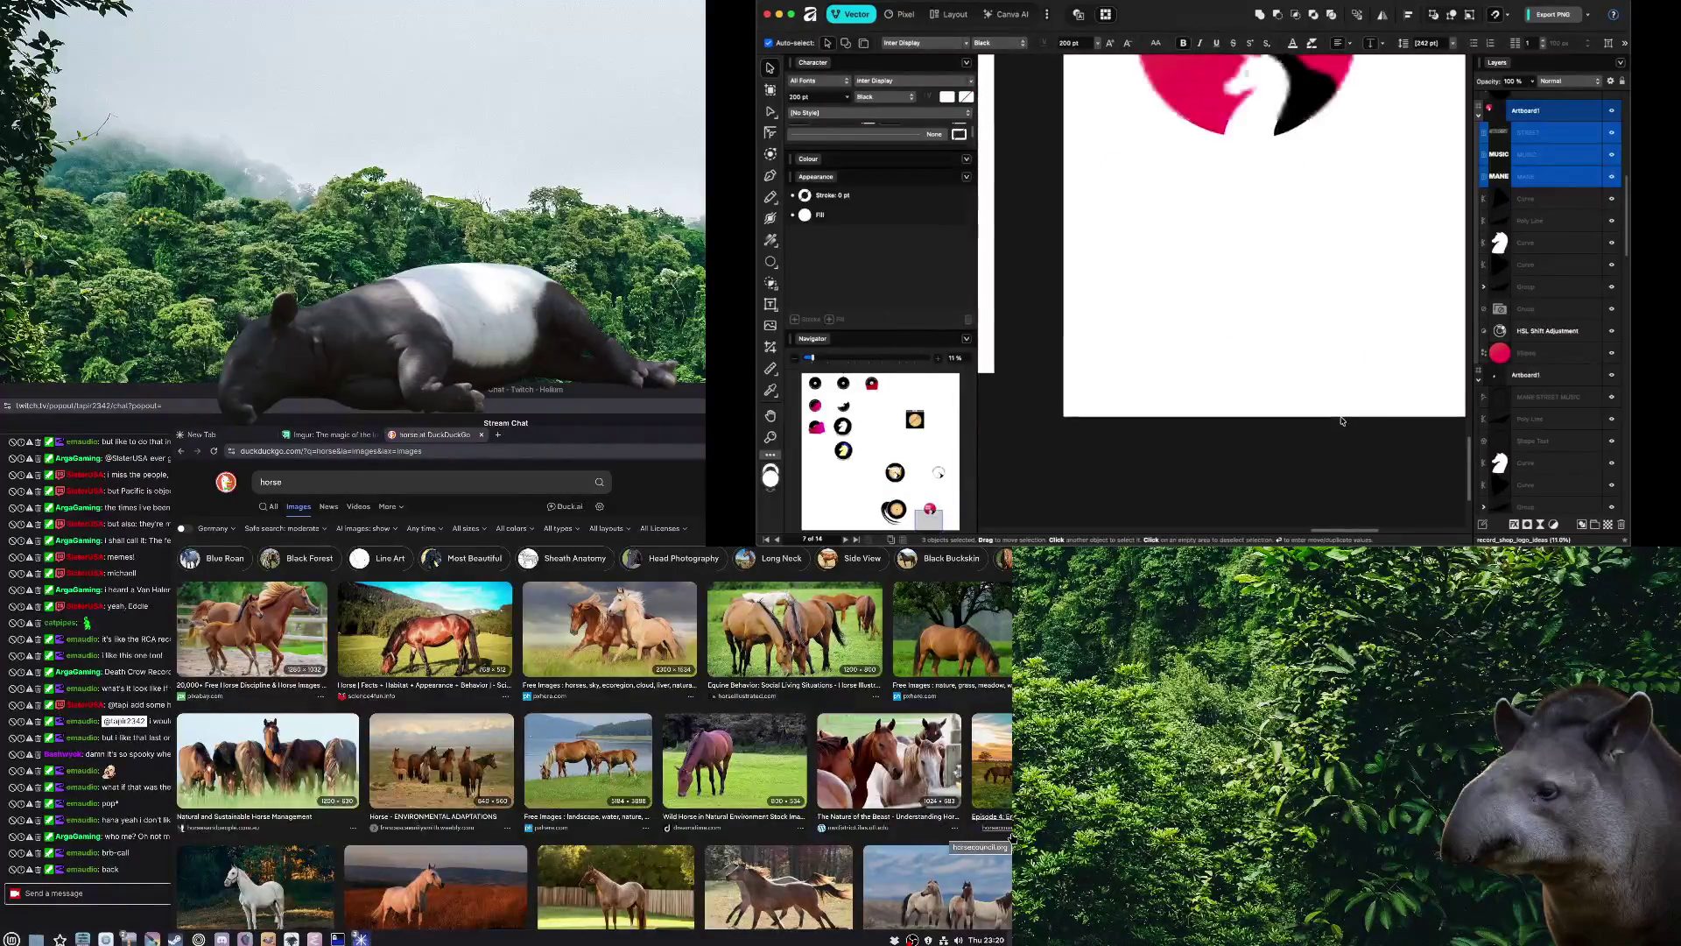
scroll(1269, 412, "down", 4)
left_click(1236, 396)
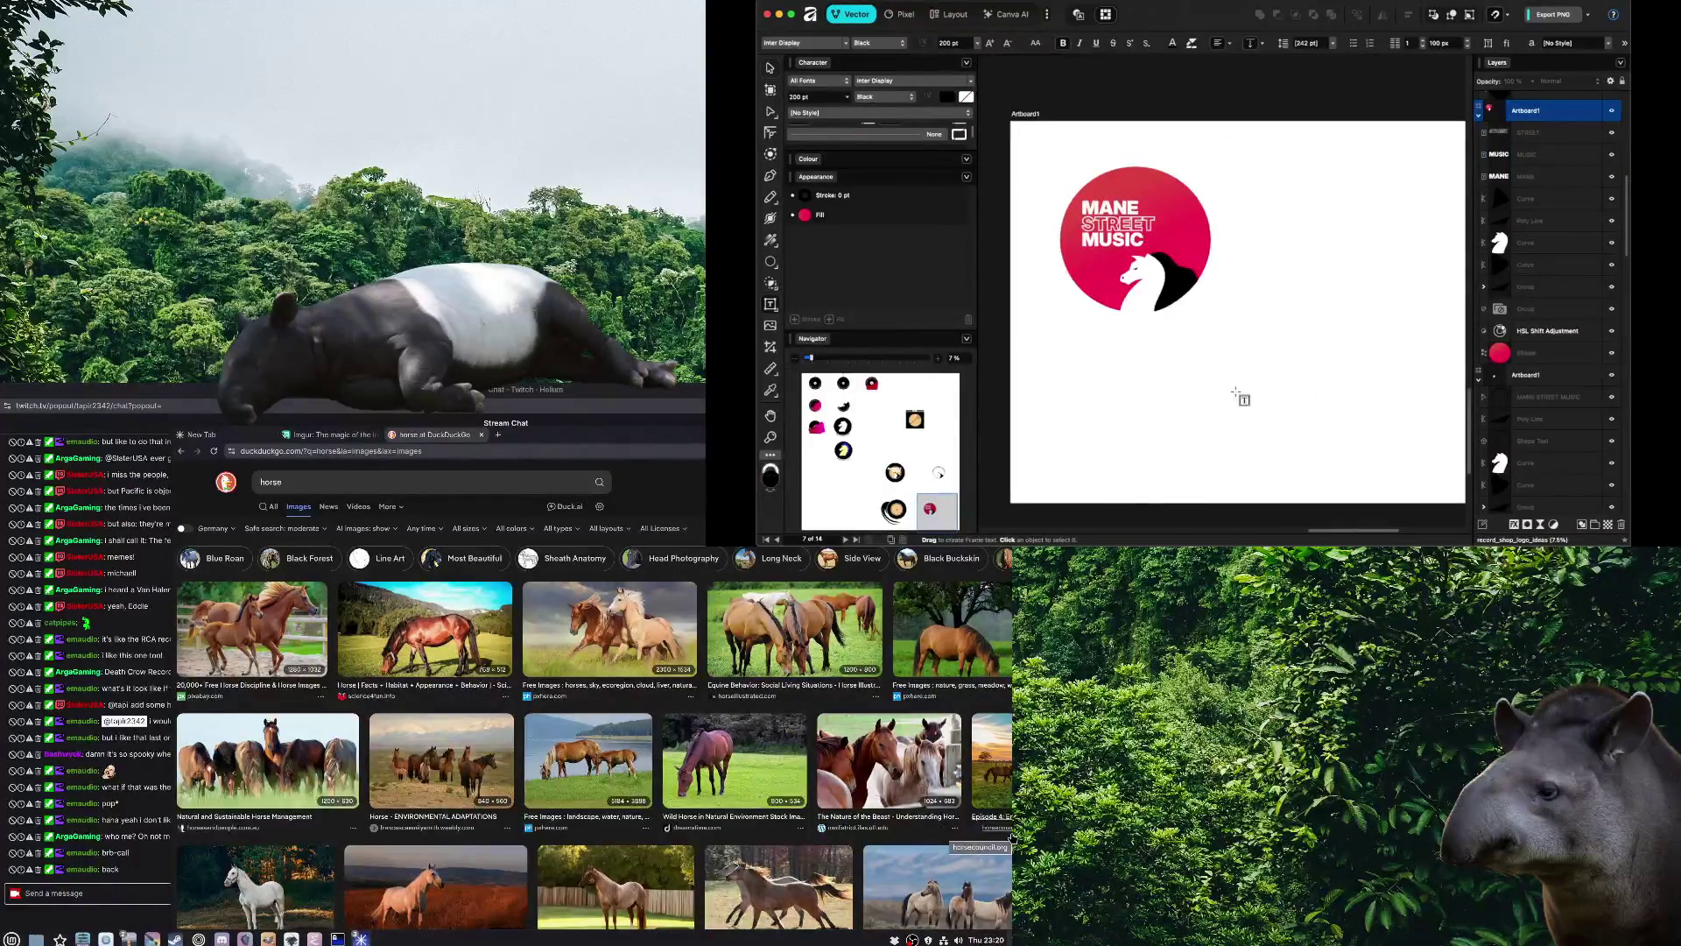
scroll(1226, 385, "up", 3)
scroll(1208, 371, "up", 1)
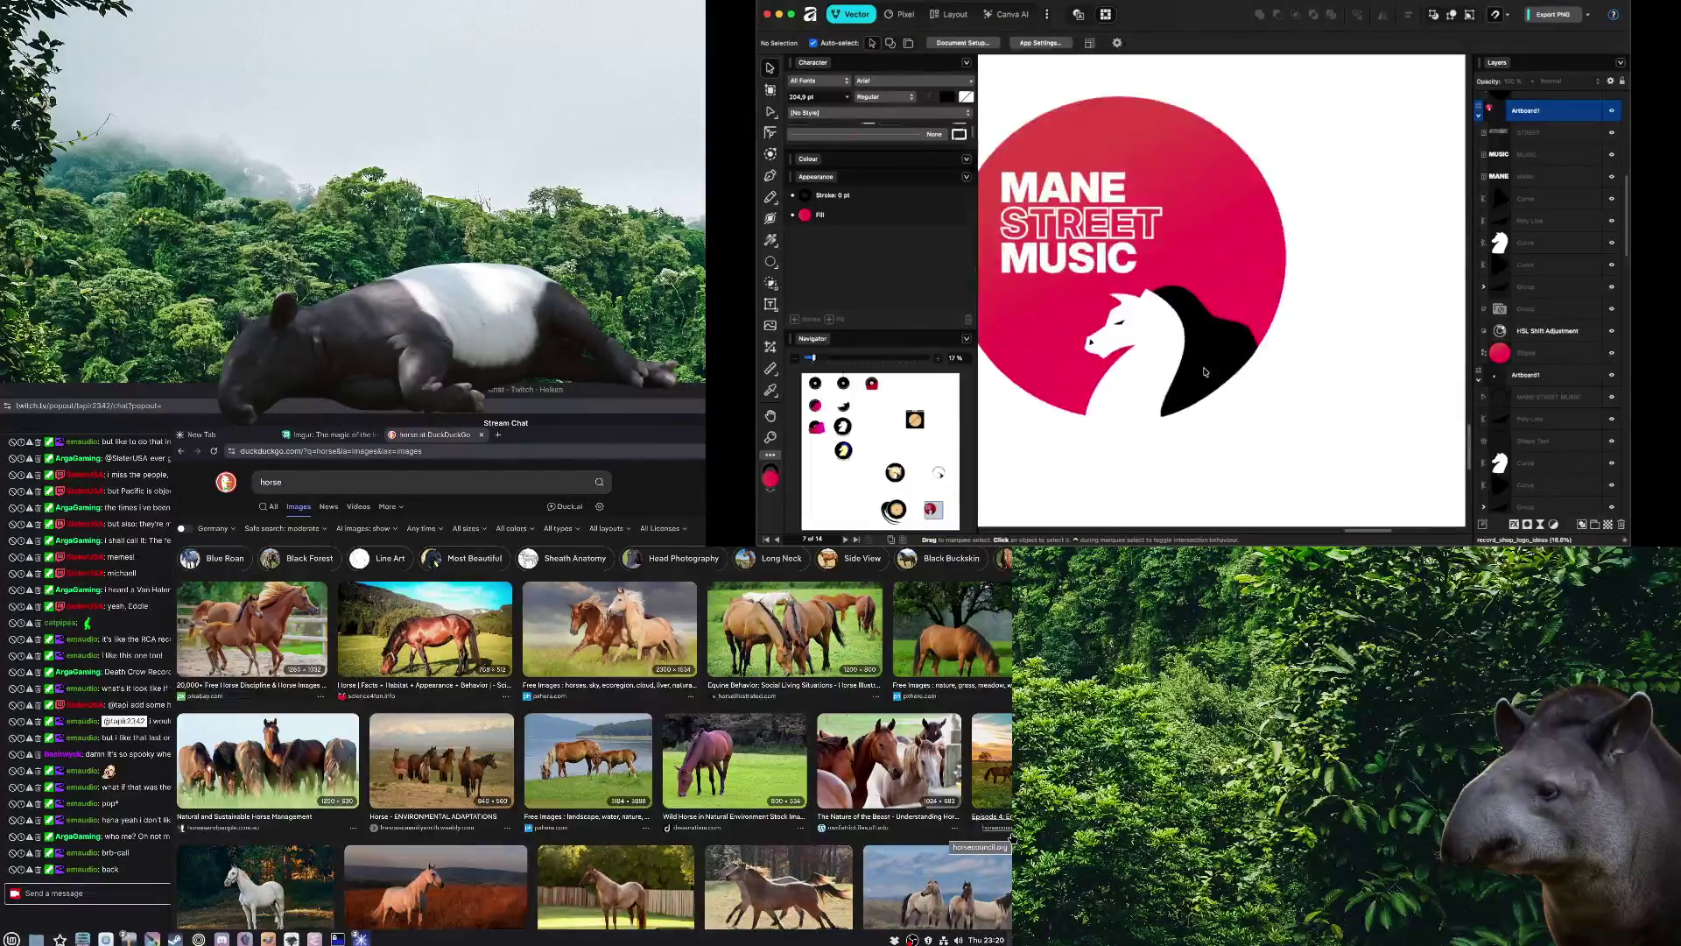
scroll(1250, 377, "up", 1)
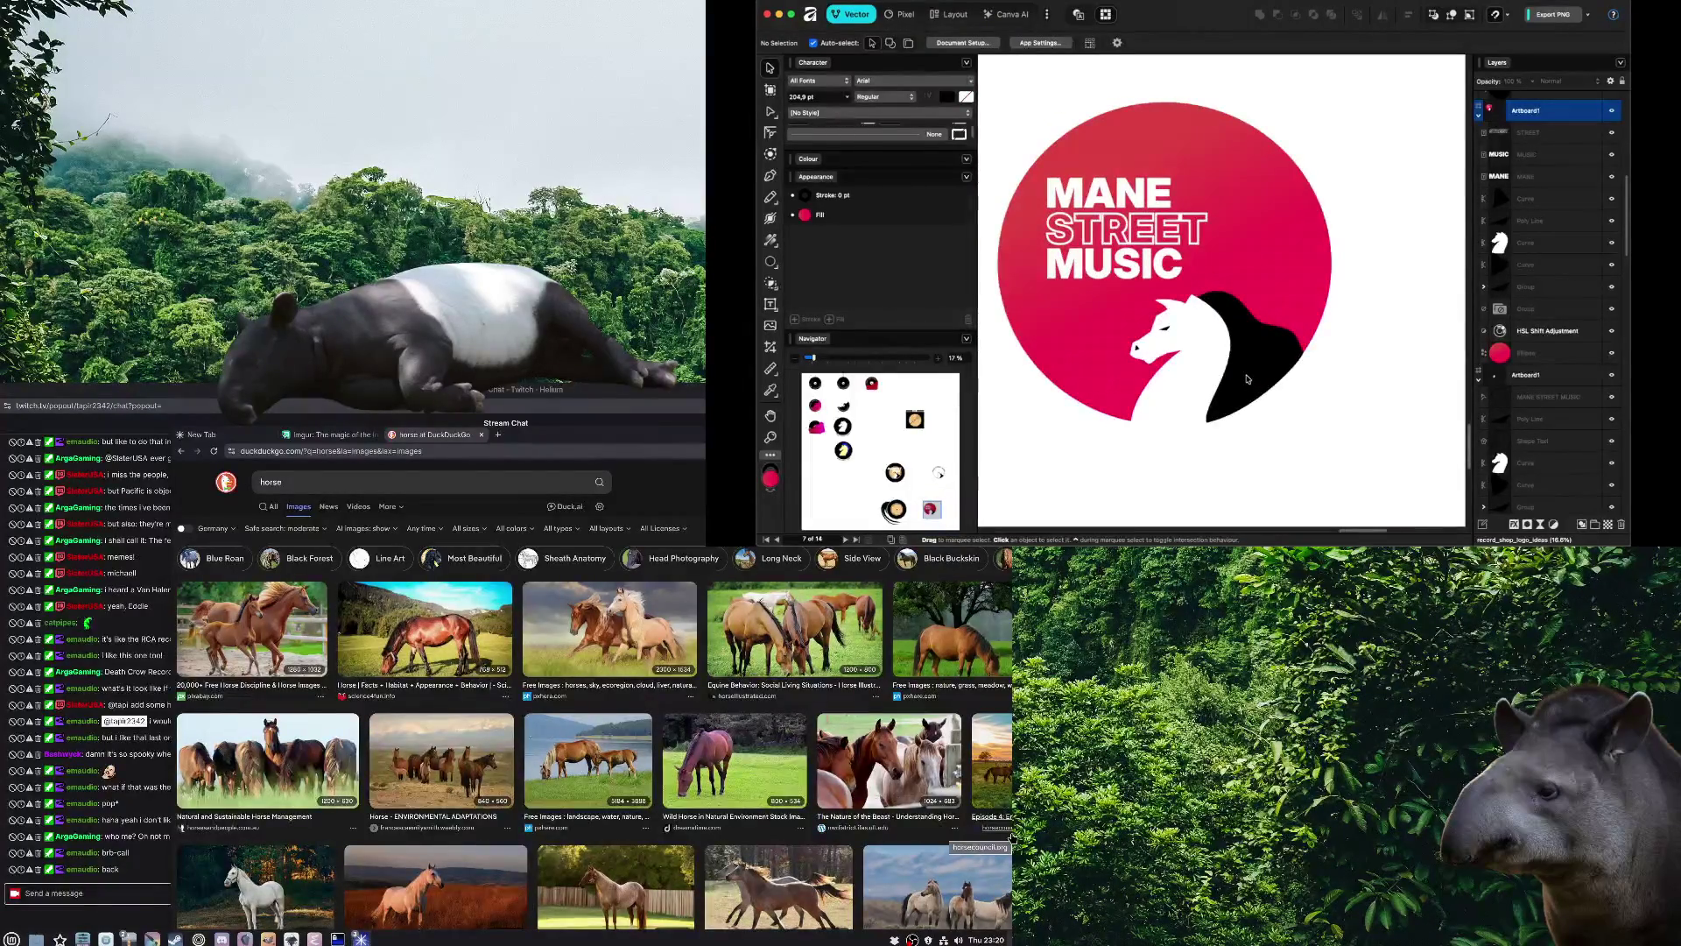